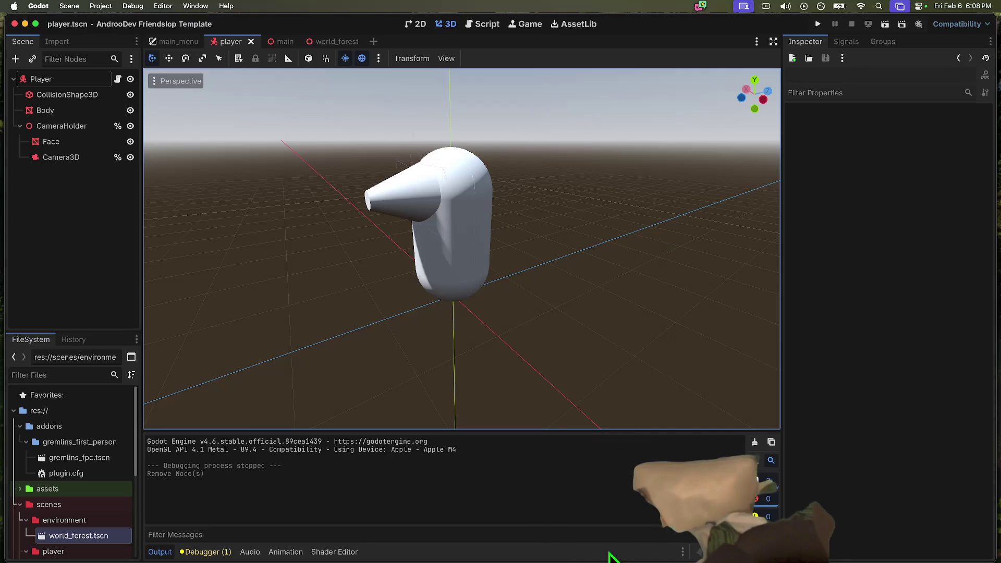
Type the note 'MUTED ON PHONE CALL' and save the Player scene
mouse_move(624, 532)
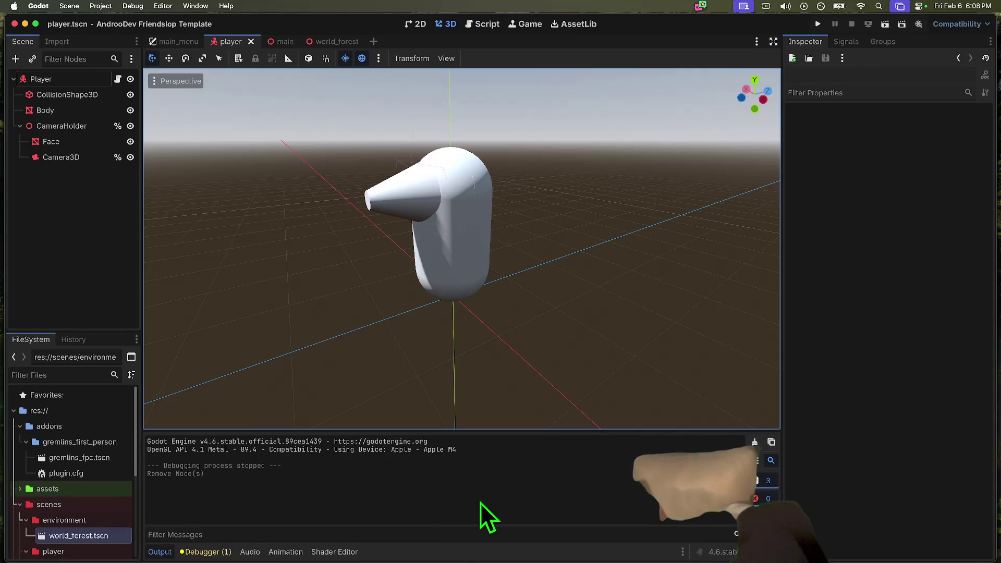
mouse_move(602, 556)
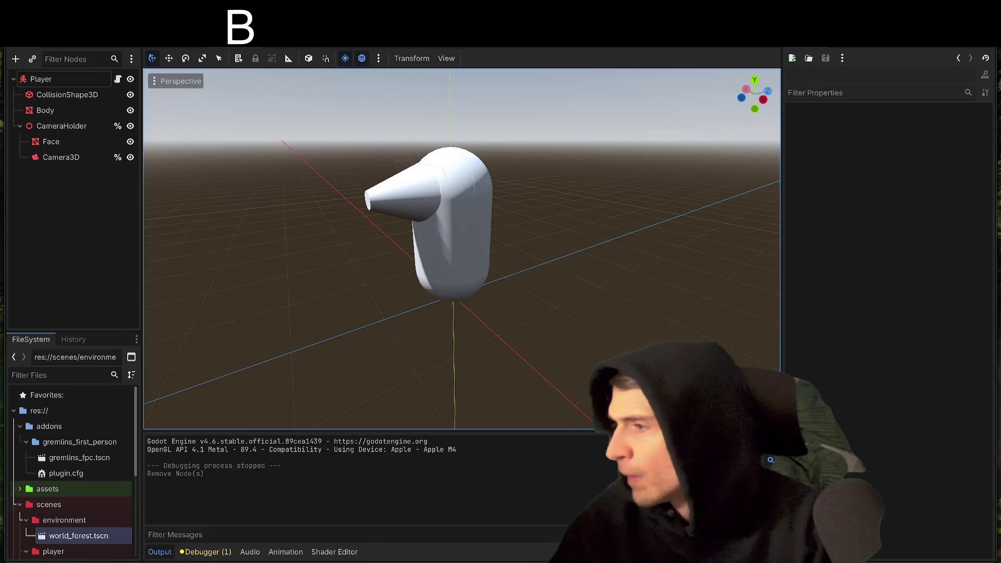
type("RB MUTED ON")
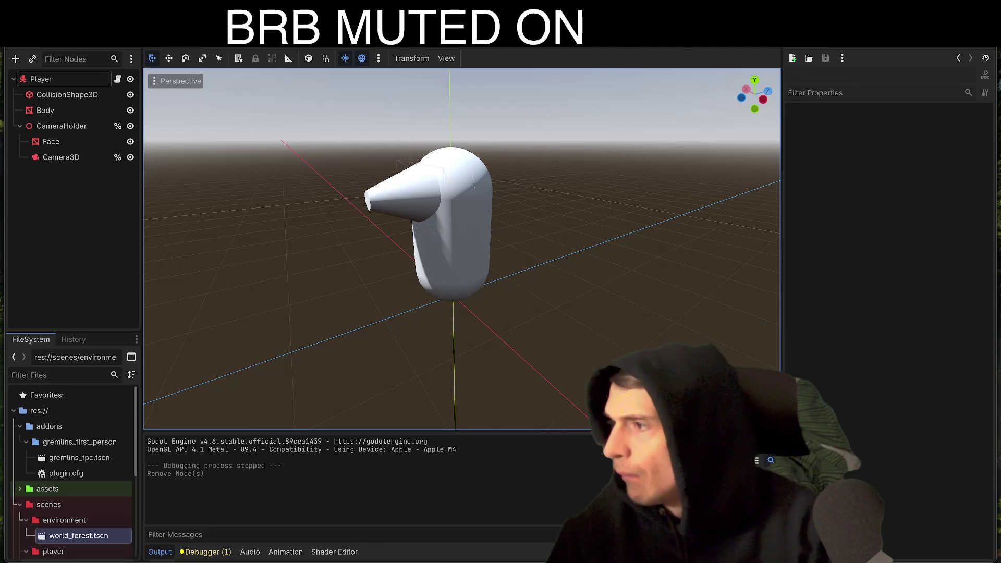
type(" PHONE CALL")
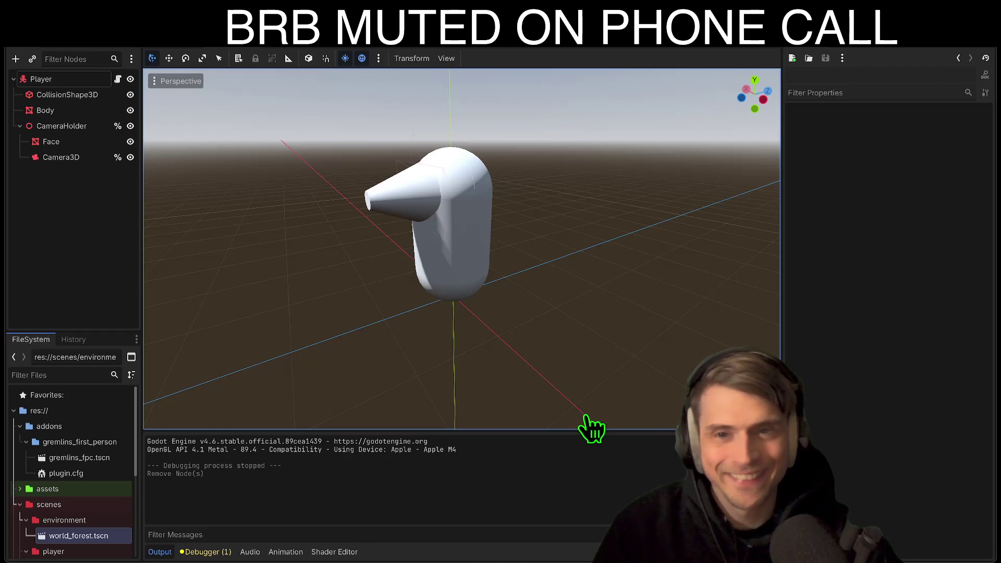
key("ctrl+s")
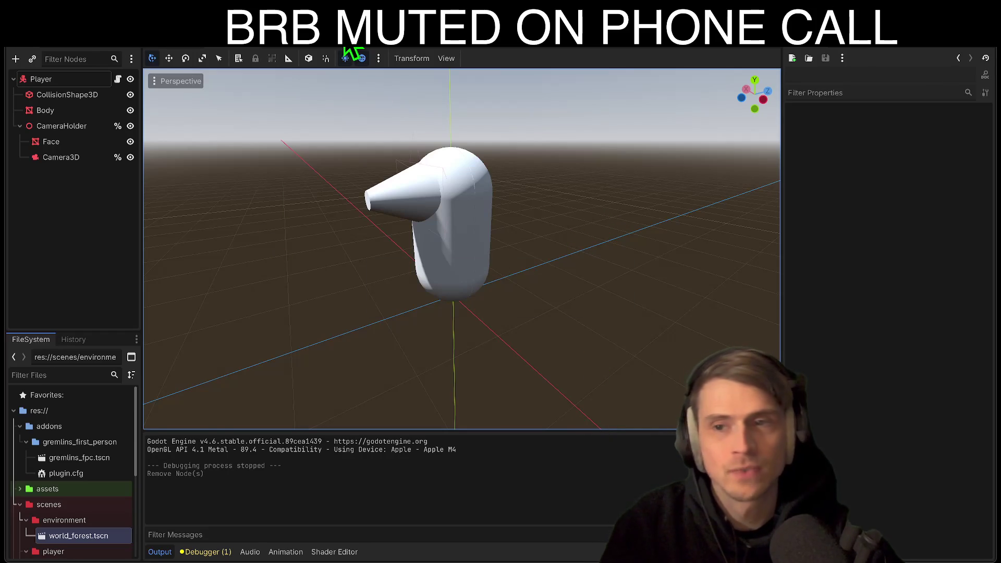
Orbit and zoom around the white capsule character to inspect it from several angles
mouse_move(396, 177)
left_mouse_down()
mouse_move(365, 188)
mouse_move(402, 198)
mouse_move(391, 191)
mouse_move(496, 181)
mouse_move(305, 209)
mouse_move(417, 196)
left_mouse_up()
scroll(462, 250, "down", 5)
scroll(462, 249, "up", 5)
scroll(462, 250, "down", 5)
scroll(462, 249, "up", 3)
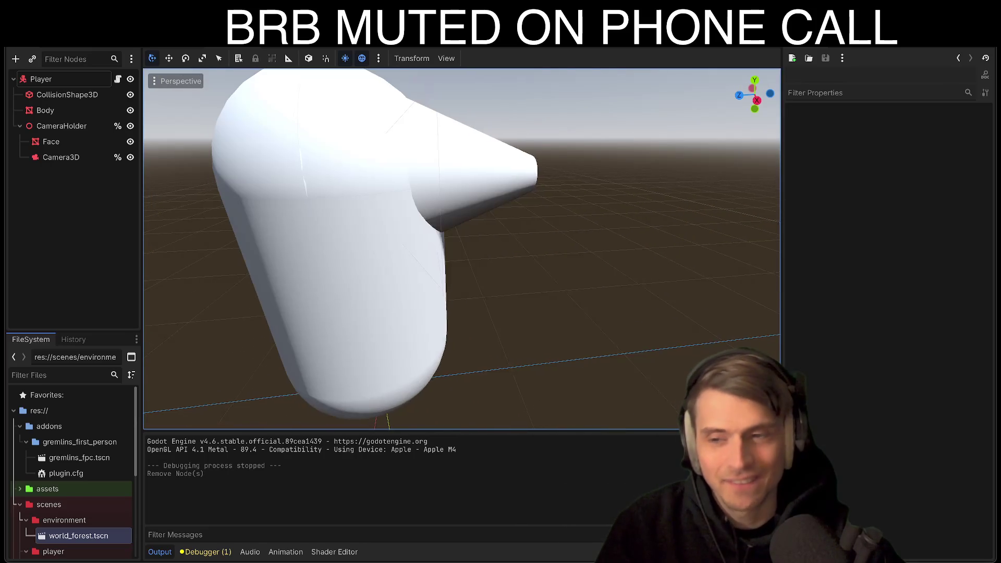
left_click_drag(462, 249, 442, 248)
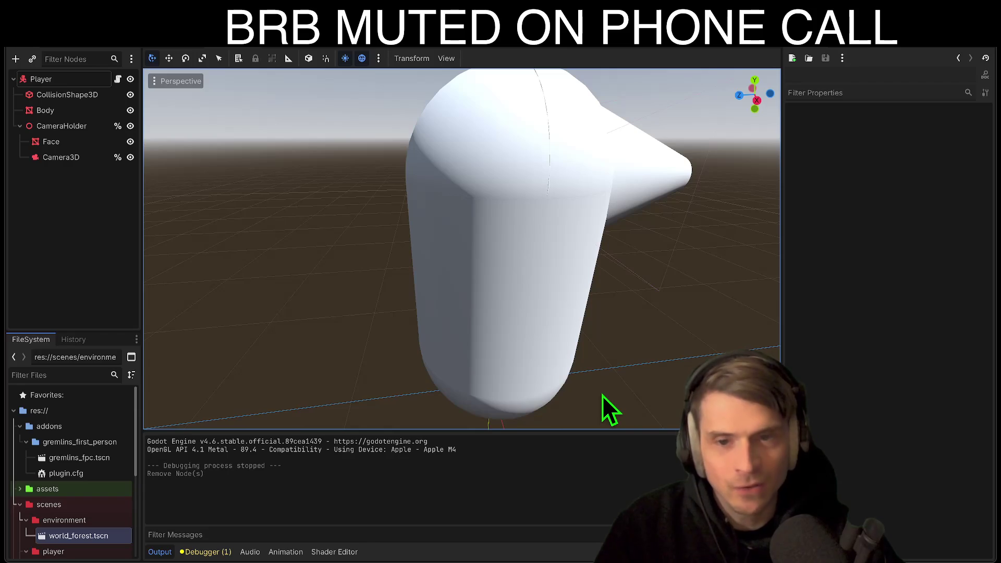
left_click_drag(602, 391, 584, 386)
left_click_drag(596, 345, 596, 346)
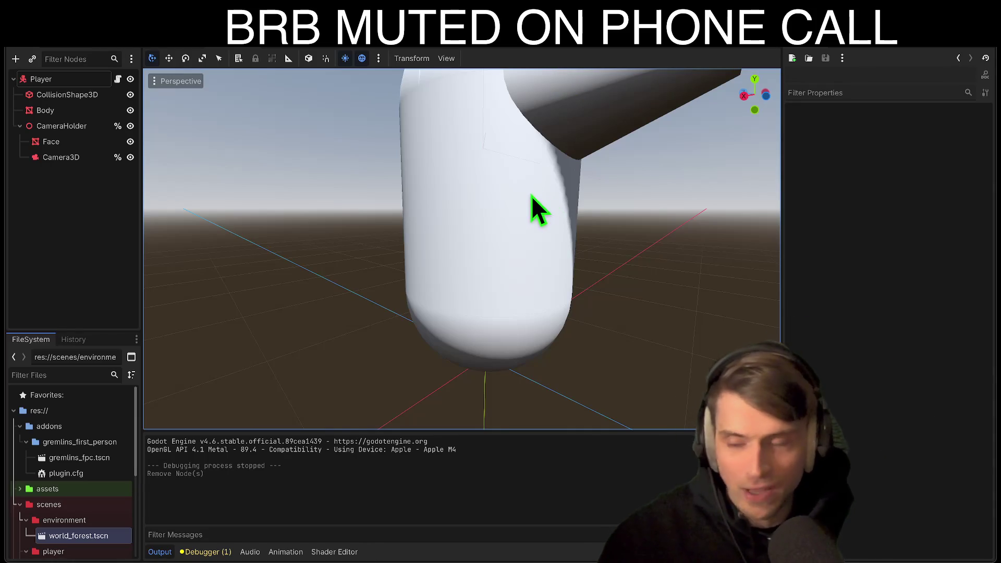
Test-run the game twice, checking the WorldForest and Player scenes between runs, then switch to the Main scene
key("super+b")
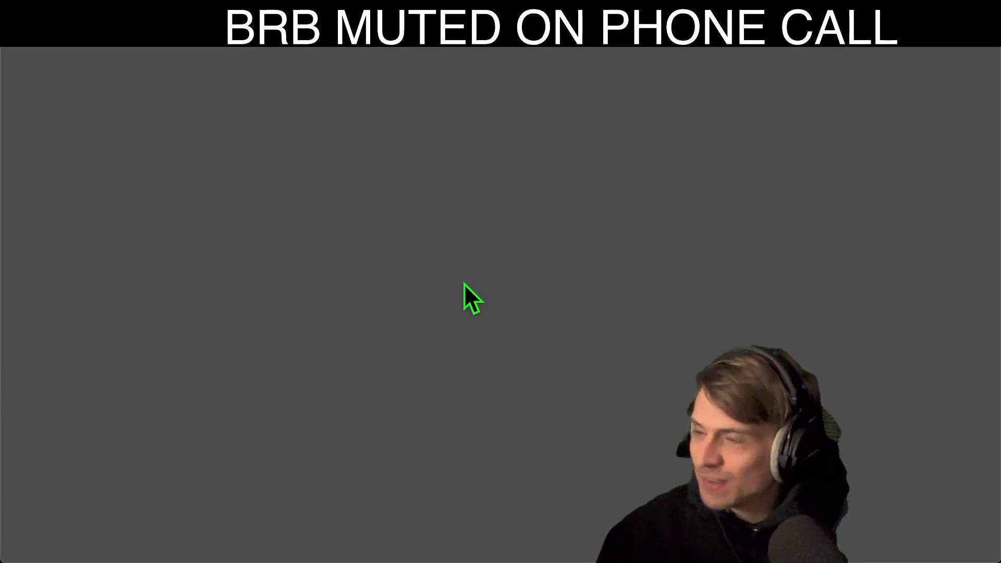
key("super+period")
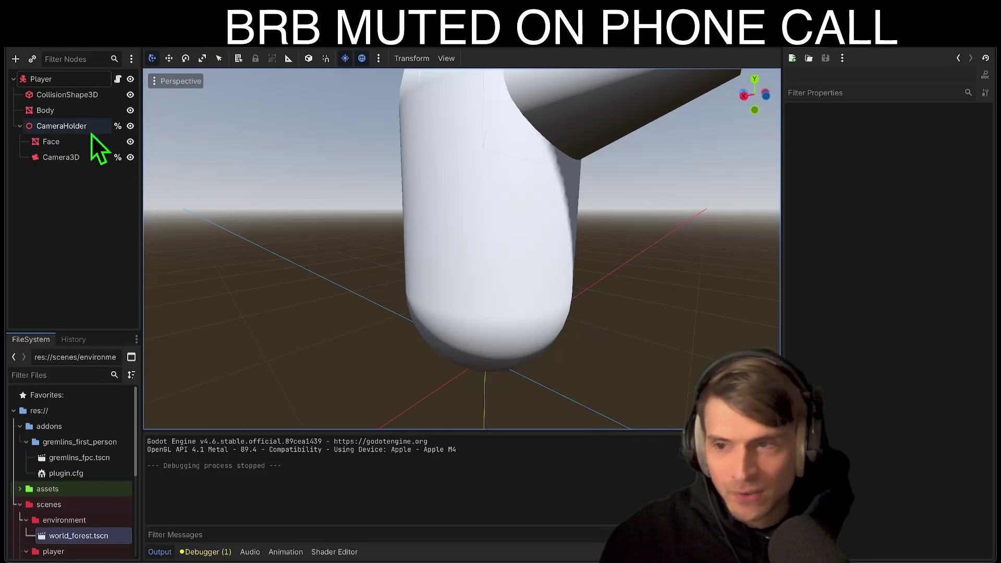
left_click(321, 48)
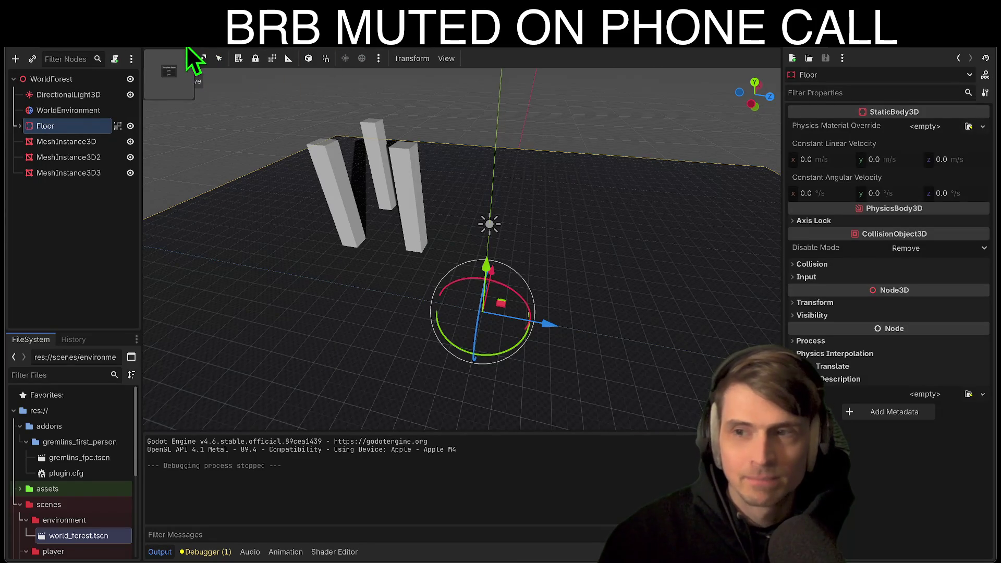
left_click(244, 43)
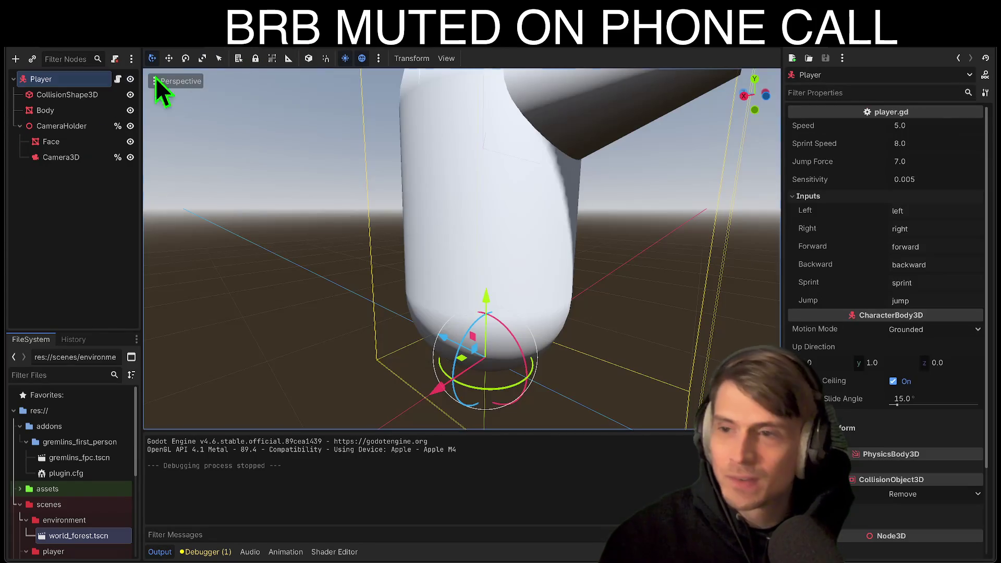
key("super+b")
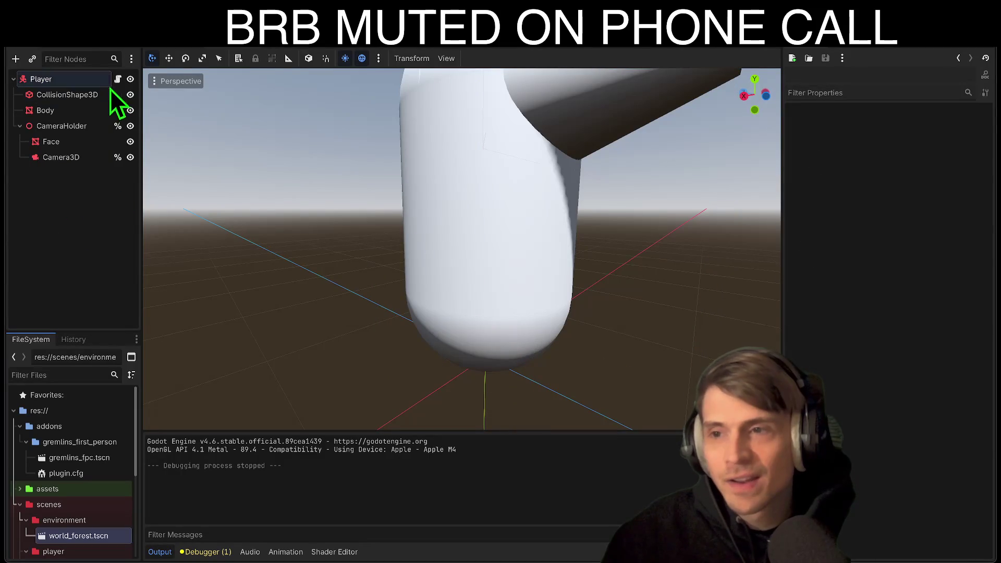
left_click(281, 49)
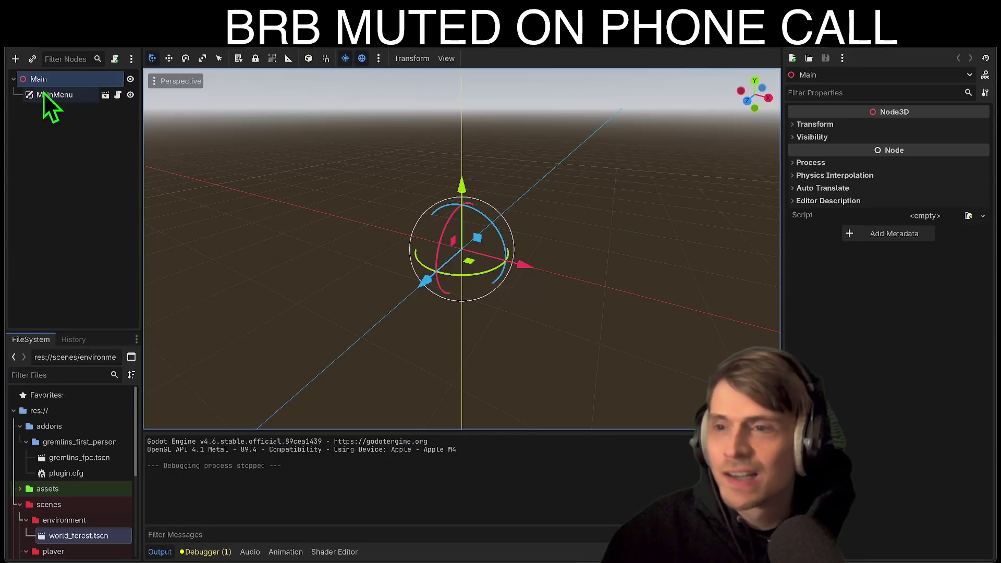
In main_menu.gd, move the two world-spawning lines above queue_free() in the join handler
left_click(119, 96)
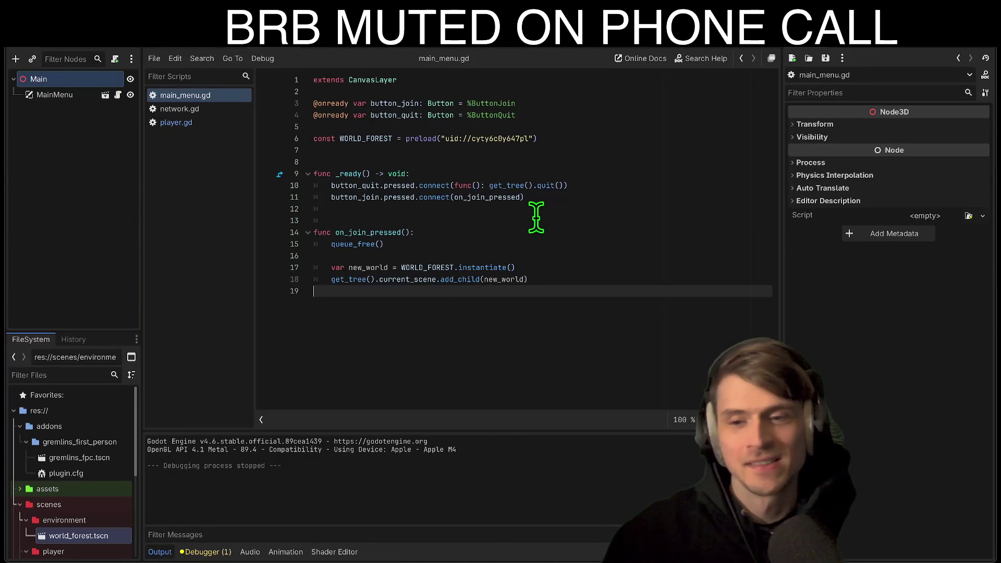
left_click(513, 280)
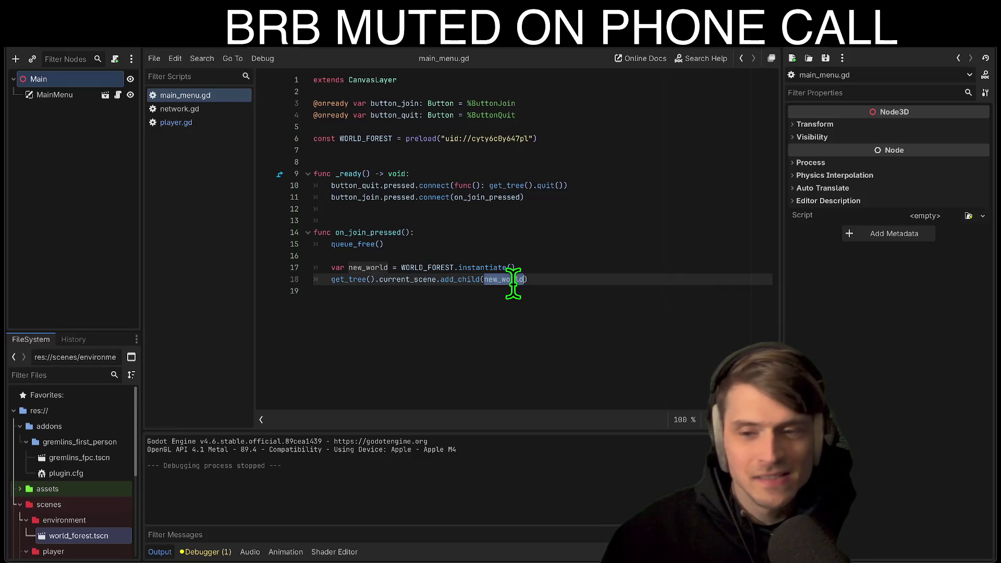
triple_click(513, 281)
left_click_drag(513, 285, 506, 272)
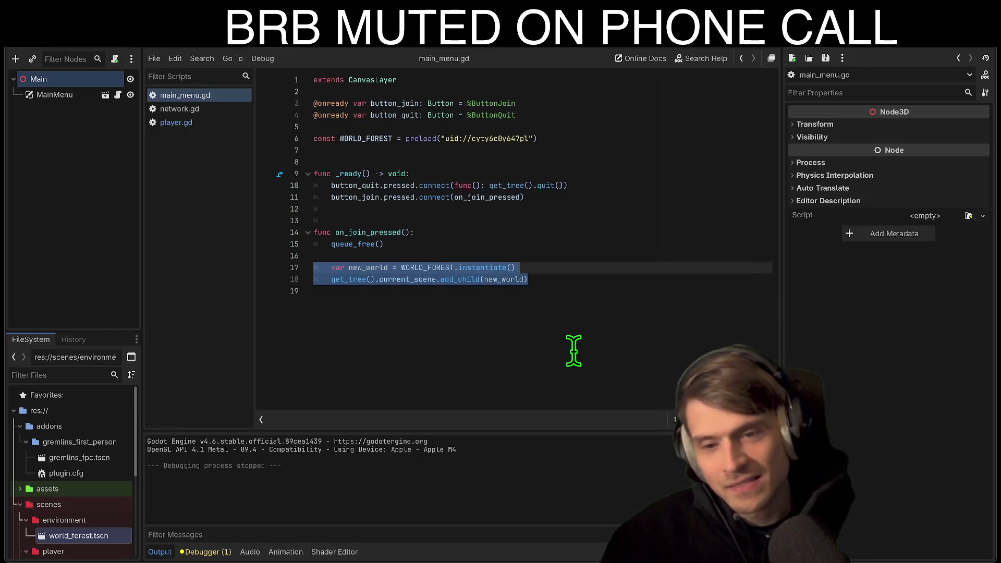
key("ctrl+x")
key("Up")
key("Up")
key("Return")
key("Return")
key("Up")
key("Up")
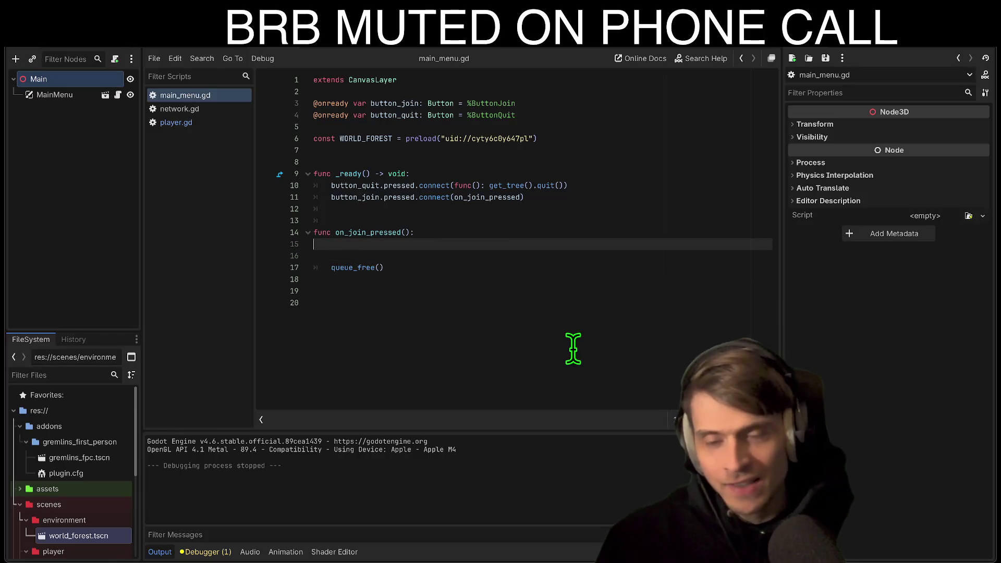
key("ctrl+v")
key("Down")
Test-run the game, then move the spawning lines back below queue_free() and save main_menu.gd
key("super+b")
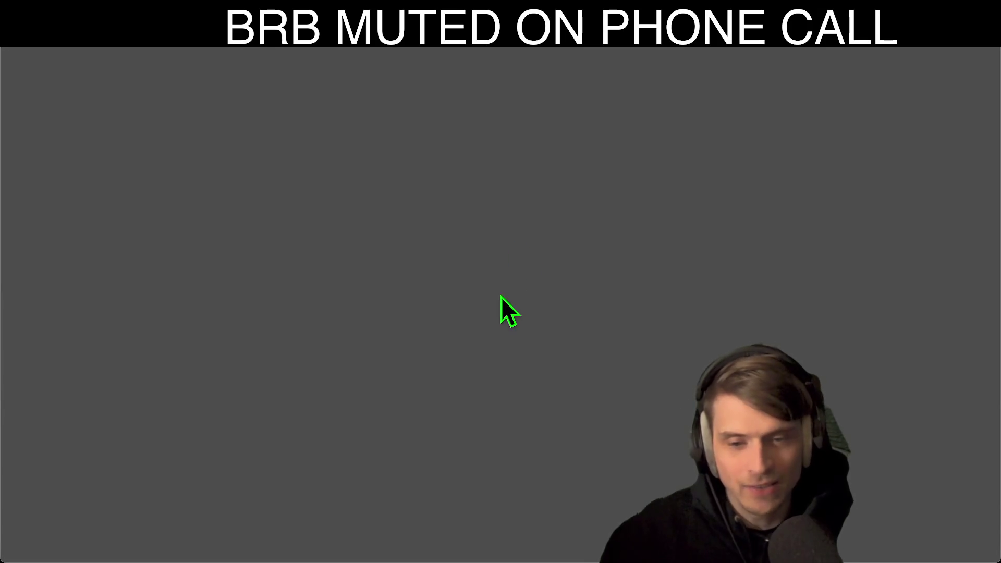
key("super+q")
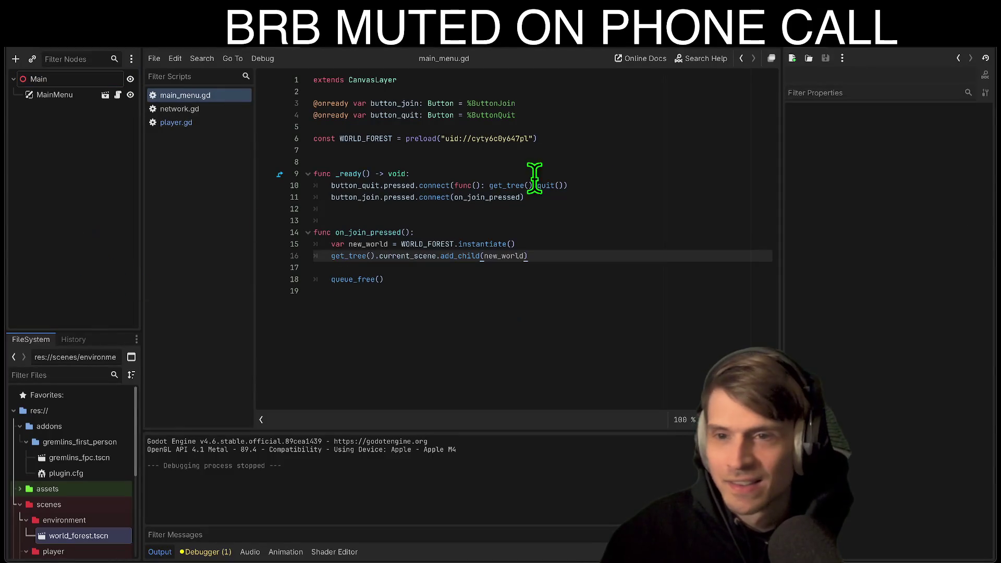
key("shift+Up")
key("shift+Home")
key("alt+Down")
key("alt+Down")
key("super+s")
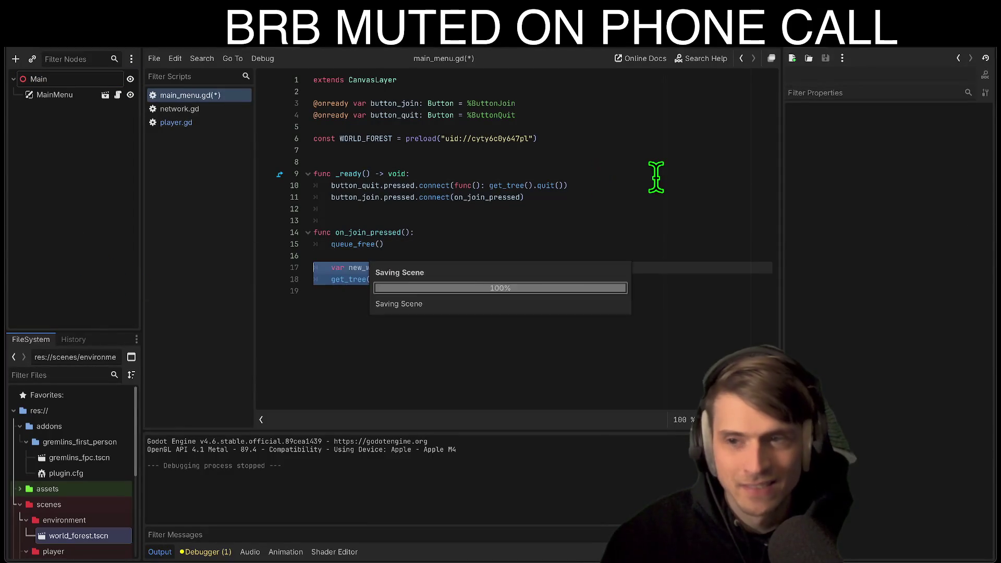
Quick-open world_forest.tscn, instance player.tscn into it, and run the game
key("ctrl+Tab")
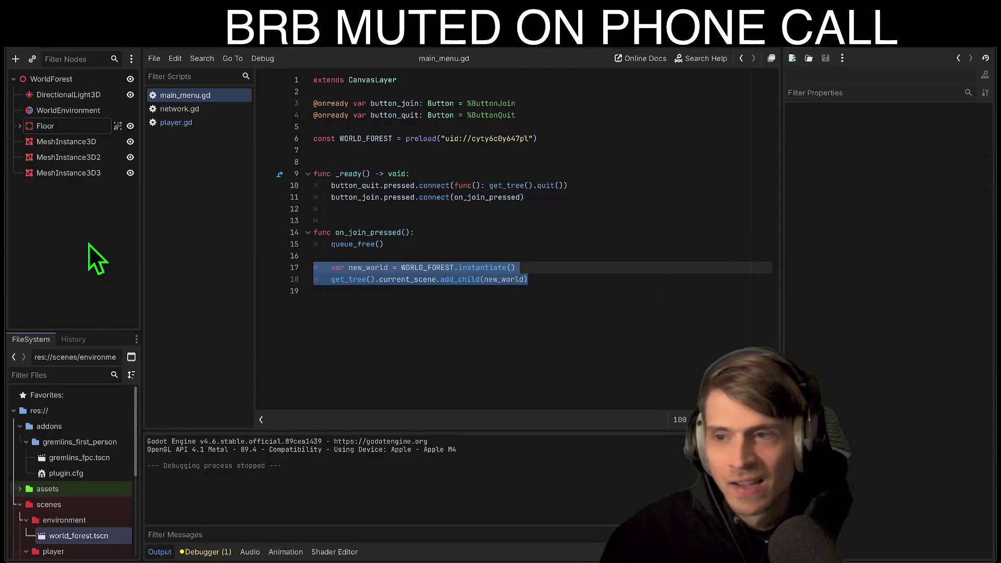
key("super+shift+o")
key("Return")
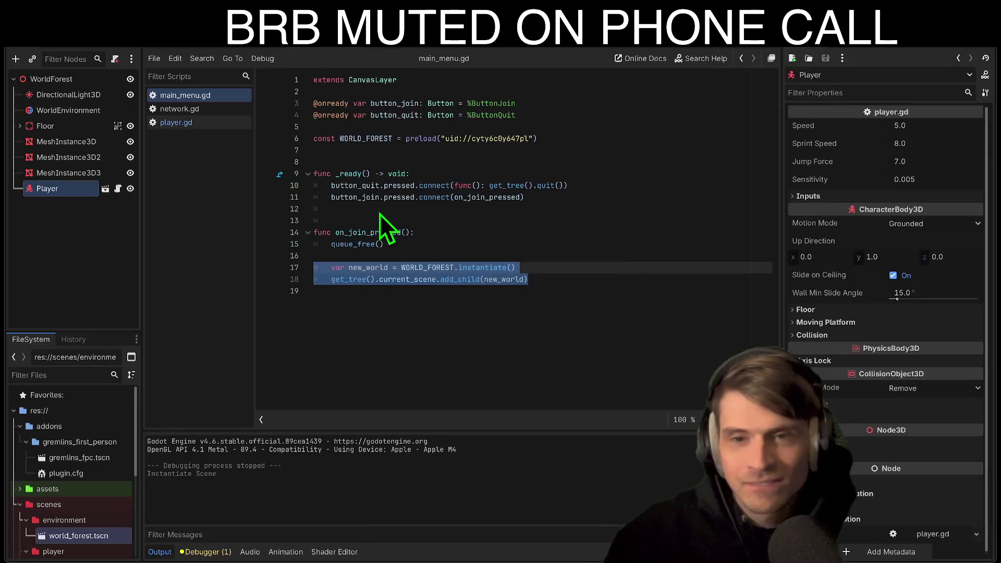
key("super+b")
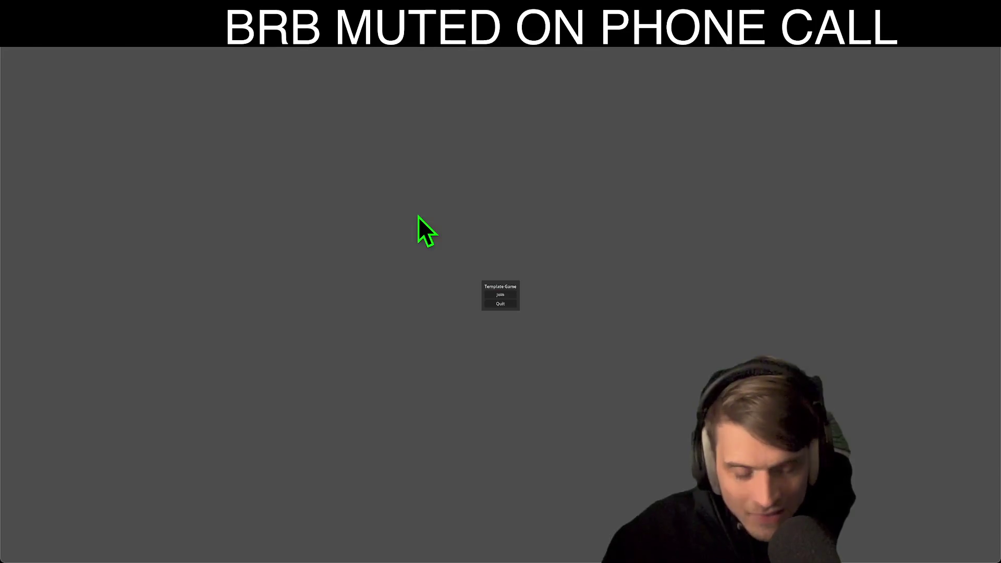
Join from the Template Game menu, restart the game, and take control of the WorldForest view
left_click(504, 295)
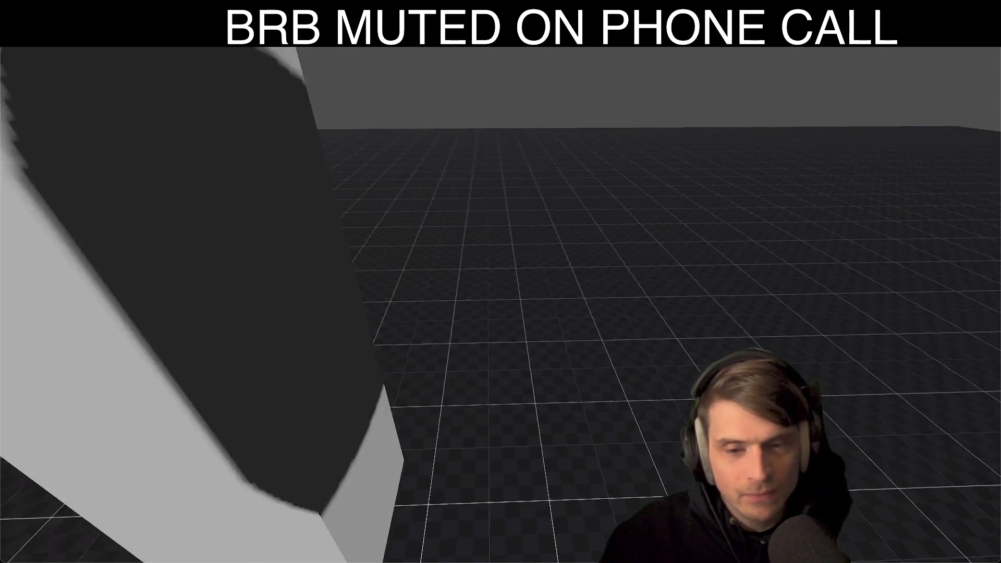
key("super+q")
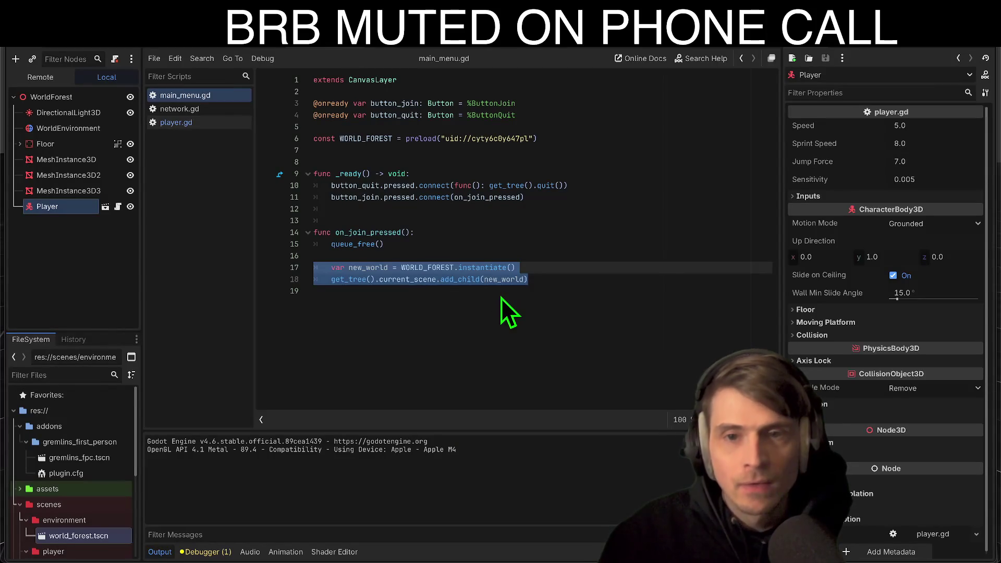
key("super+b")
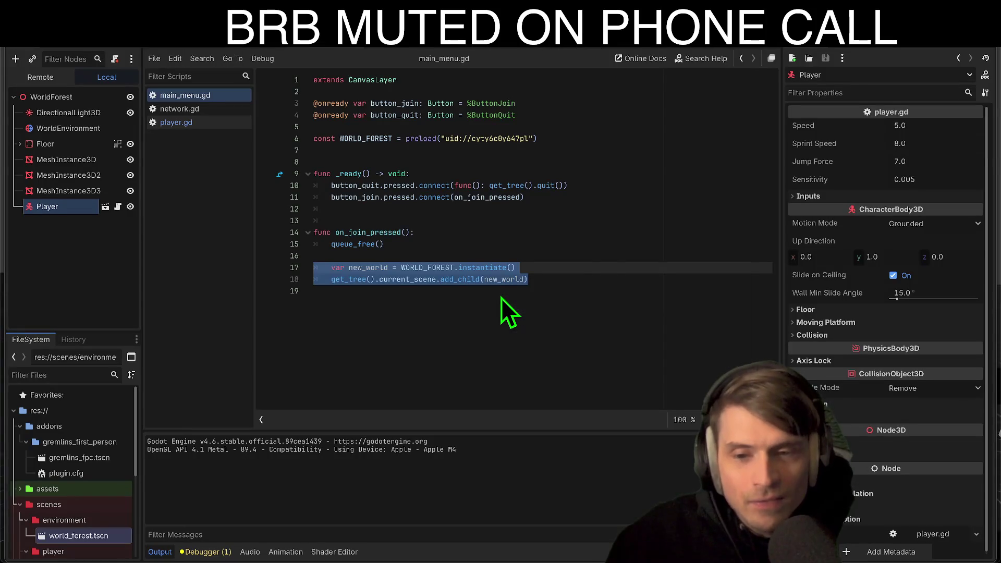
left_click(608, 268)
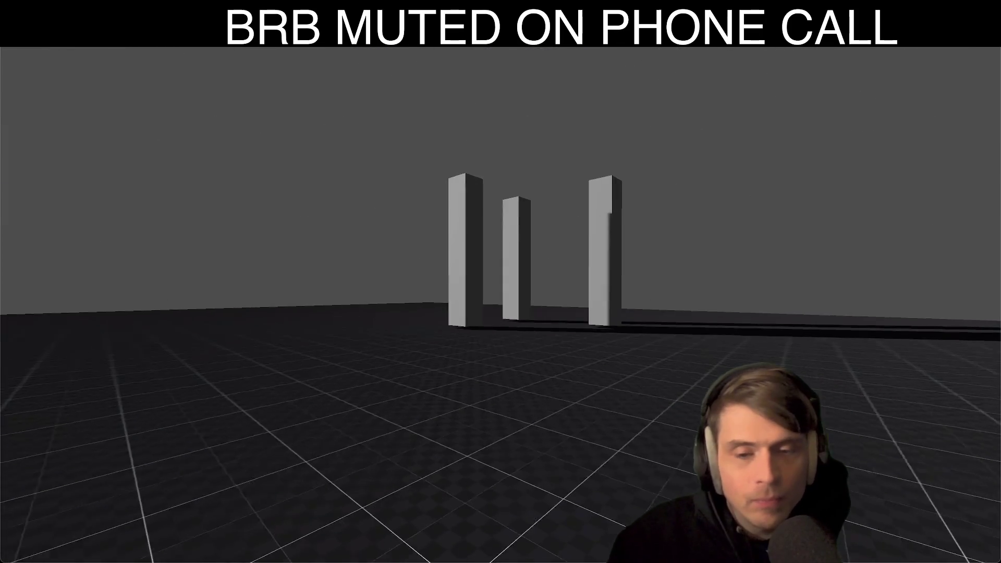
Stop the running game to end the debug session
key("super+q")
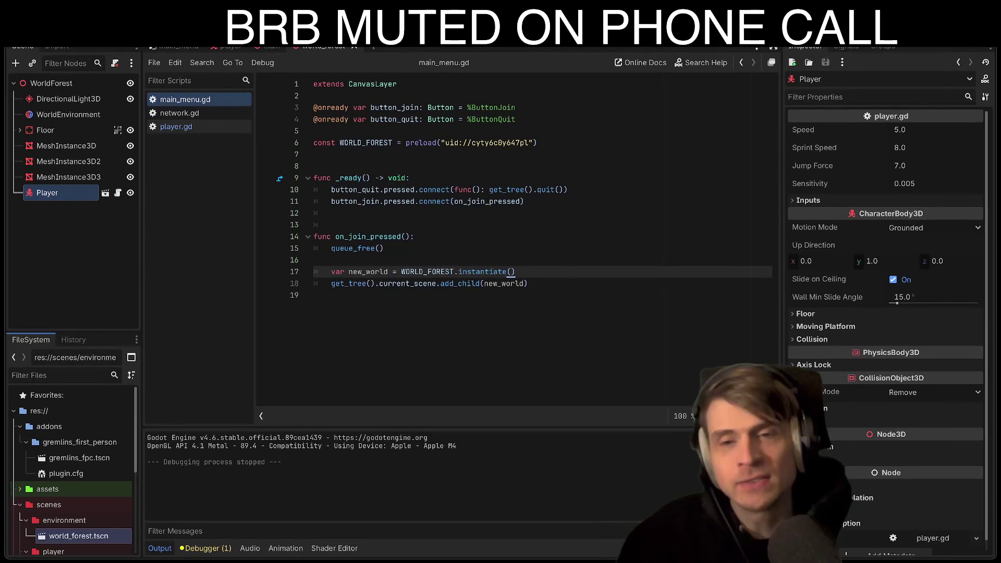
Delete the empty line 19 at the end of main_menu.gd
left_click(656, 304)
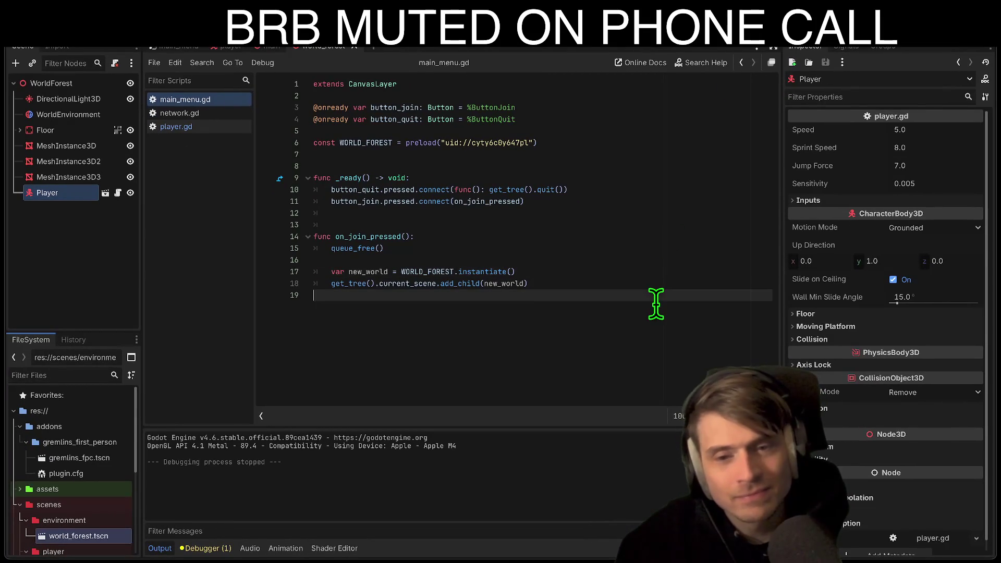
key("BackSpace")
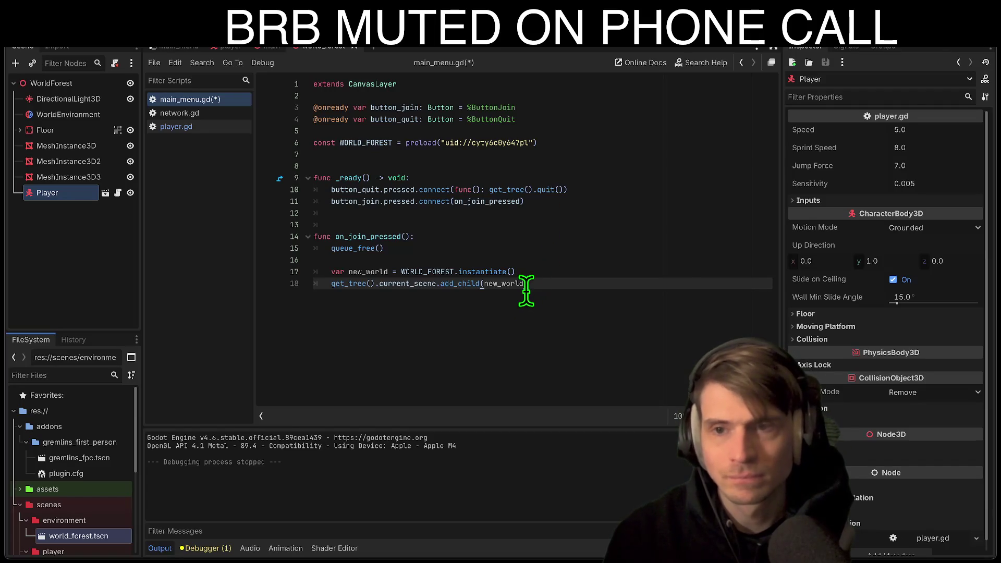
left_click(36, 236)
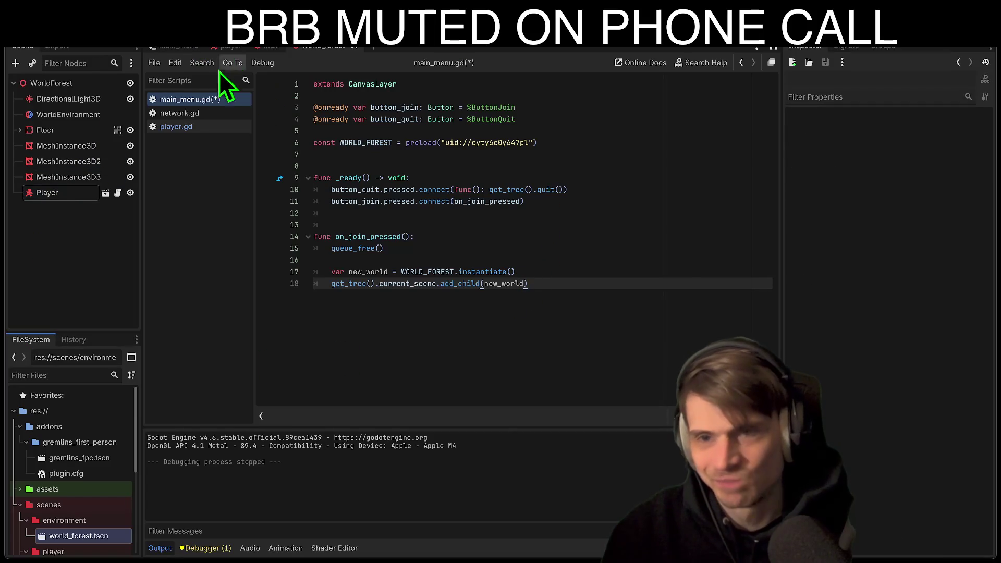
left_click(185, 51)
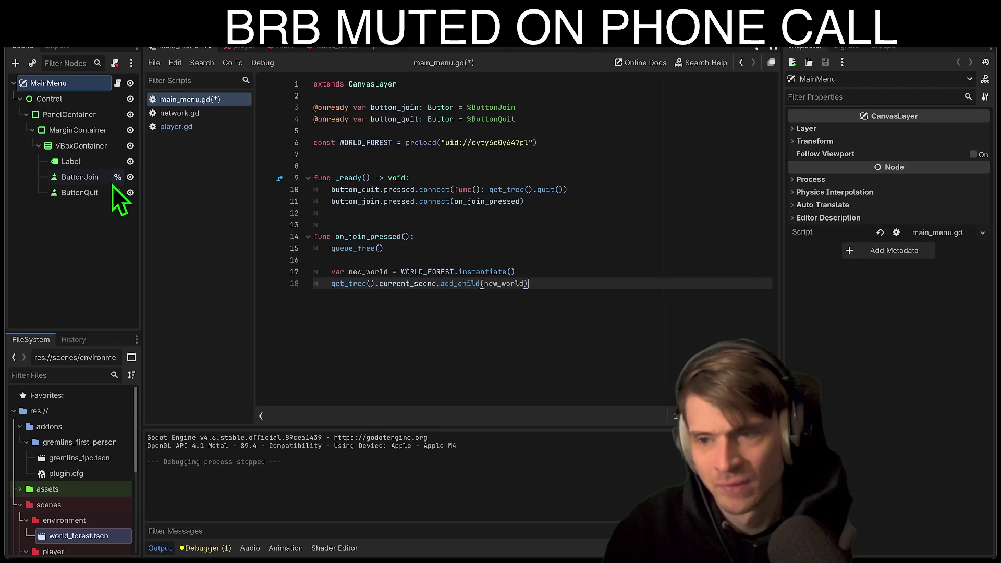
left_click(449, 260)
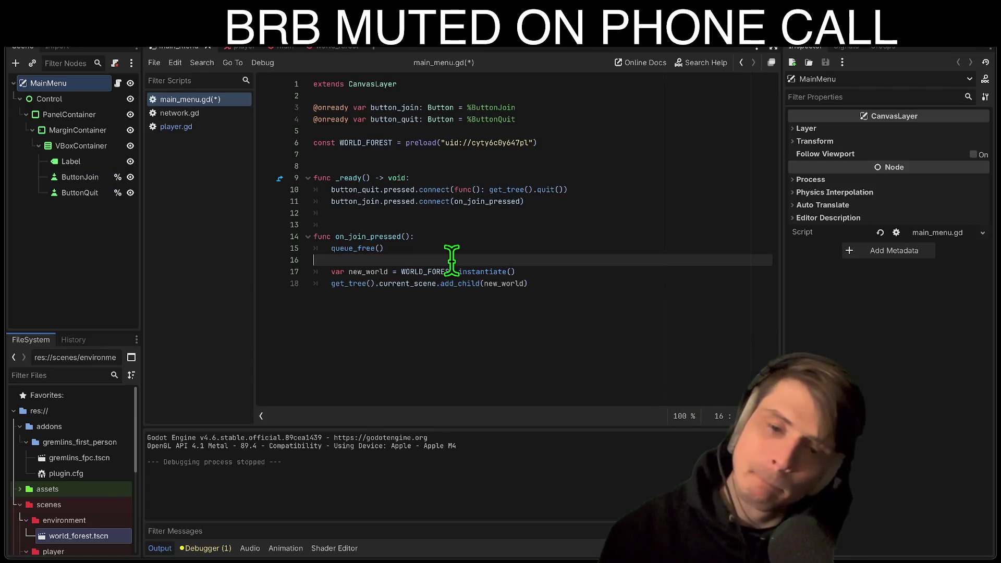
left_click(446, 385)
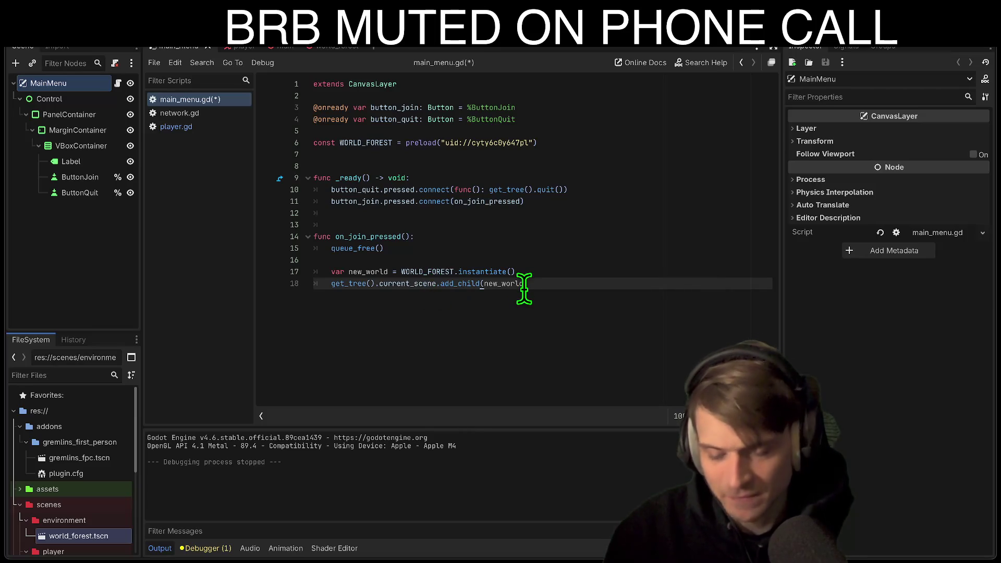
mouse_move(524, 286)
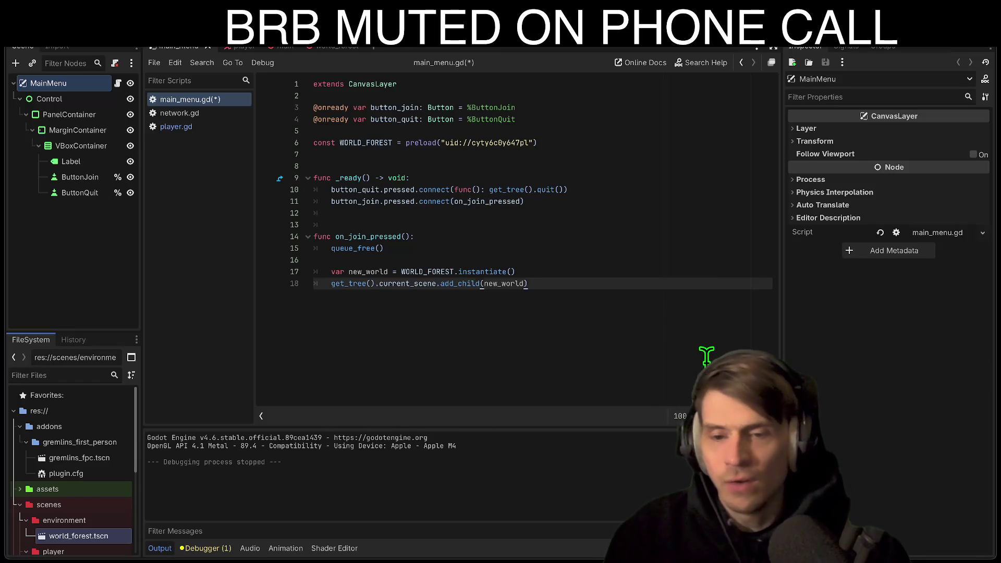
key("Return")
key("Return")
key("BackSpace")
key("BackSpace")
key("BackSpace")
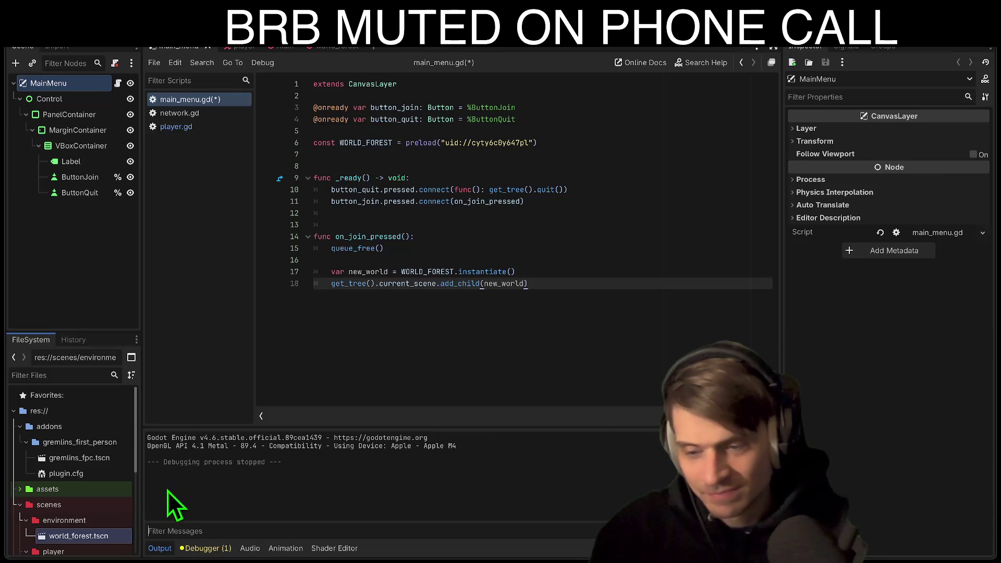
left_click(197, 549)
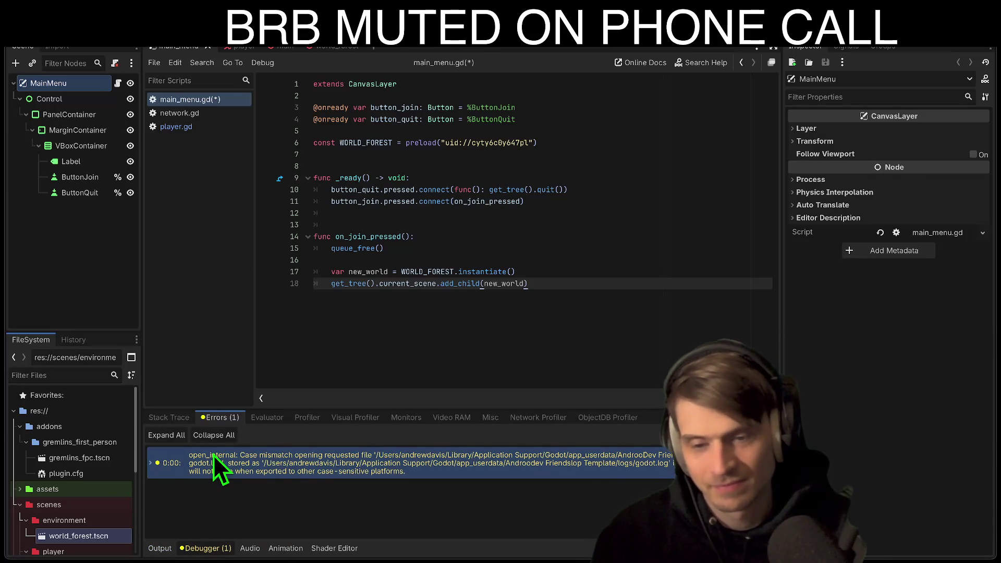
Expand the case-mismatch log file error in the debugger's Errors list
left_click(214, 455)
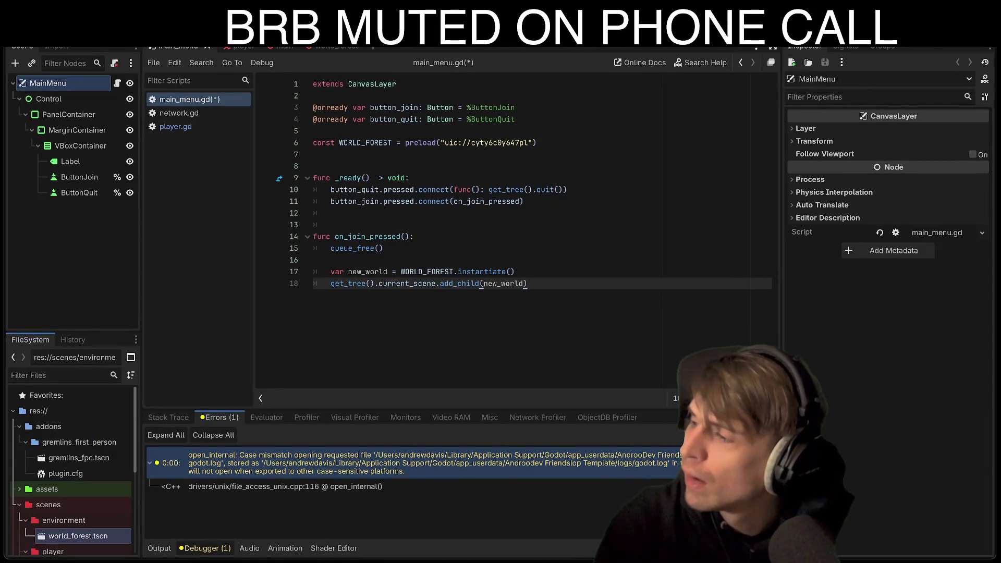
key("super+Tab")
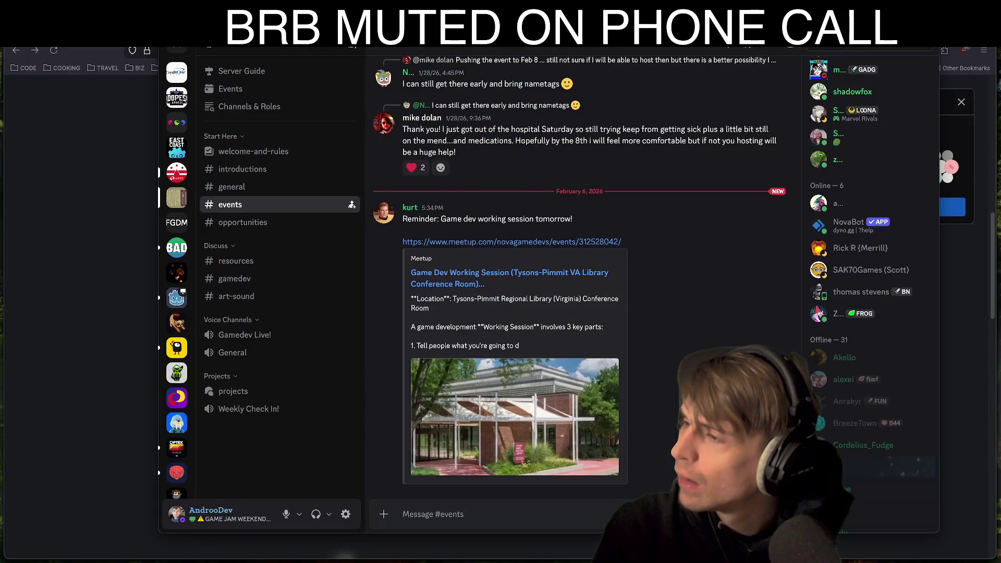
key("super+Tab")
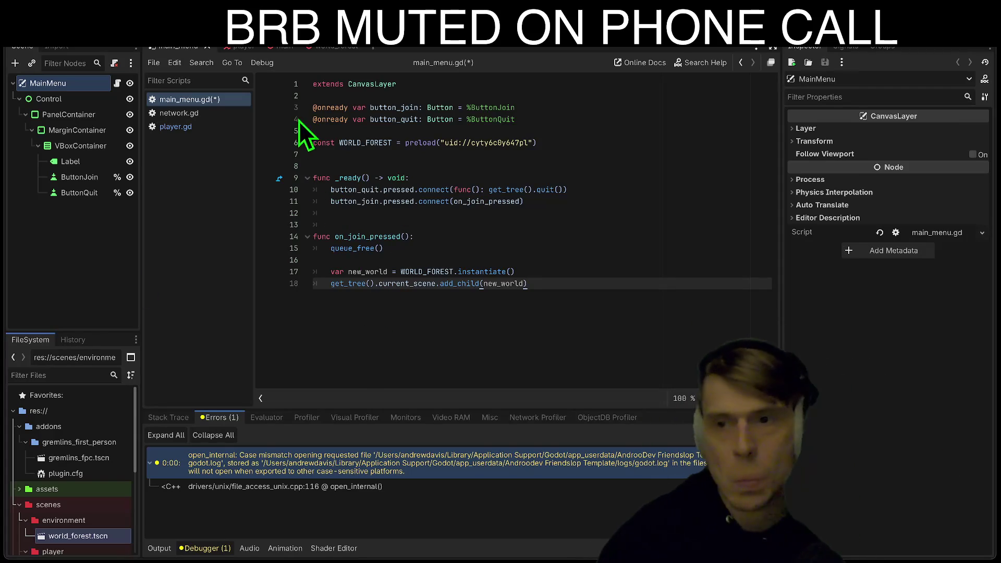
left_click(236, 47)
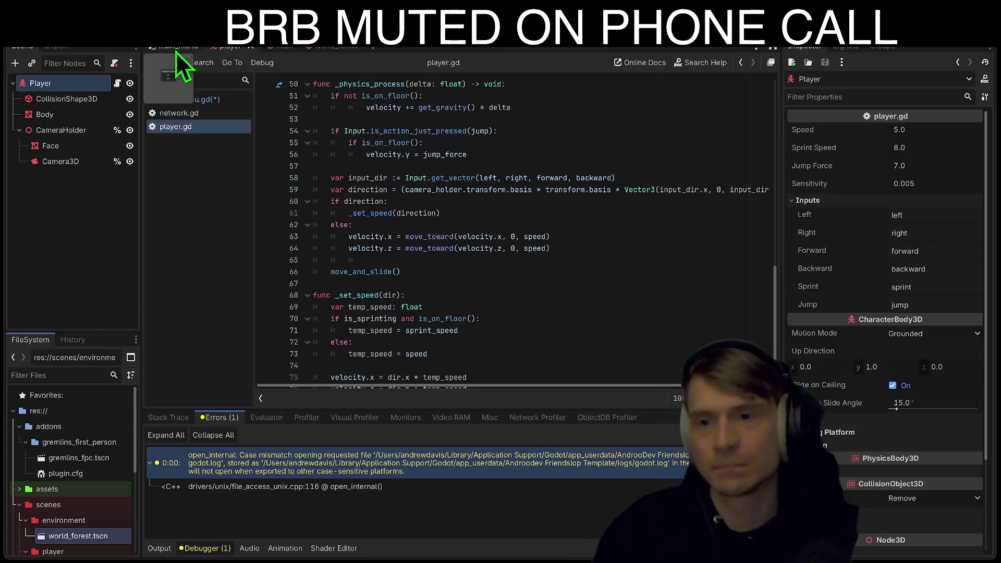
Return to the main menu scene, clear the node selection, and bring up the error entry's context menu
left_click(163, 48)
left_click(69, 266)
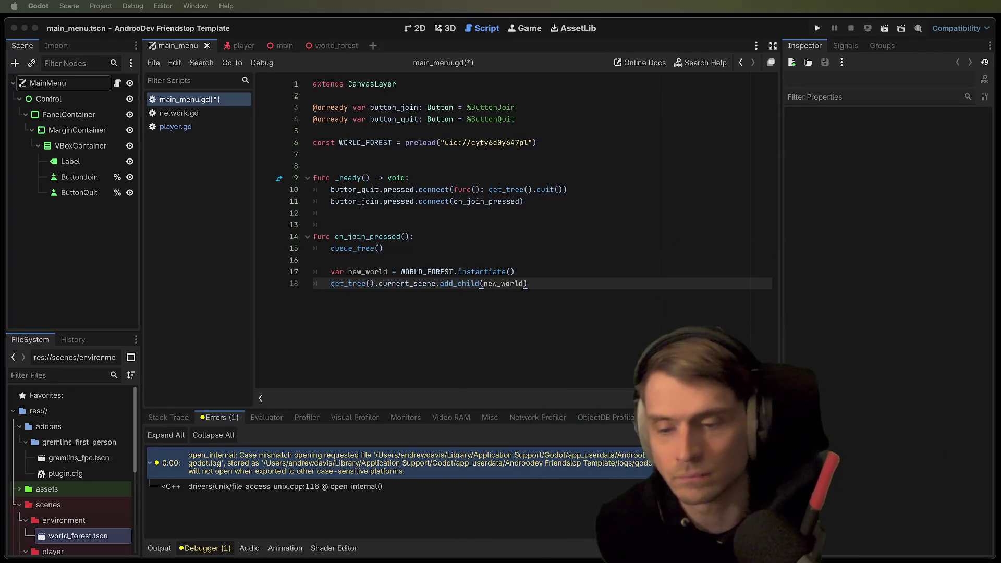
right_click(400, 472)
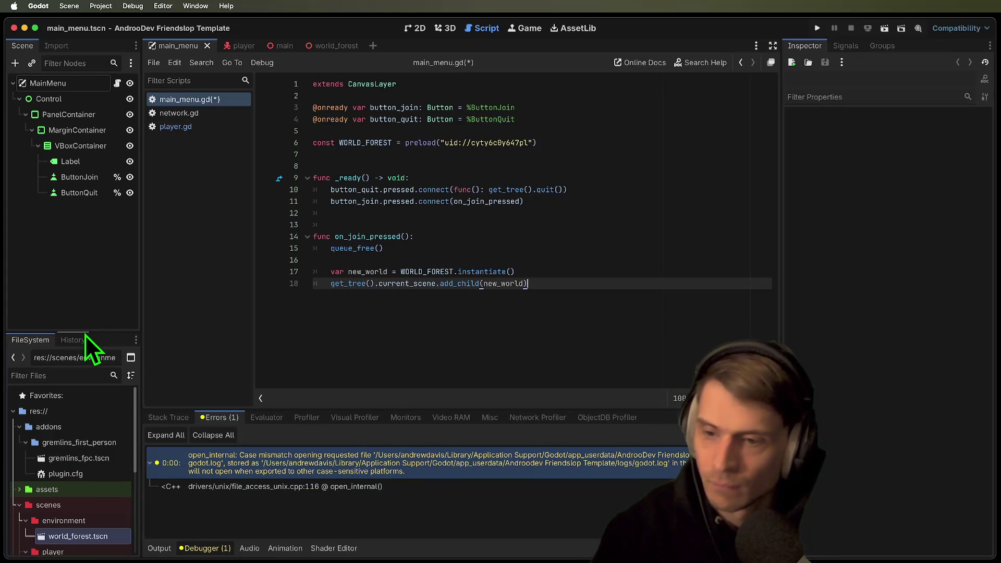
Delete the addons folder holding gremlins_first_person from the FileSystem dock
left_click_drag(89, 332, 93, 295)
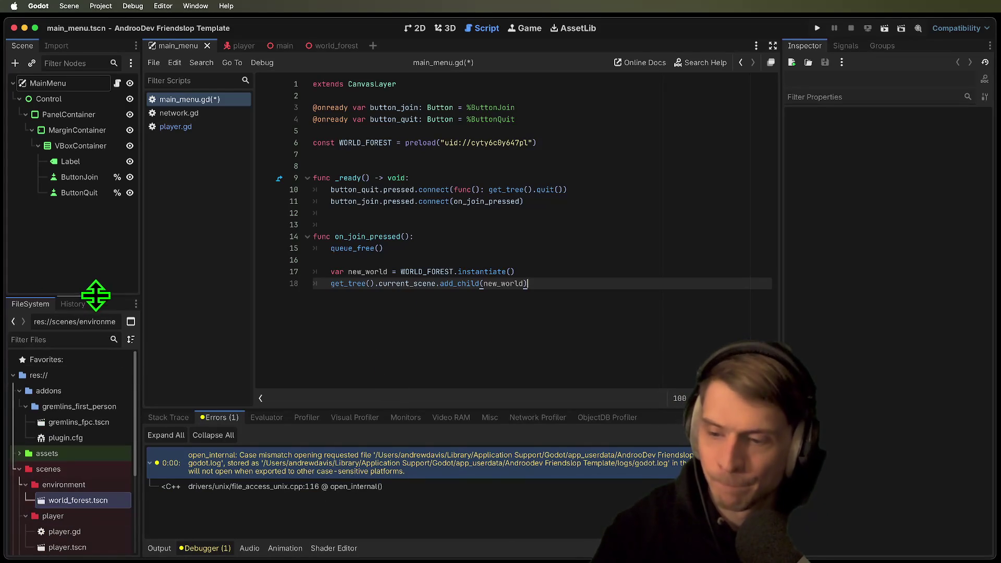
double_click(67, 406)
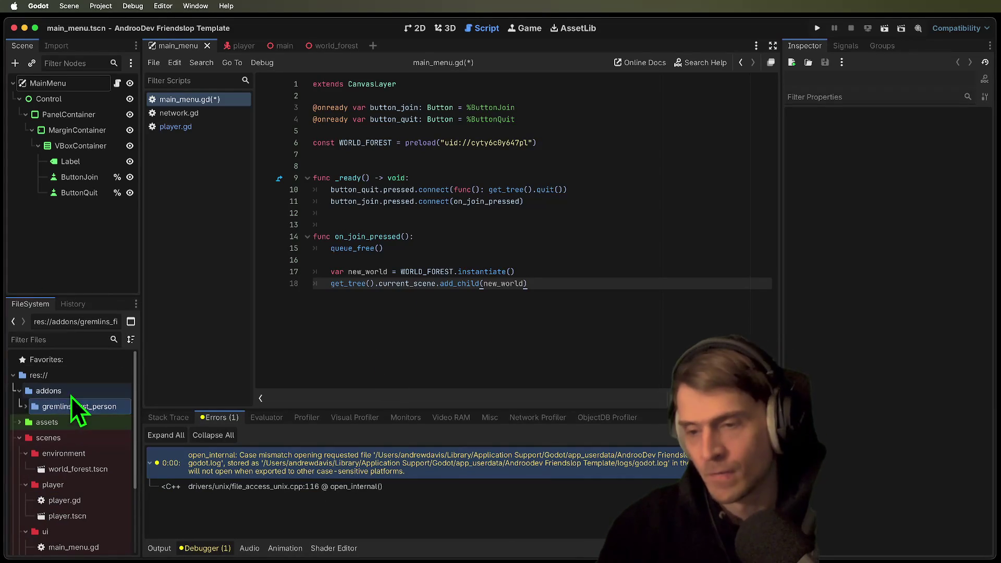
left_click(73, 392)
right_click(73, 396)
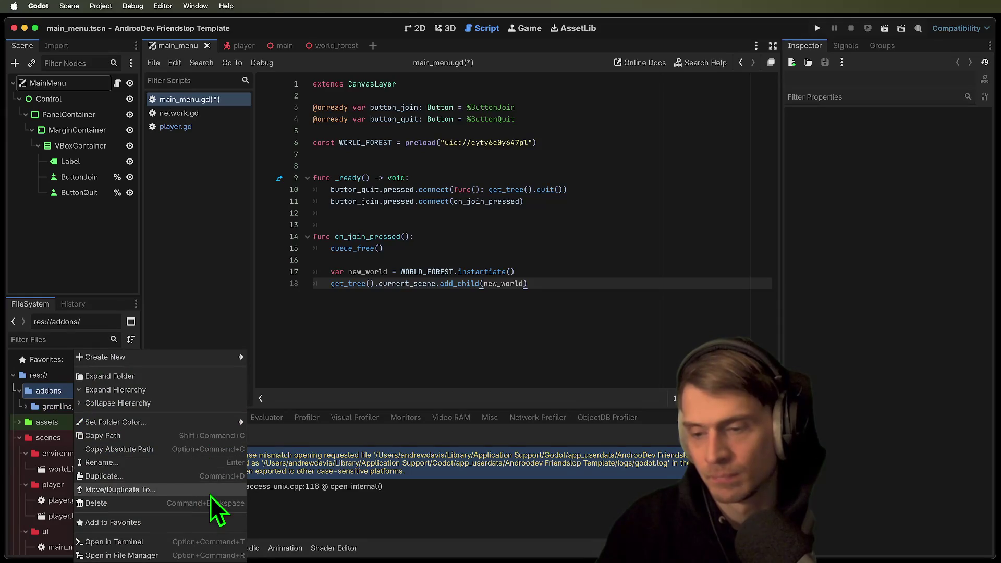
left_click(209, 503)
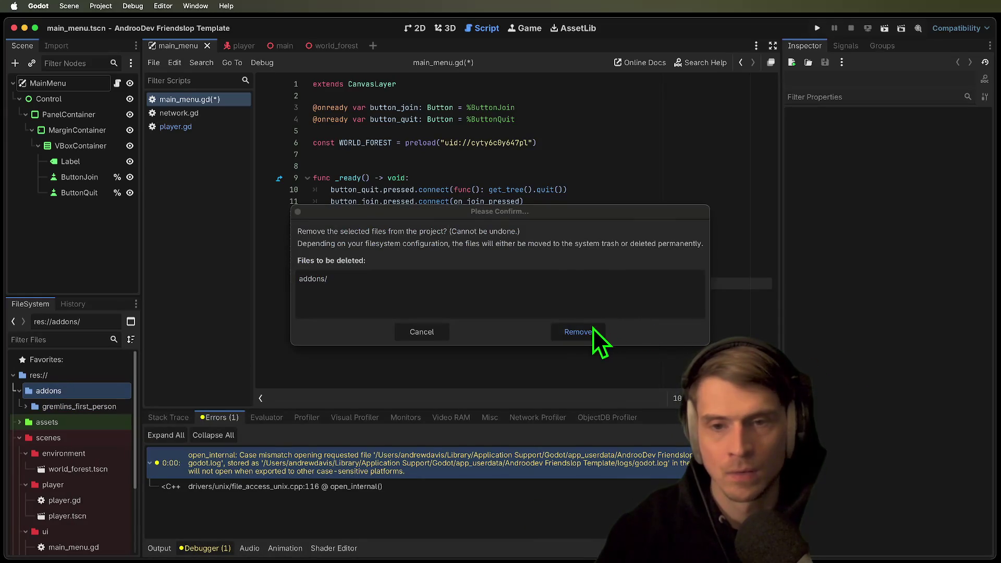
left_click(594, 329)
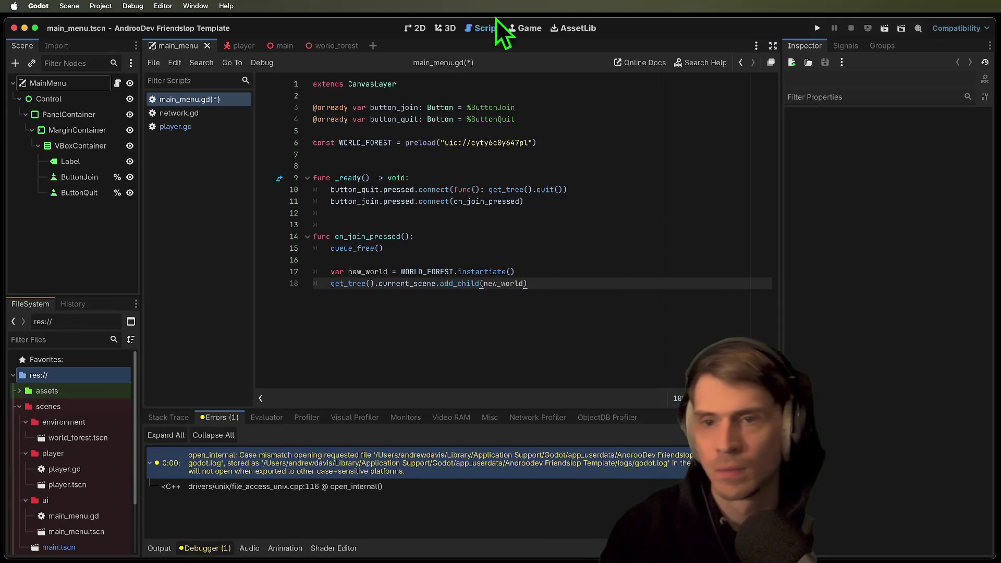
left_click(478, 100)
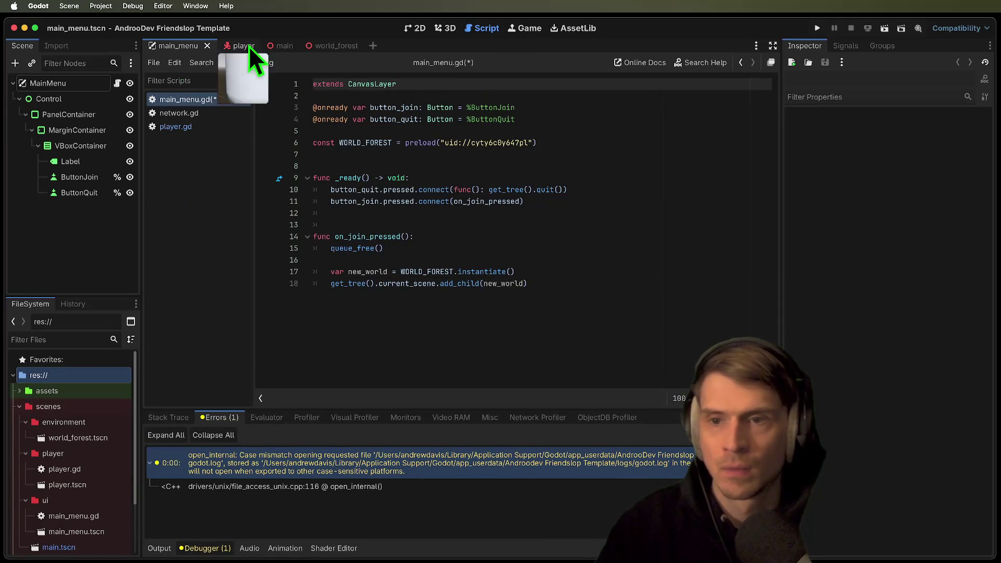
Switch to the Player scene and scroll through player.gd's code
left_click(240, 46)
scroll(558, 150, "up", 15)
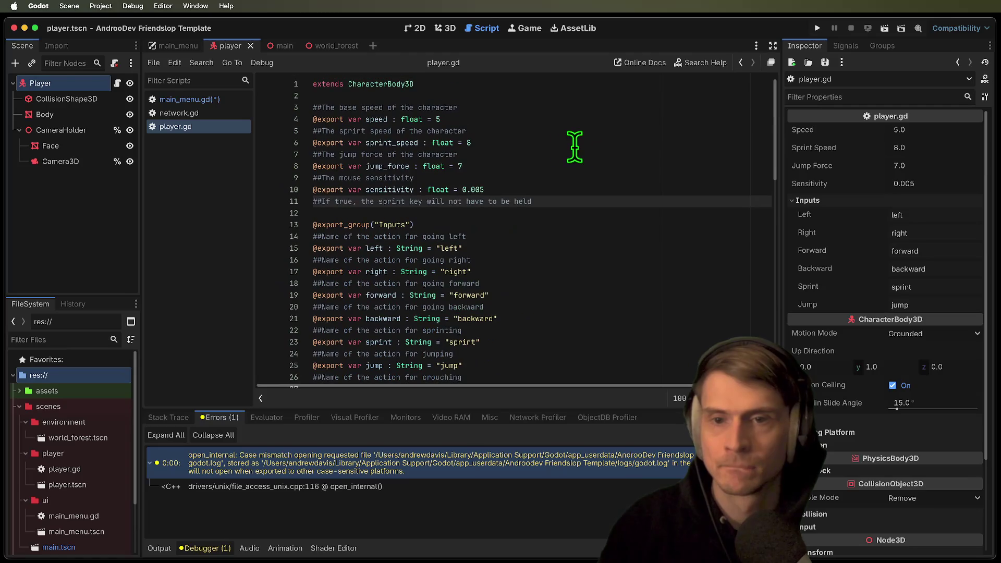
scroll(643, 155, "down", 3)
scroll(643, 155, "down", 15)
scroll(641, 160, "up", 14)
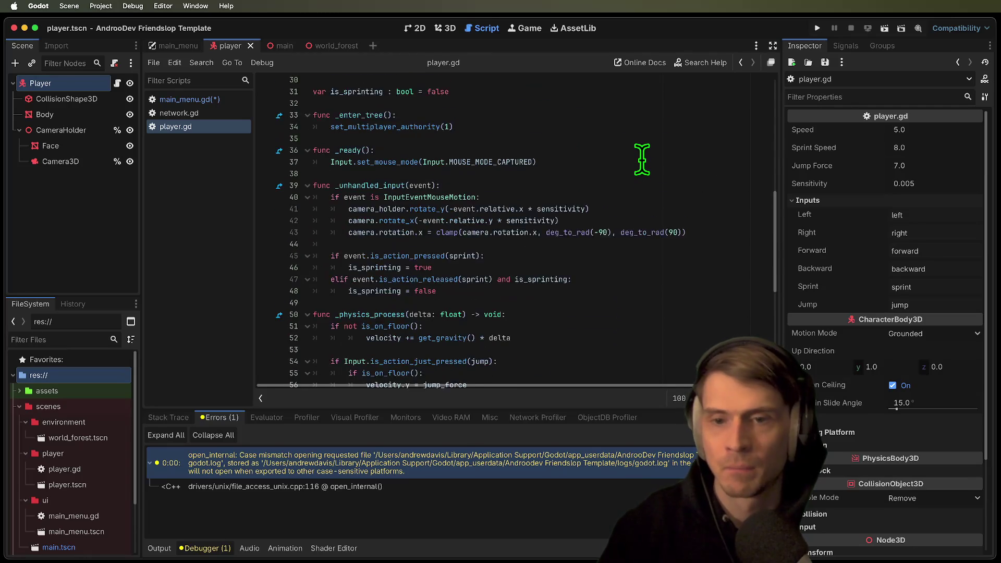
scroll(560, 302, "down", 3)
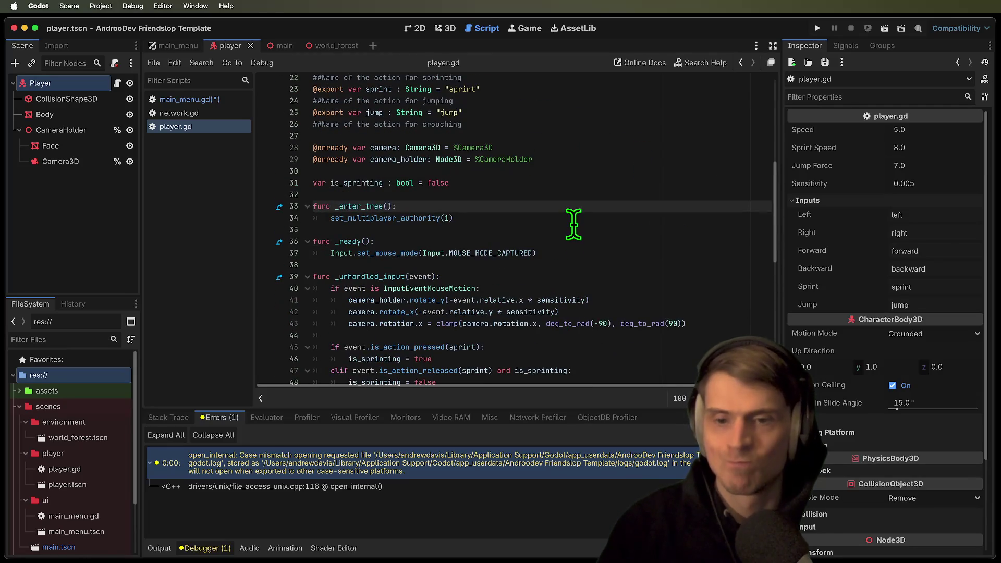
left_click(581, 241)
Cut main_menu.gd's const WORLD_FOREST preload line, then quit the editor
left_click(223, 114)
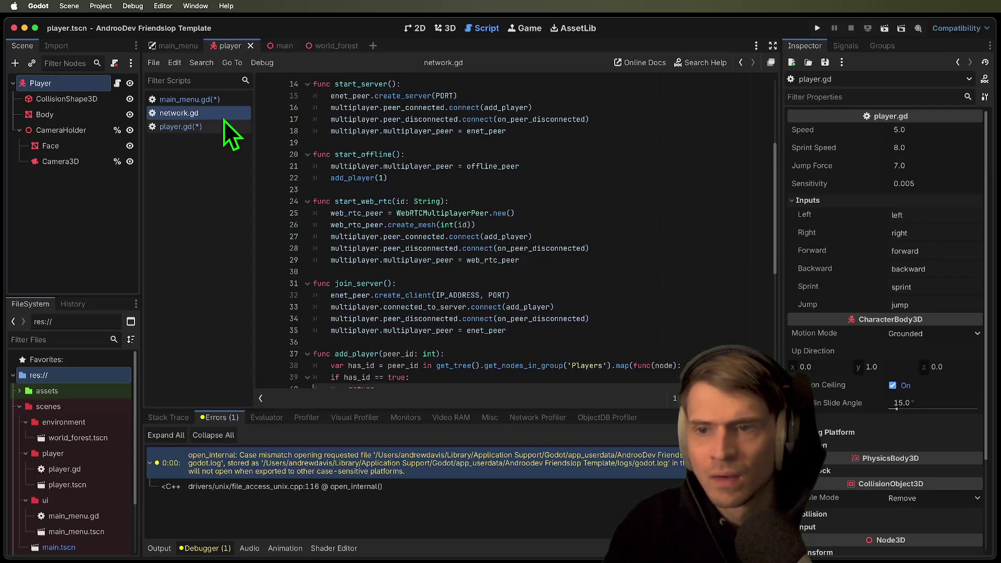
left_click(228, 99)
left_click(617, 143)
key("ctrl+x")
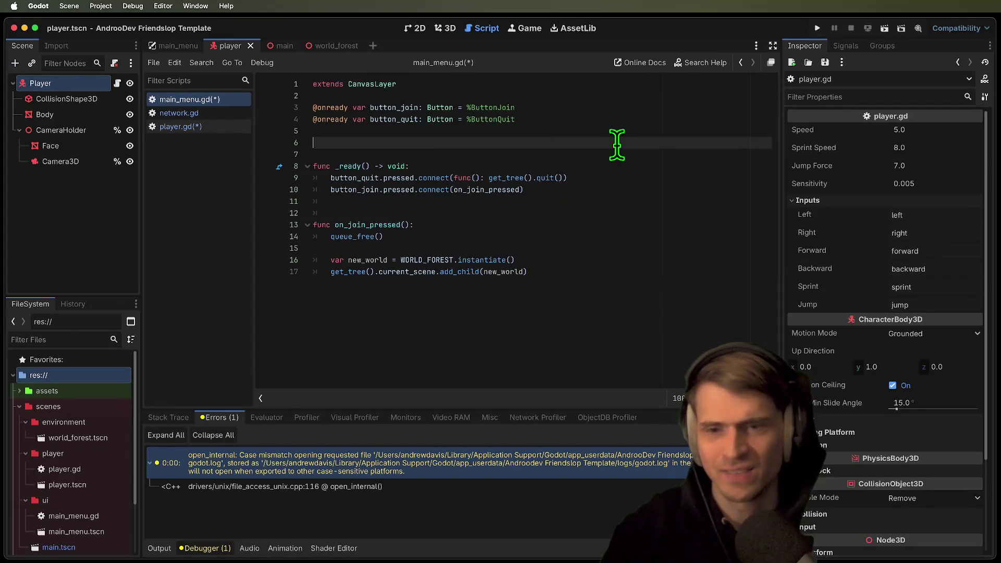
left_click(546, 131)
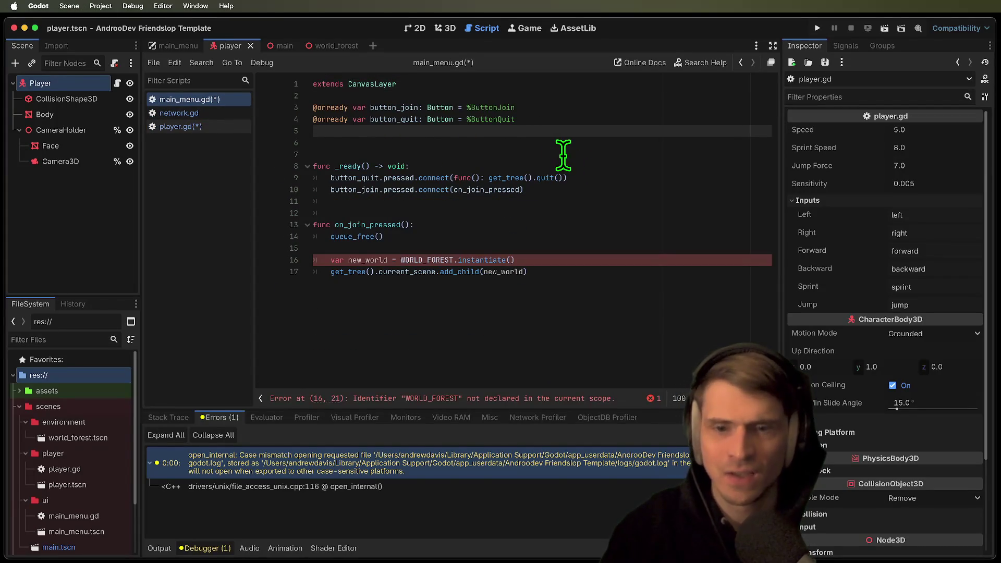
left_click(693, 308)
key("super+q")
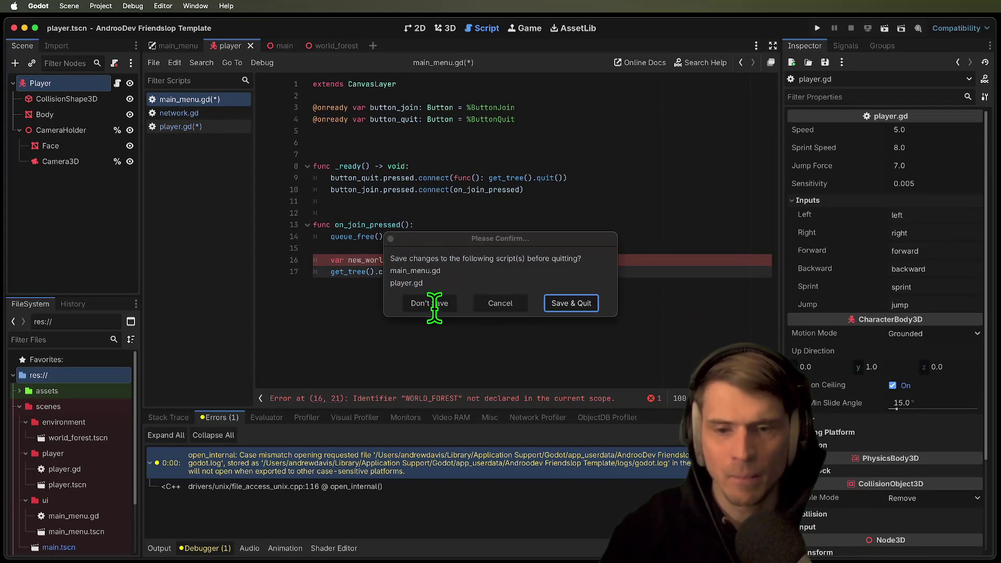
Discard the unsaved changes, reopen the AndrooDev Friendslop Template project, and open world_forest.tscn and player.tscn
left_click(439, 303)
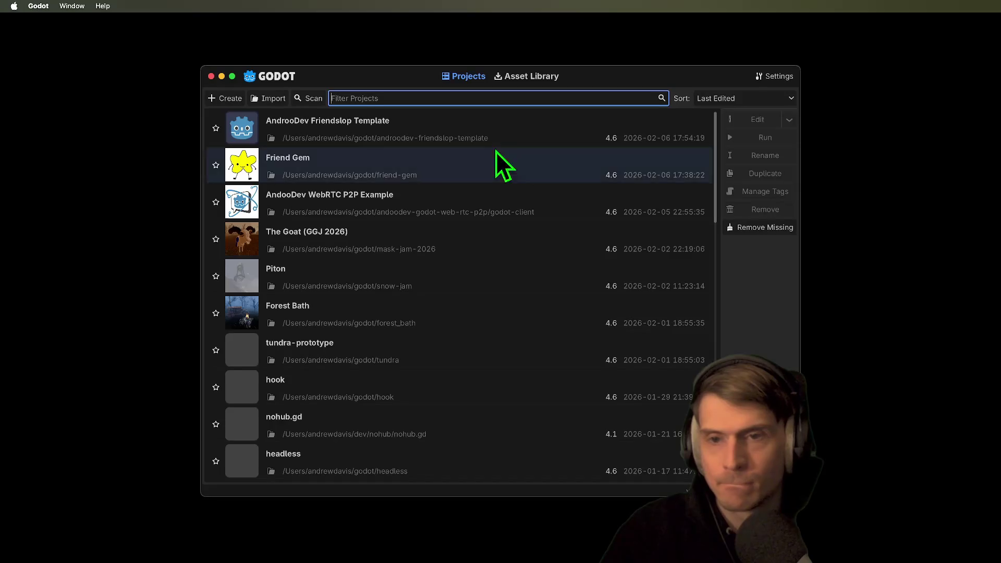
double_click(433, 130)
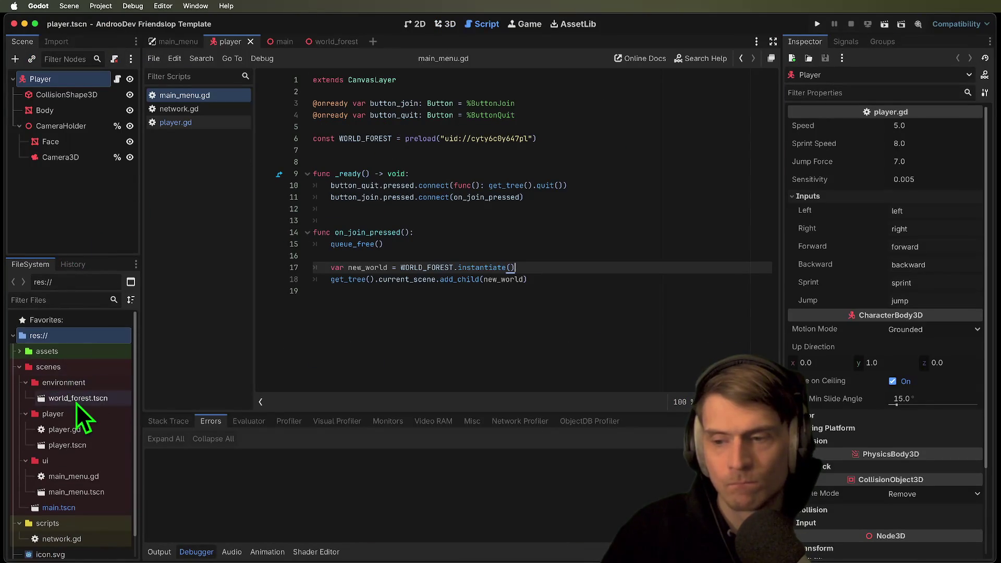
double_click(75, 399)
double_click(83, 446)
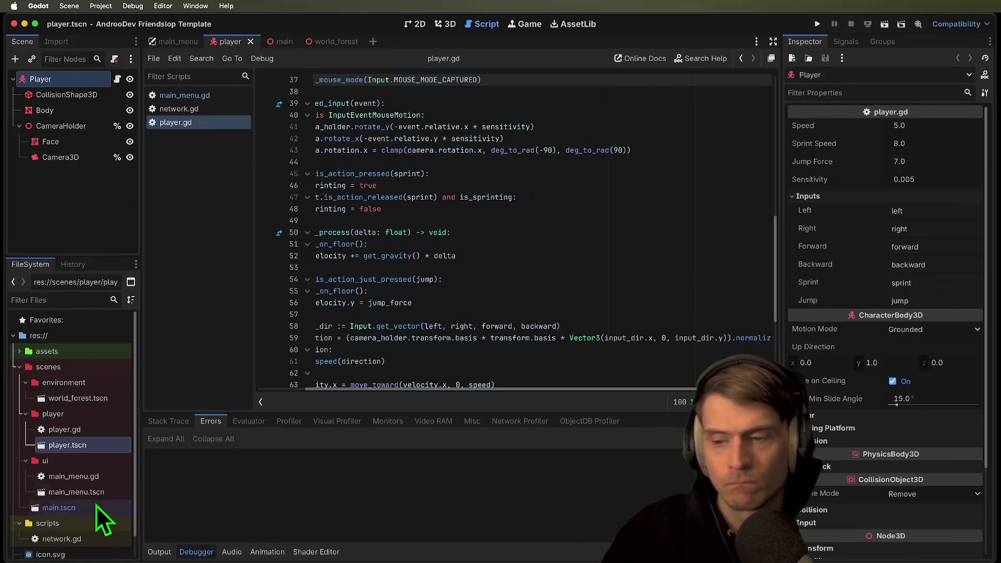
Open the main and main_menu scenes and bring up main_menu.gd
double_click(96, 507)
scroll(96, 505, "down", 1)
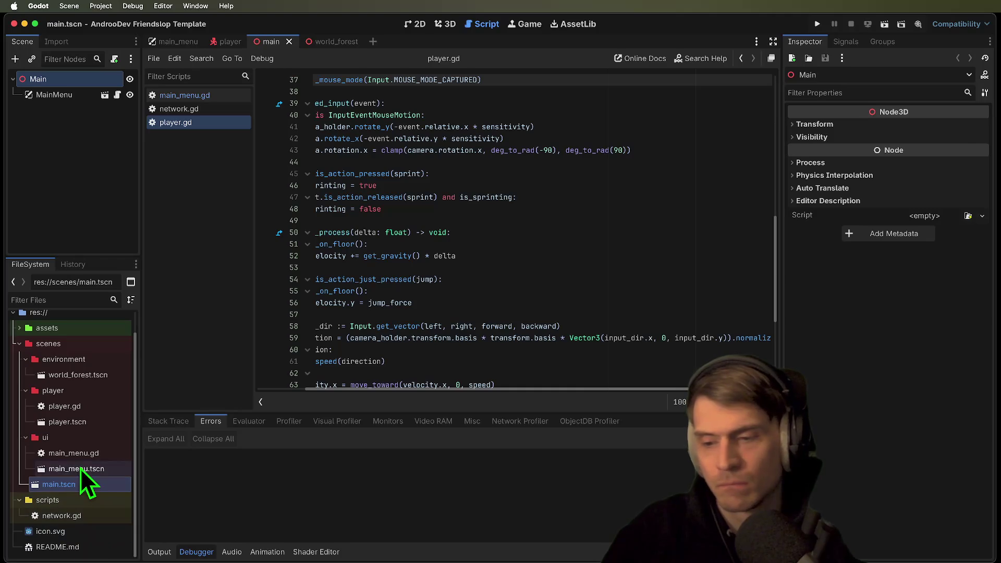
double_click(80, 468)
left_click(89, 458)
left_click(85, 468)
Insert 'if OS.has_feature("server"): return' at the top of _ready() and save main_menu.gd
left_click(608, 173)
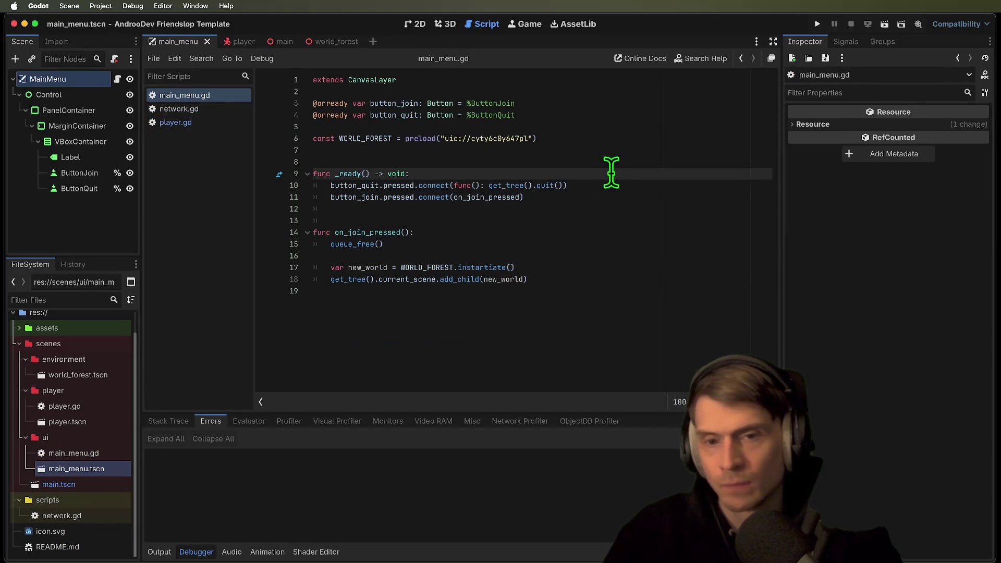
key("Return")
key("Return")
key("Return")
key("Up")
key("Up")
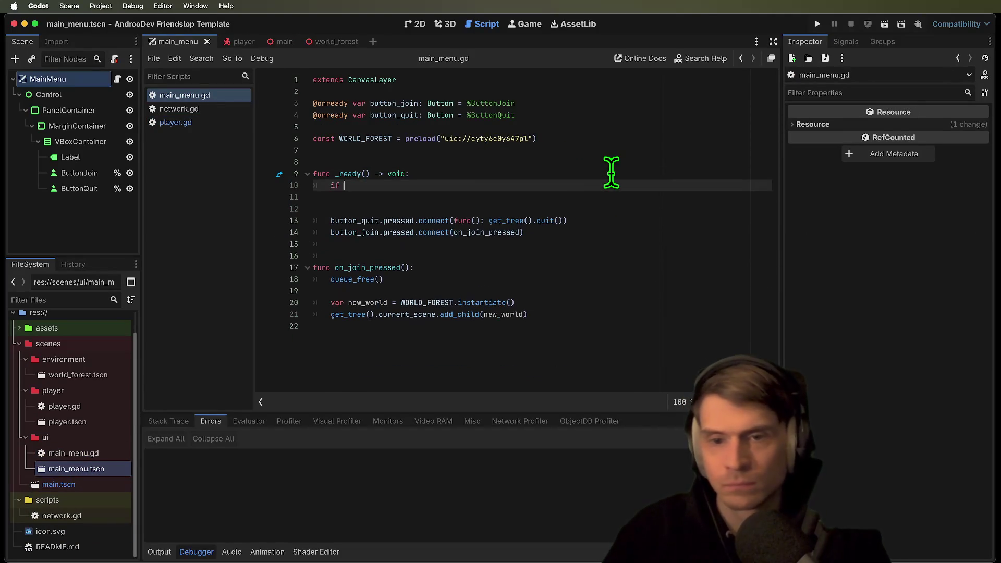
type("OS.has")
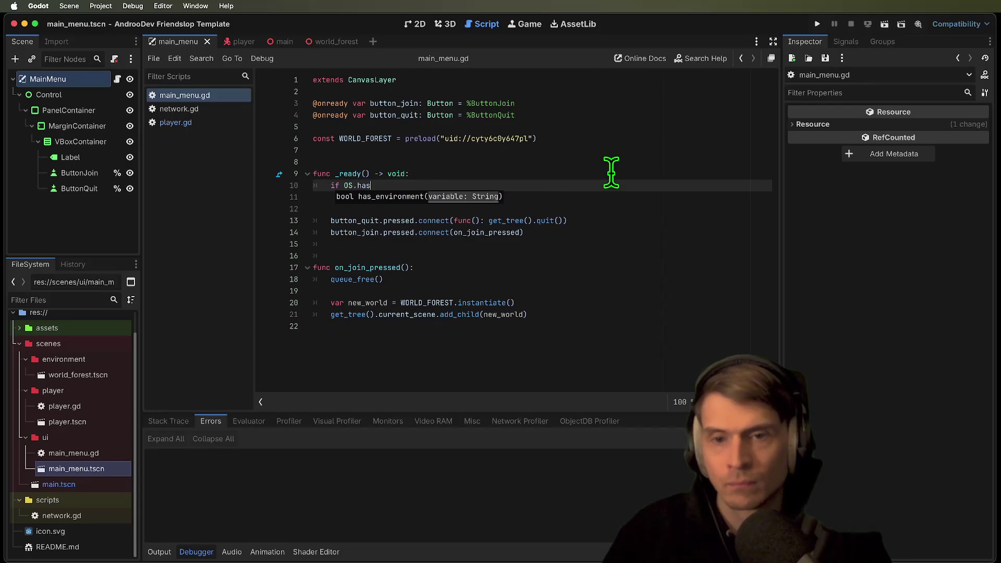
type("_f")
key("Return")
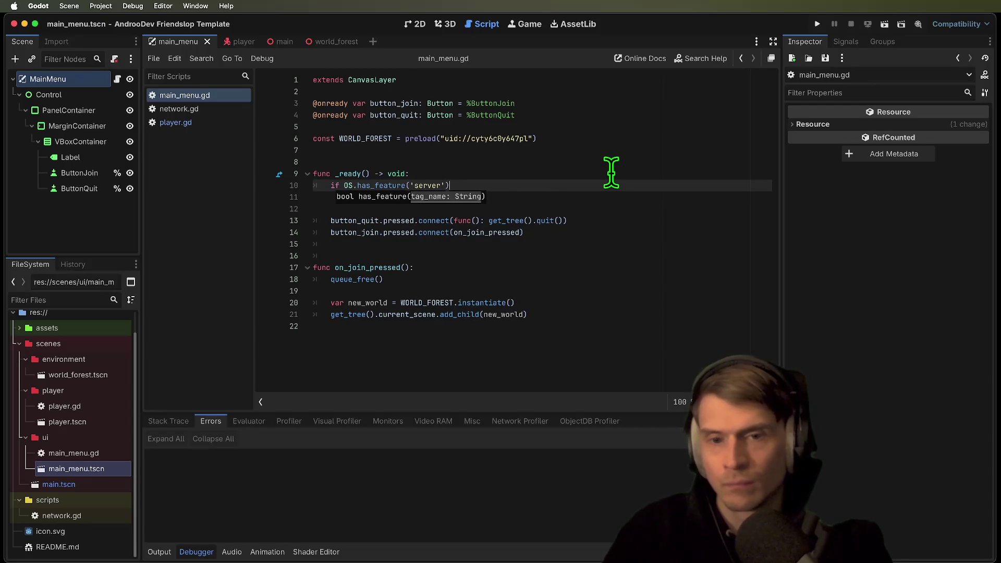
key("Return")
key("Return")
type("return")
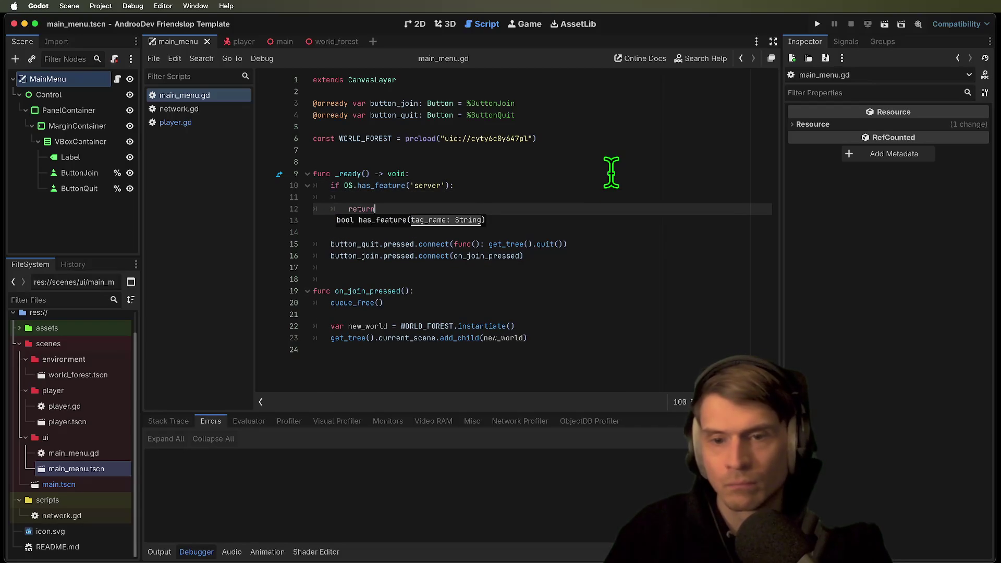
key("Up")
type("twork")
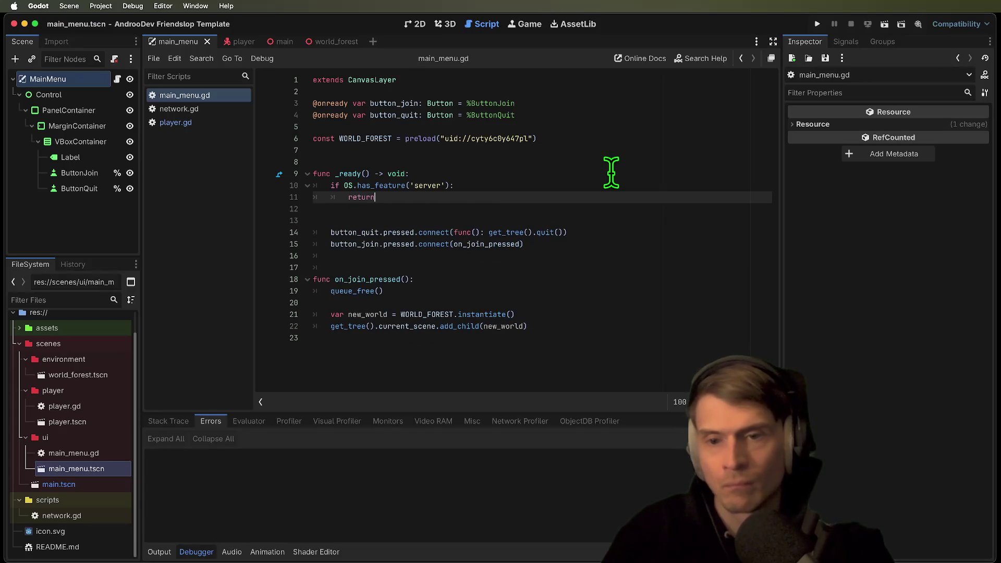
key("super+shift+k")
key("super+s")
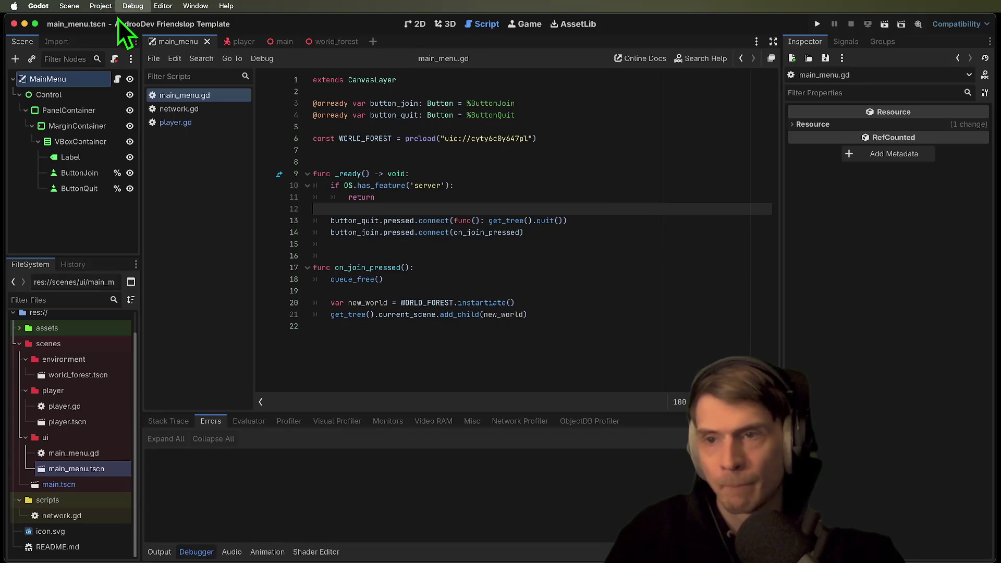
In Project Settings > Autoload, add scripts/network.gd as the Network autoload
left_click(100, 17)
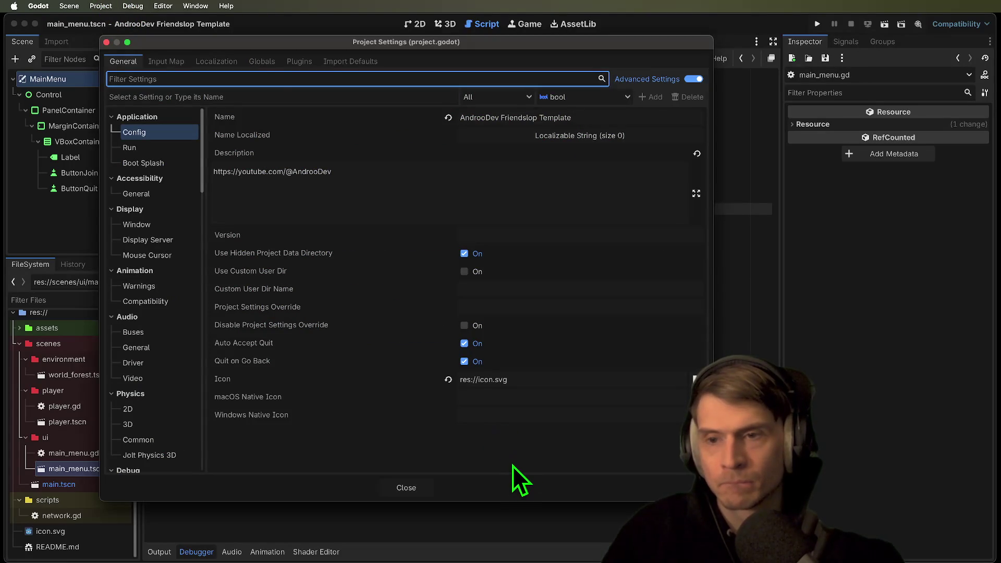
left_click(261, 61)
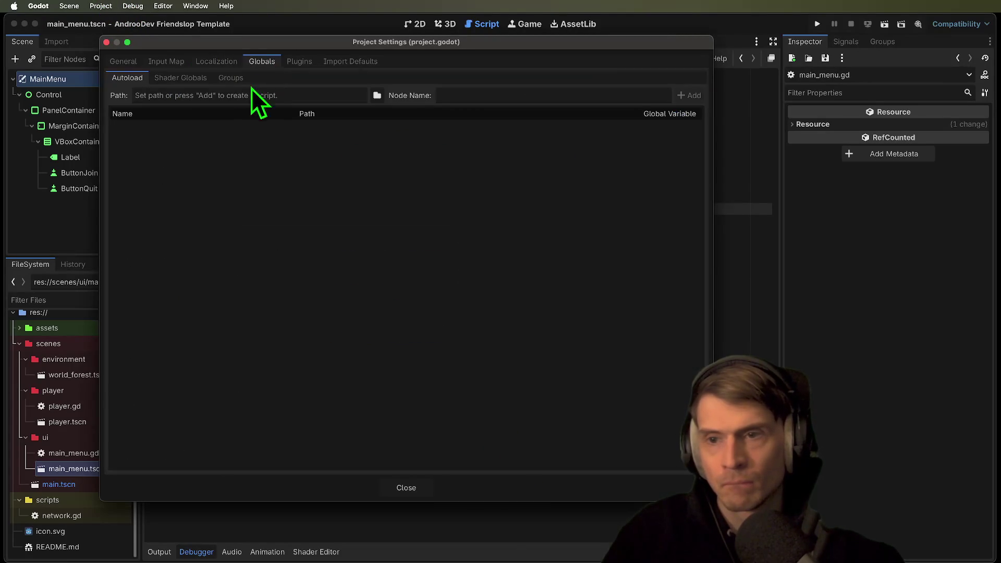
left_click(379, 96)
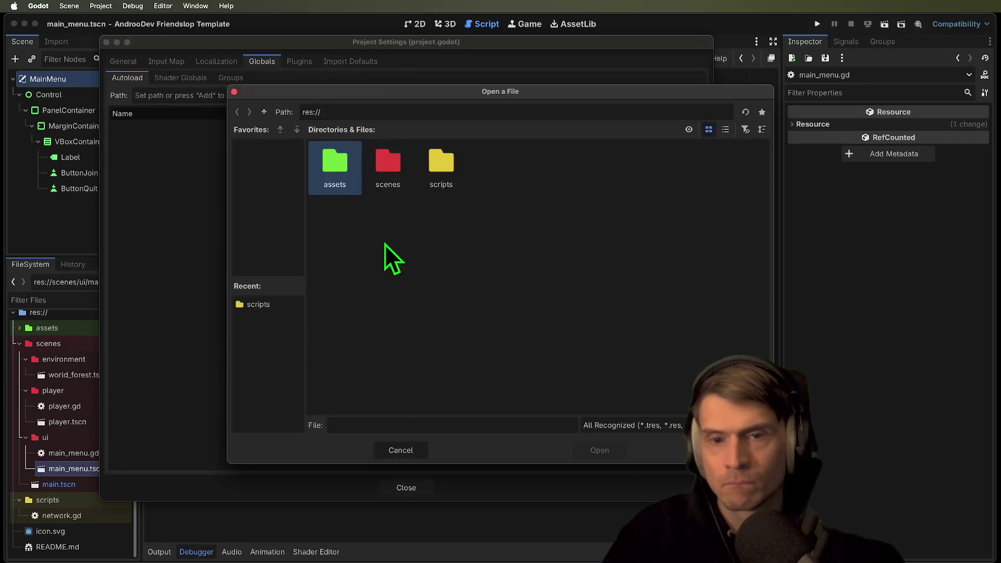
double_click(434, 169)
double_click(343, 174)
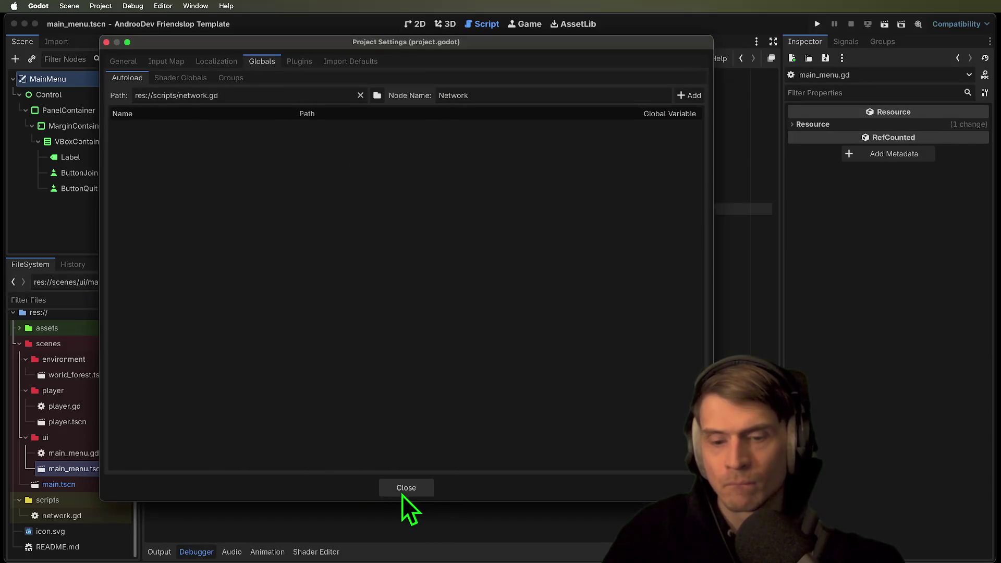
left_click(701, 97)
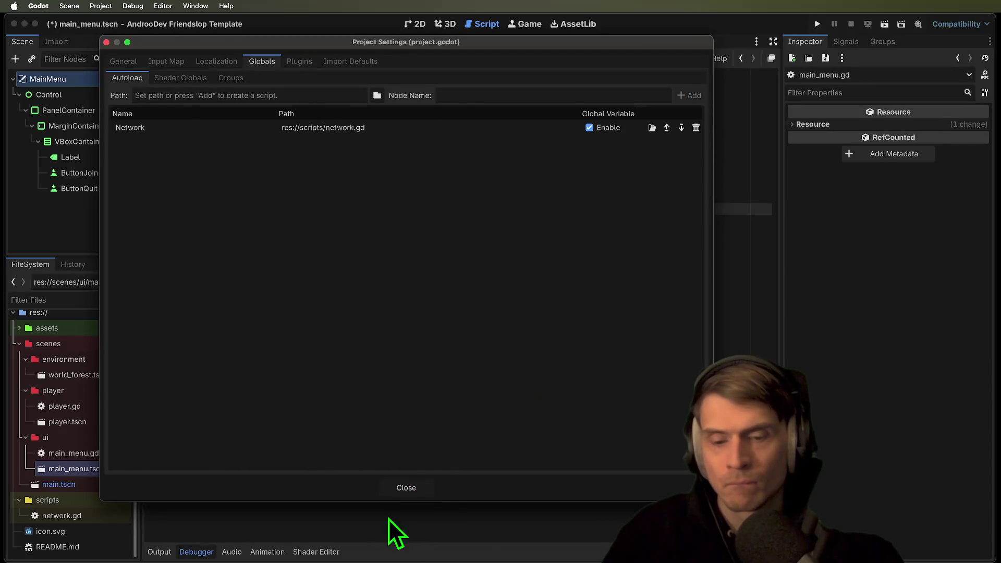
left_click(407, 487)
Return to main_menu.gd and move the caret through lines 14, 16, 12 and the script's end
left_click(581, 264)
left_click(606, 235)
left_click(663, 253)
left_click(657, 209)
left_click(673, 365)
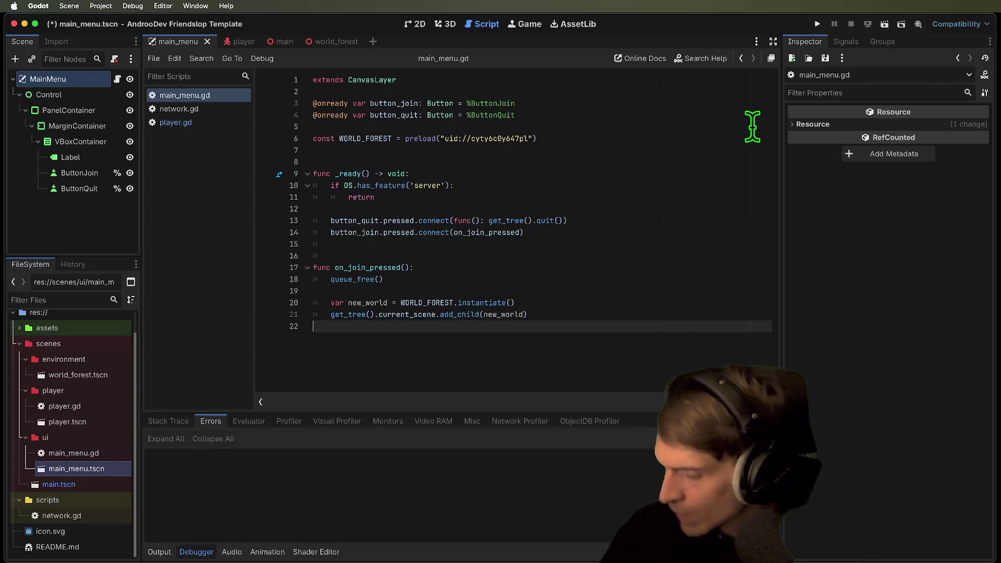
Add a Network.start_server() call on a new line inside the server check
left_click(581, 260)
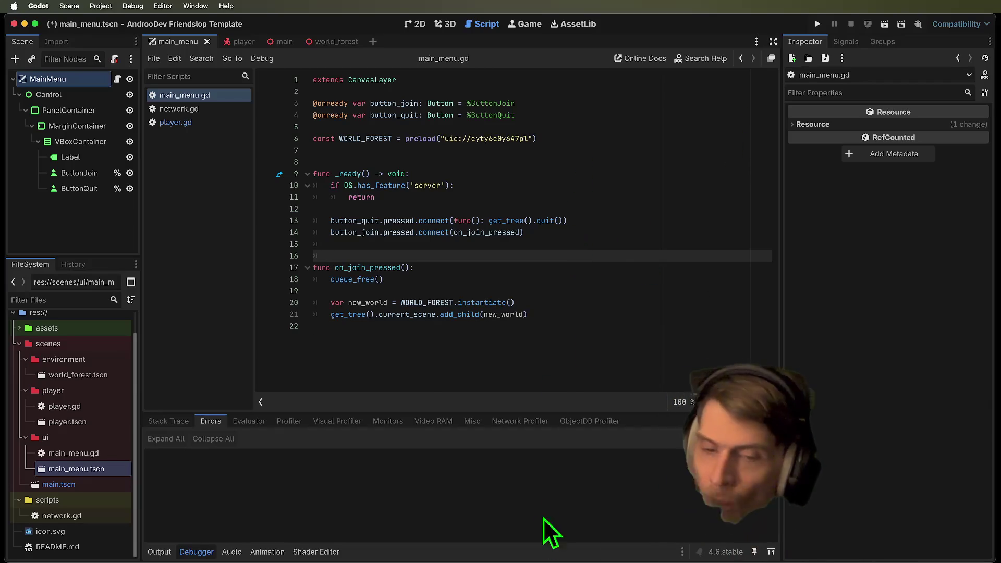
left_click(638, 188)
key("Return")
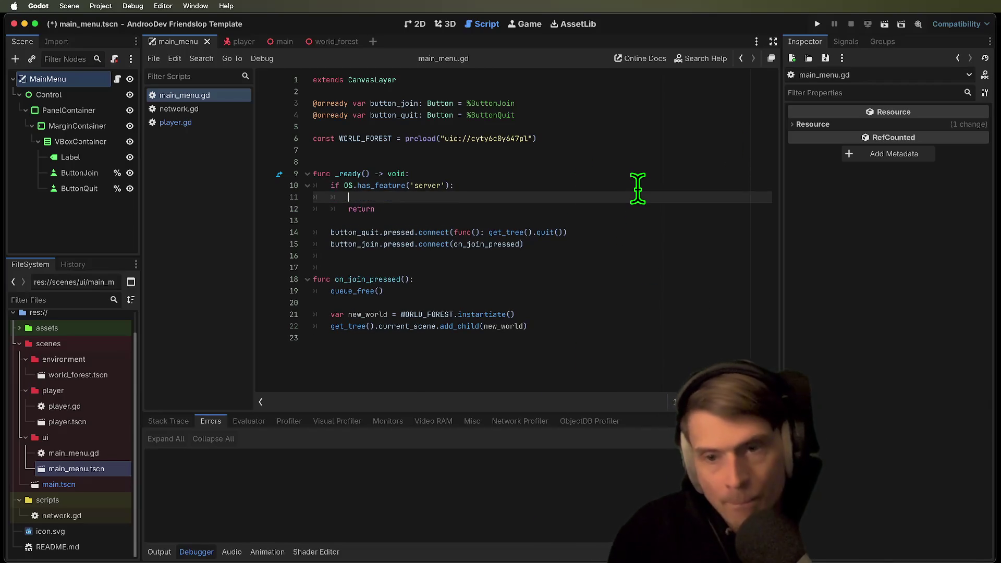
type("Netw")
key("Return")
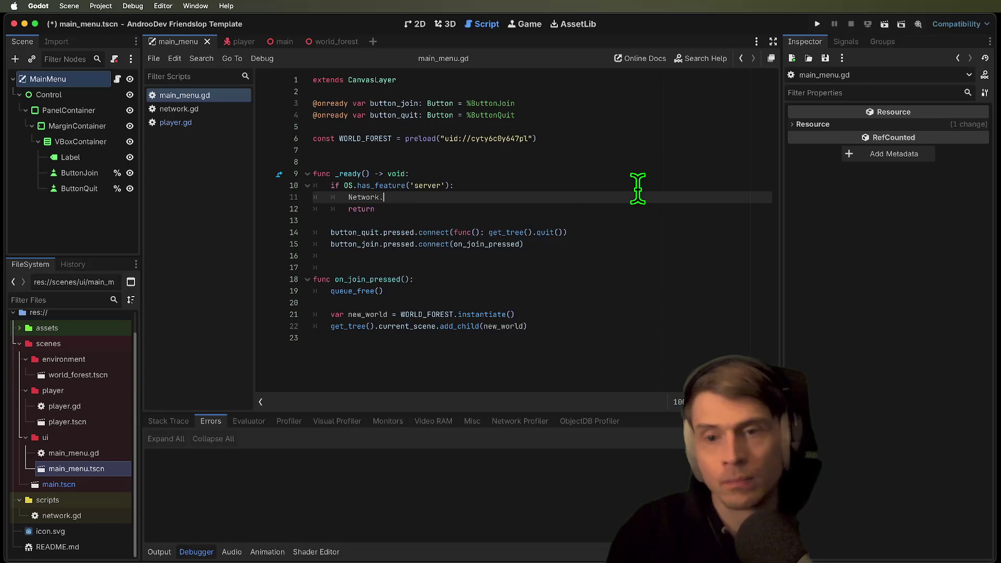
type(".h")
key("BackSpace")
type("start")
key("Down")
key("Down")
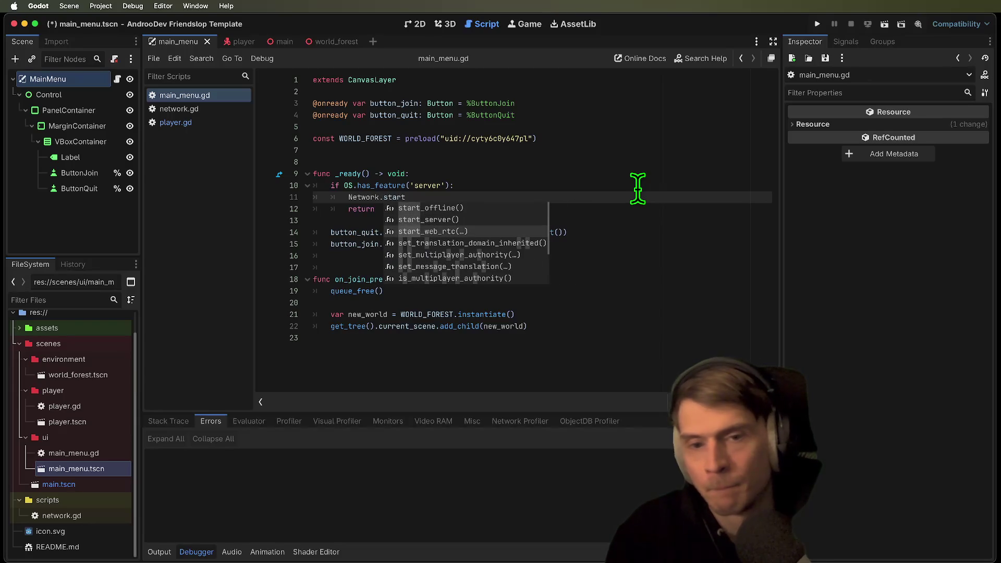
key("Up")
key("Return")
Delete the stray blank line 17 and run the game
left_click(607, 268)
key("BackSpace")
key("BackSpace")
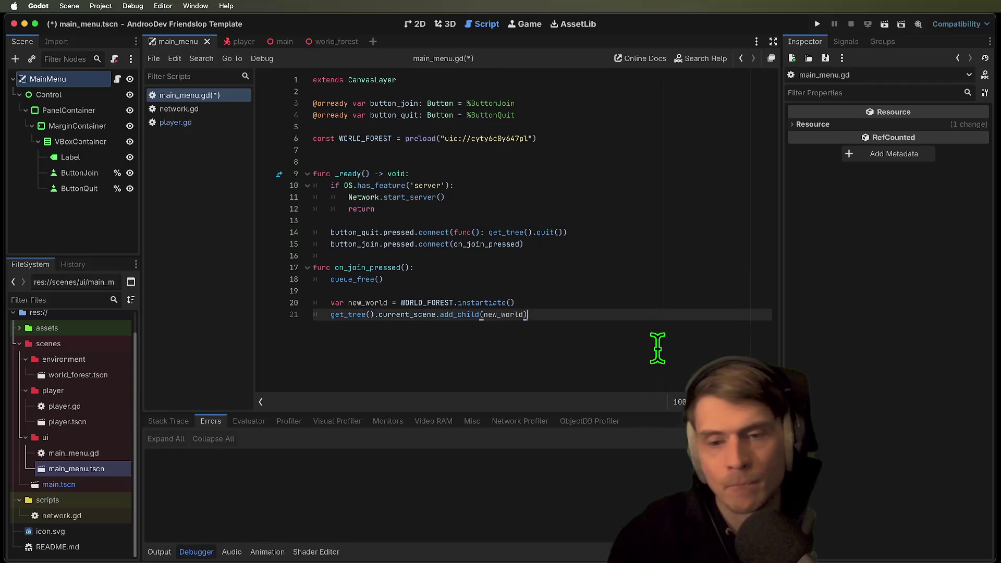
key("super+b")
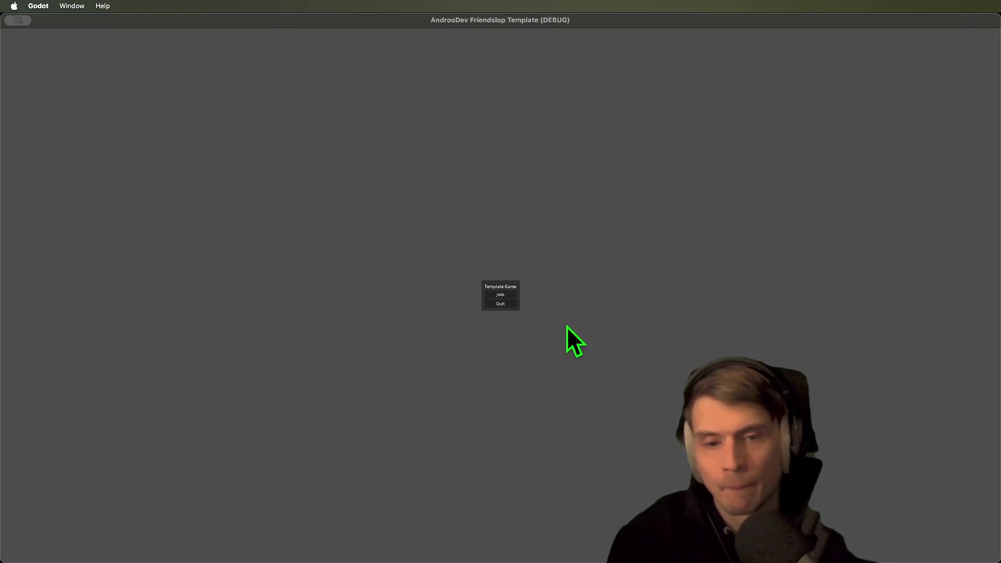
Join the forest world in the running game and show the debugger's Errors list
left_click(501, 296)
left_click(531, 344)
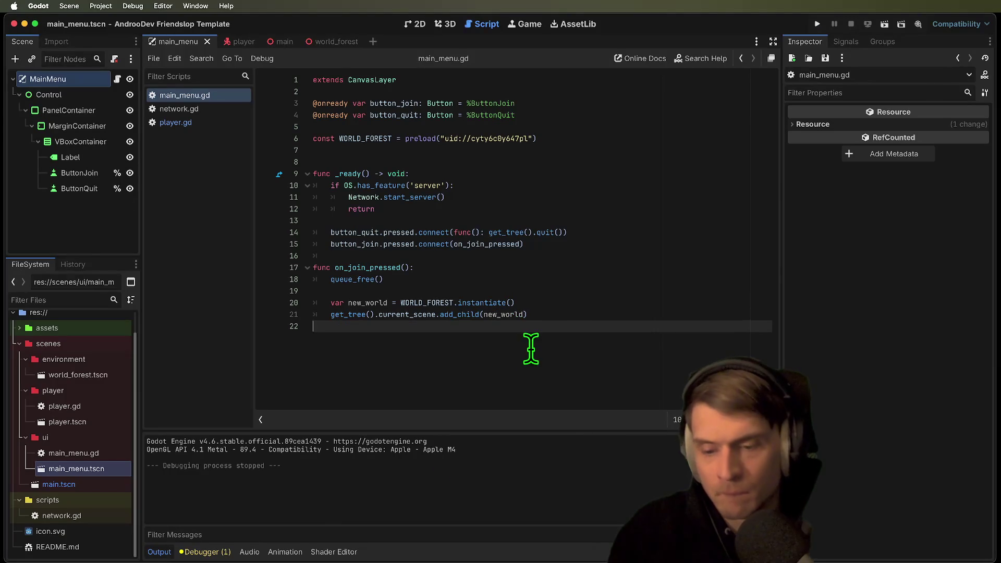
left_click(207, 552)
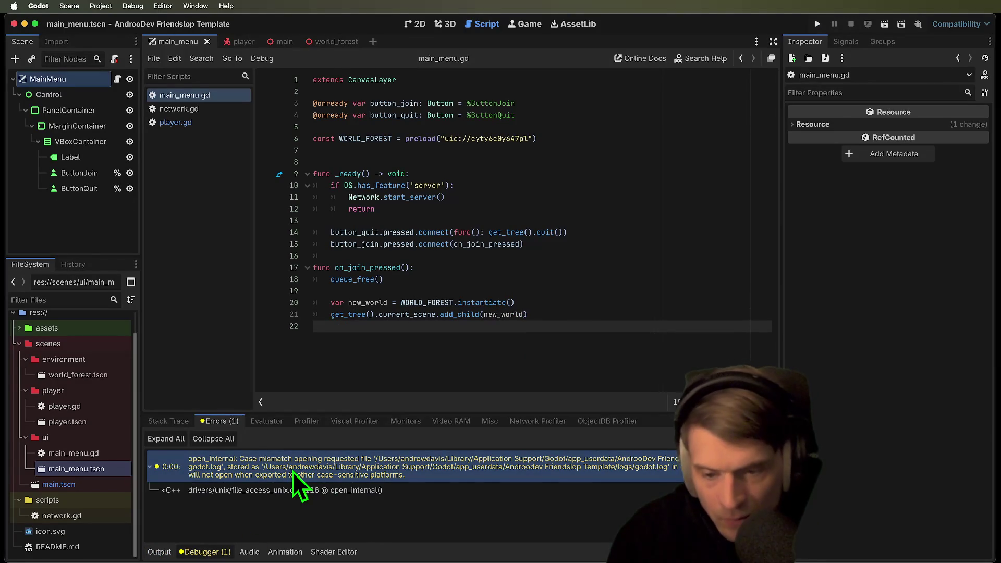
Inspect the case-mismatch warning's options, then clear it from the errors list
mouse_move(293, 472)
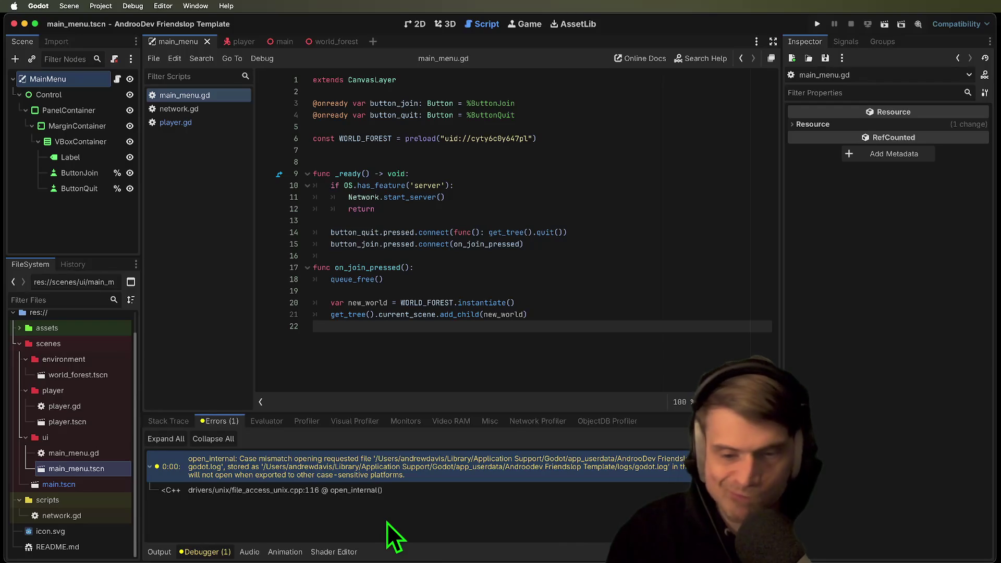
right_click(420, 476)
left_click(362, 527)
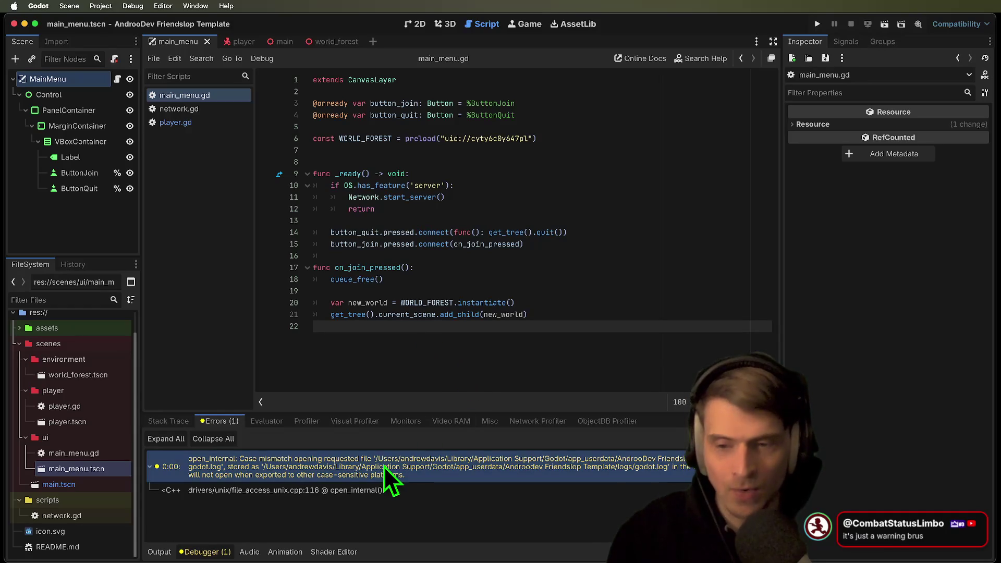
left_click(764, 438)
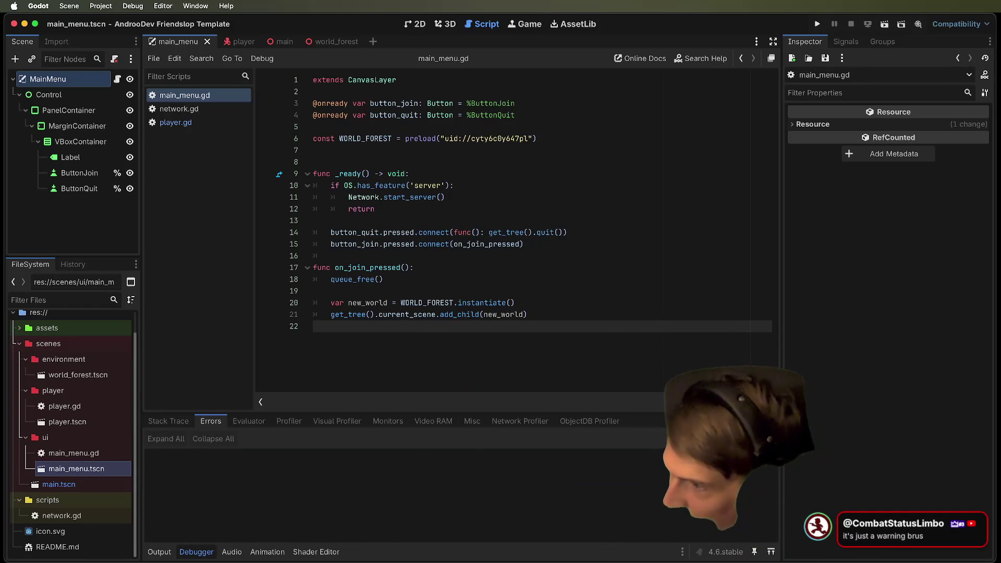
key("super+Tab")
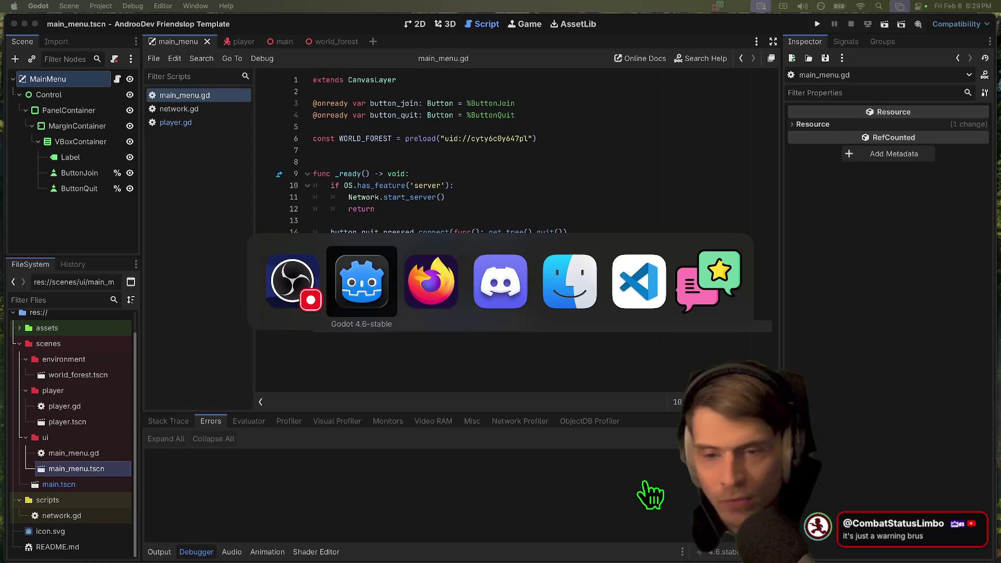
key("super+Tab")
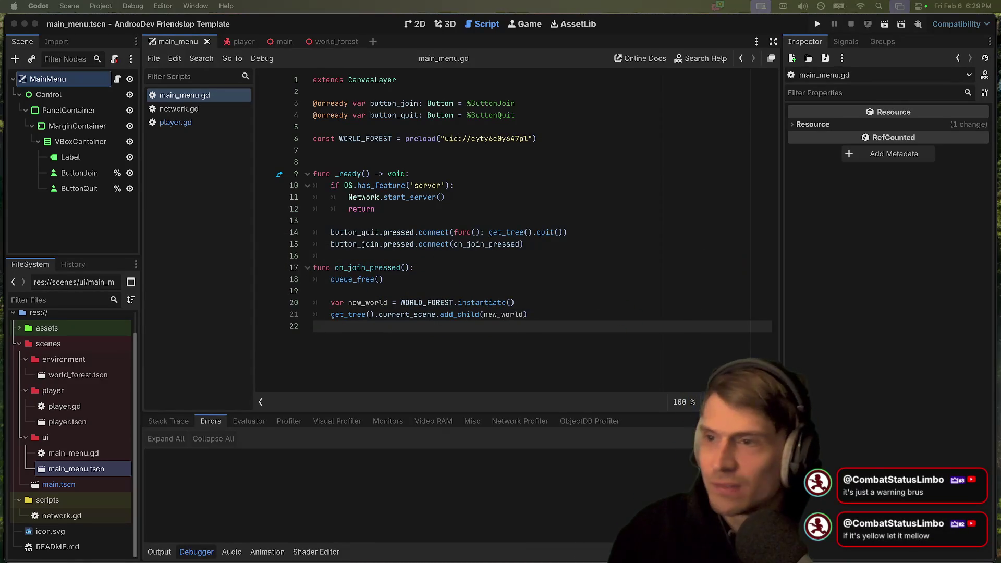
Add 'coding horror' to the Google search and open the Broken Window Theory article
key("super+Tab")
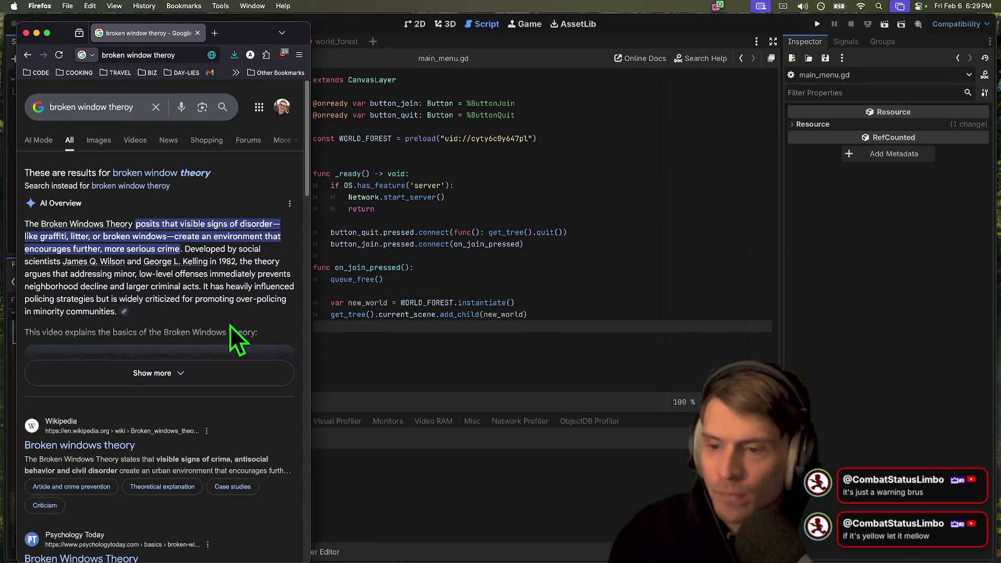
scroll(134, 445, "down", 6)
scroll(141, 97, "up", 6)
left_click(138, 104)
type("codin")
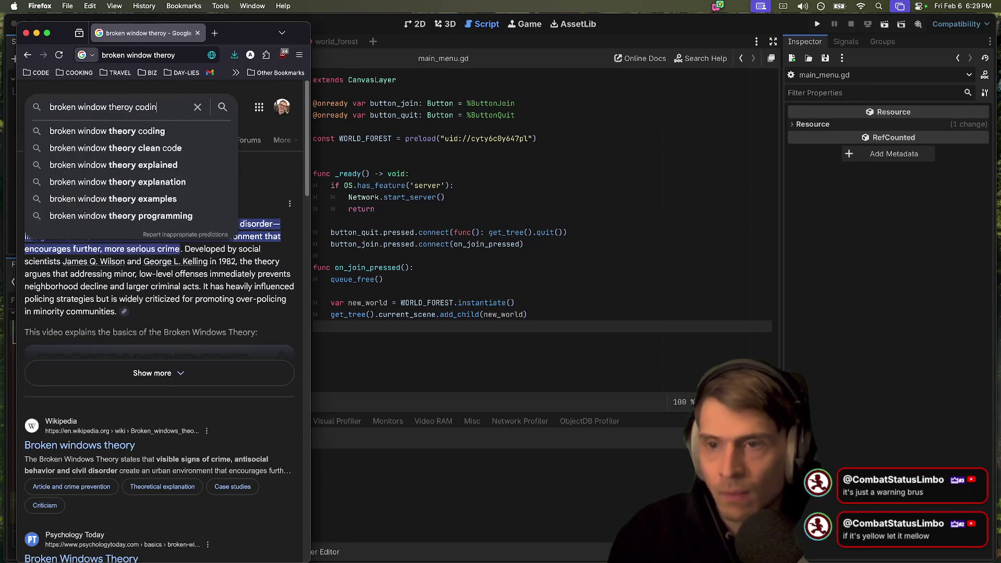
type("g horror")
key("Return")
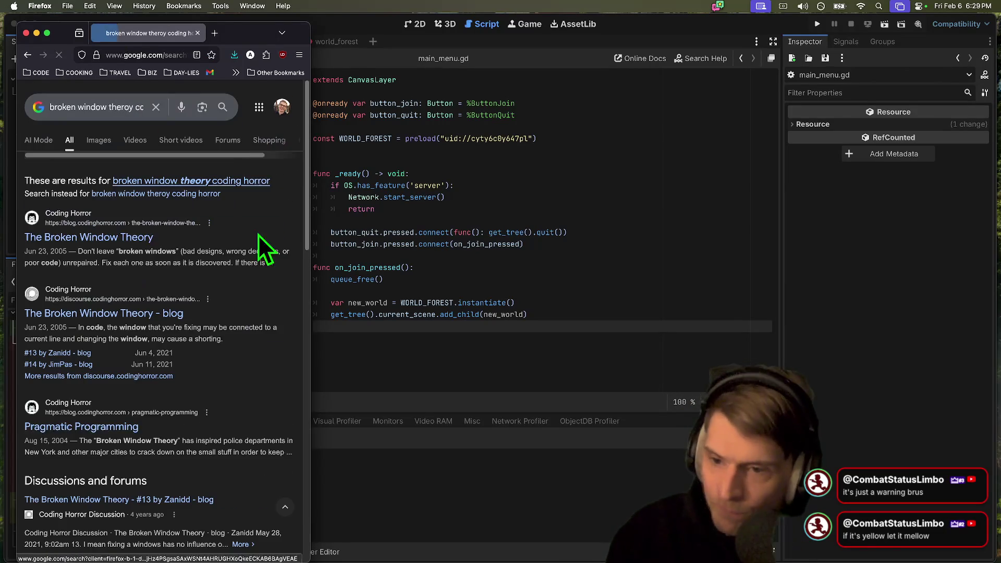
left_click(139, 236)
Reposition the browser and highlight the article's broken-windows quote, then return to Godot
mouse_move(251, 26)
left_mouse_down()
mouse_move(454, 18)
mouse_move(458, 46)
mouse_move(461, 3)
left_mouse_up()
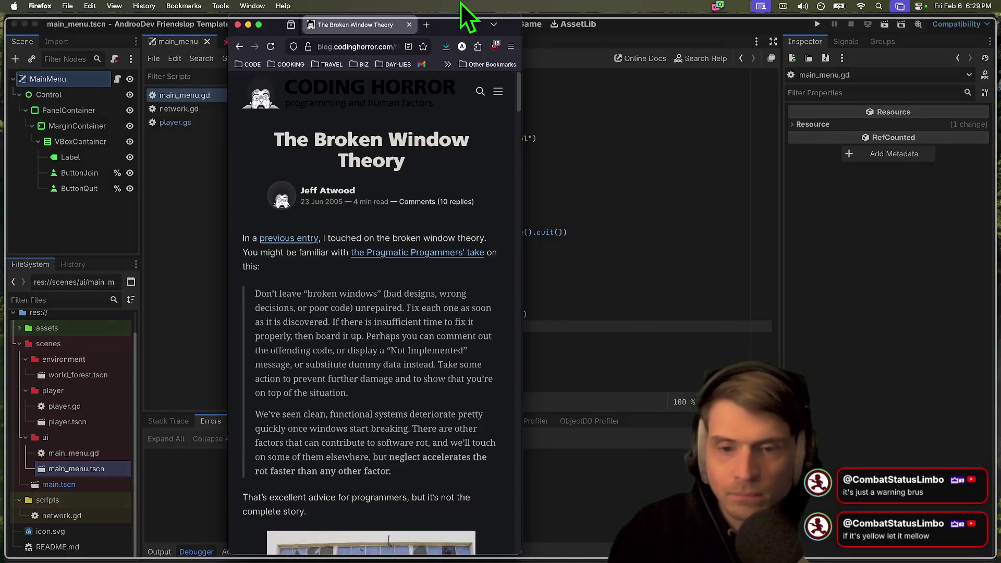
left_click_drag(320, 322, 509, 322)
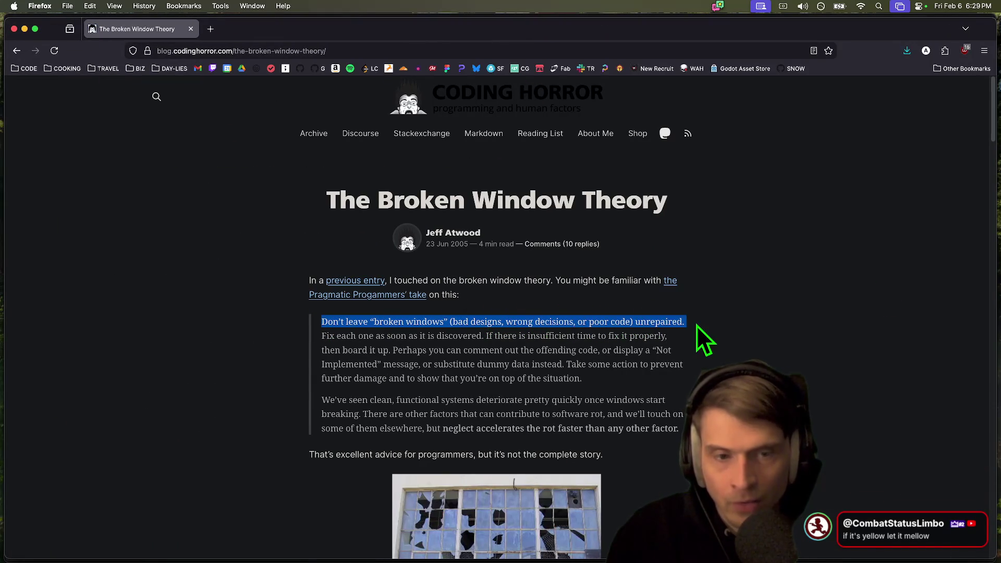
left_click_drag(330, 323, 830, 389)
scroll(825, 349, "down", 5)
key("super+Tab")
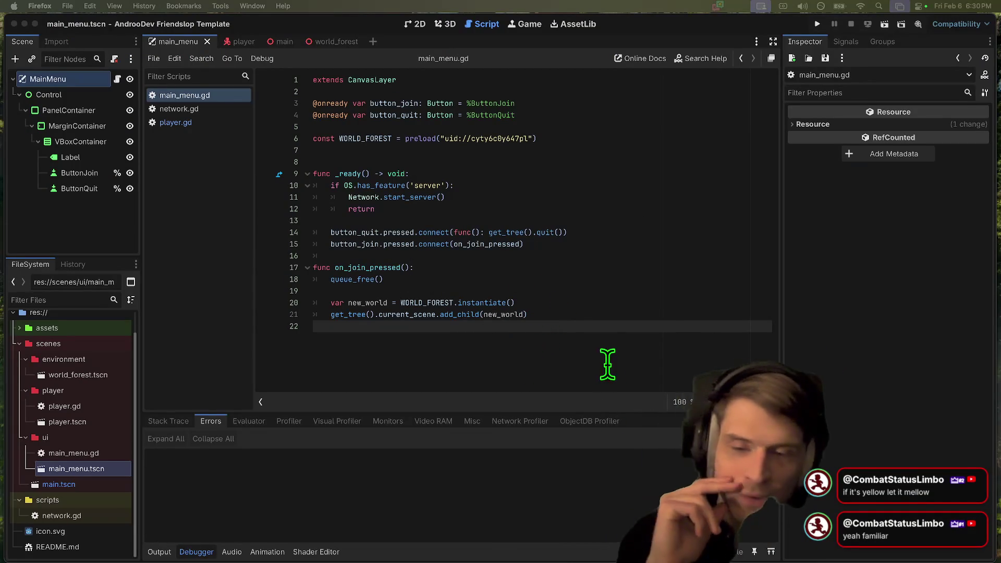
Back in Godot, highlight Network.start_server() on line 11 and switch to the world_forest scene
left_click(67, 226)
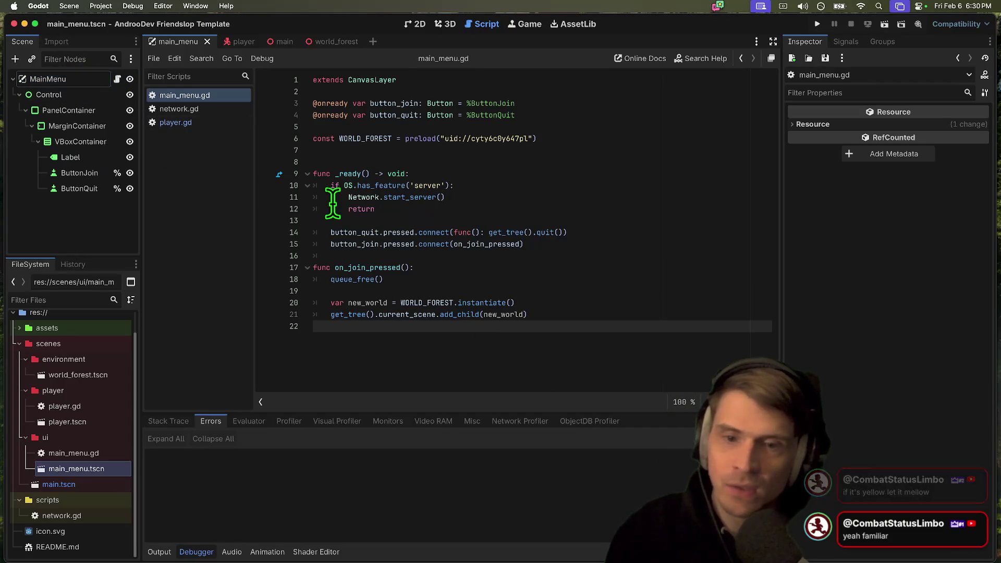
left_click_drag(348, 198, 619, 196)
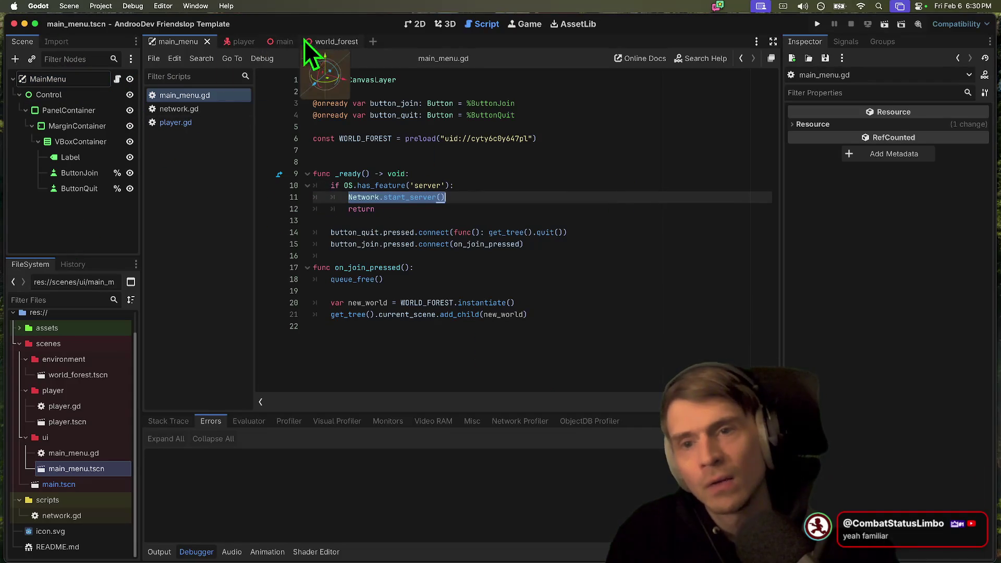
left_click(328, 42)
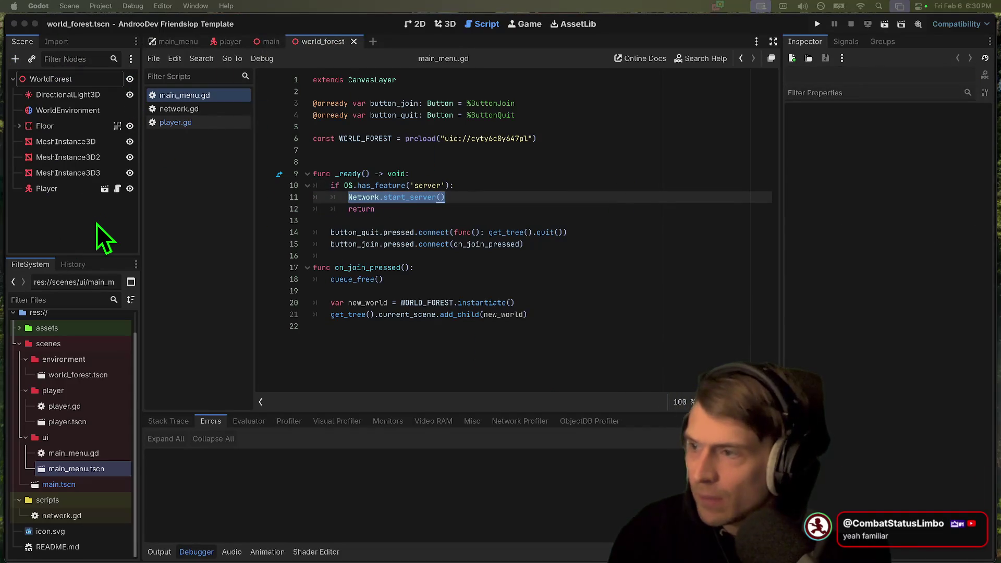
Paste a Camera3D into the forest scene and roughly lower, shift, raise and rotate it
key("ctrl+v")
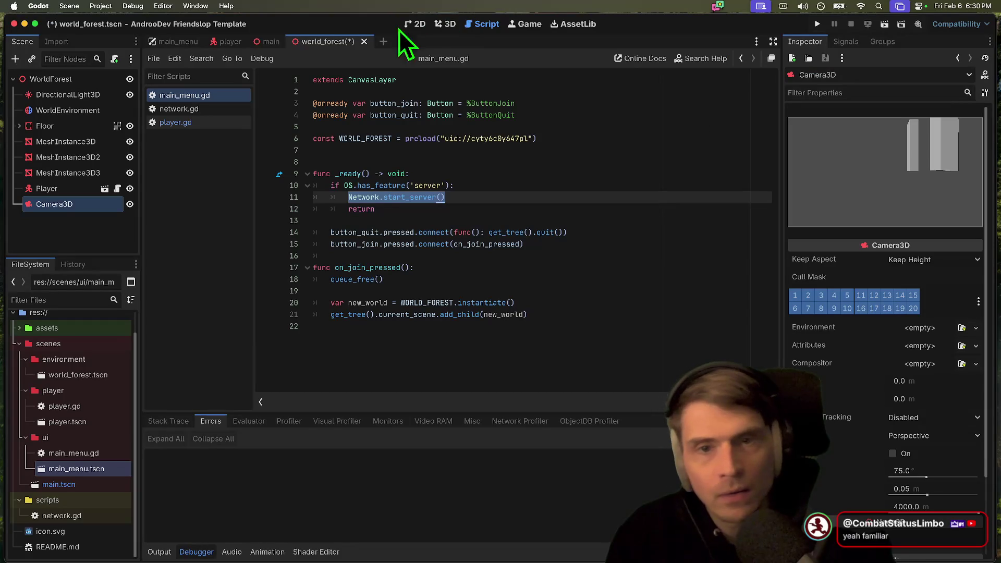
left_click(450, 24)
mouse_move(486, 229)
left_mouse_down()
mouse_move(506, 212)
mouse_move(468, 313)
mouse_move(548, 151)
left_mouse_up()
scroll(492, 201, "down", 5)
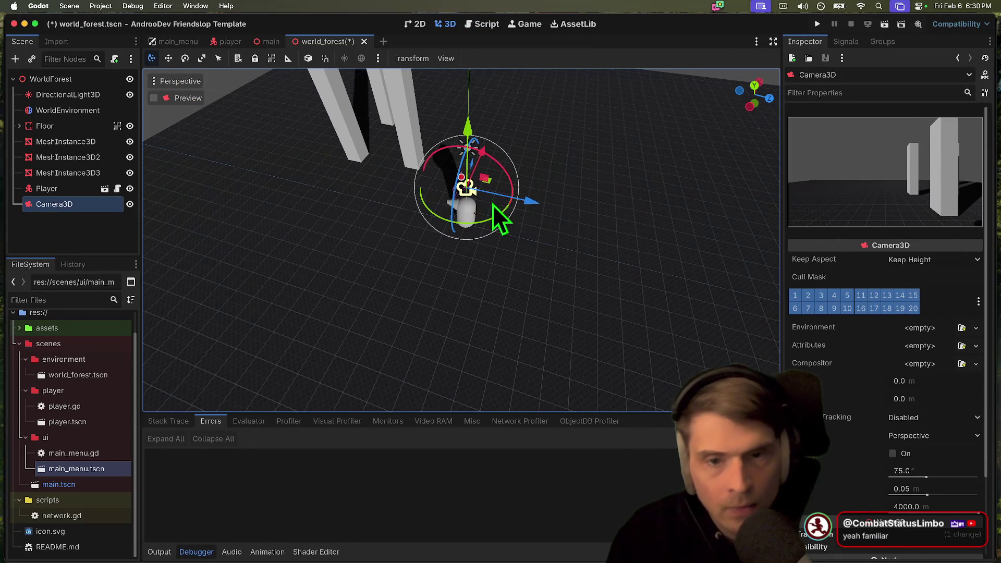
mouse_move(527, 199)
left_mouse_down()
mouse_move(681, 248)
mouse_move(618, 264)
left_mouse_up()
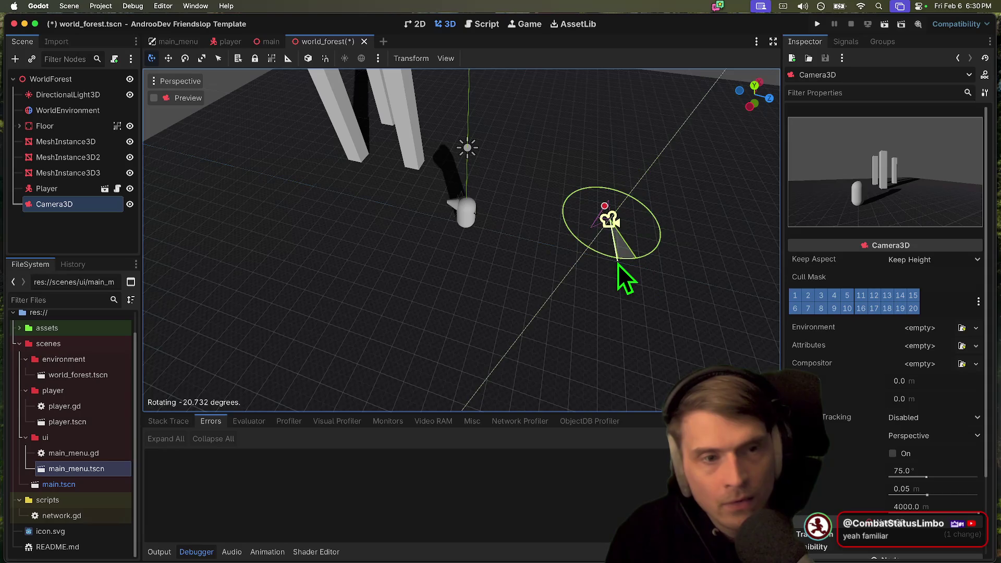
scroll(653, 176, "down", 10)
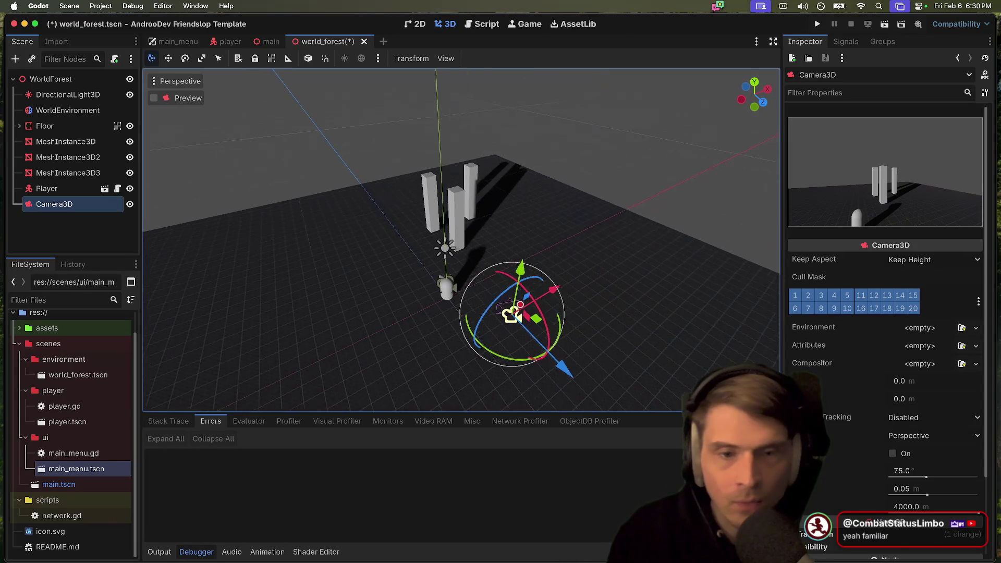
left_click_drag(518, 255, 570, 194)
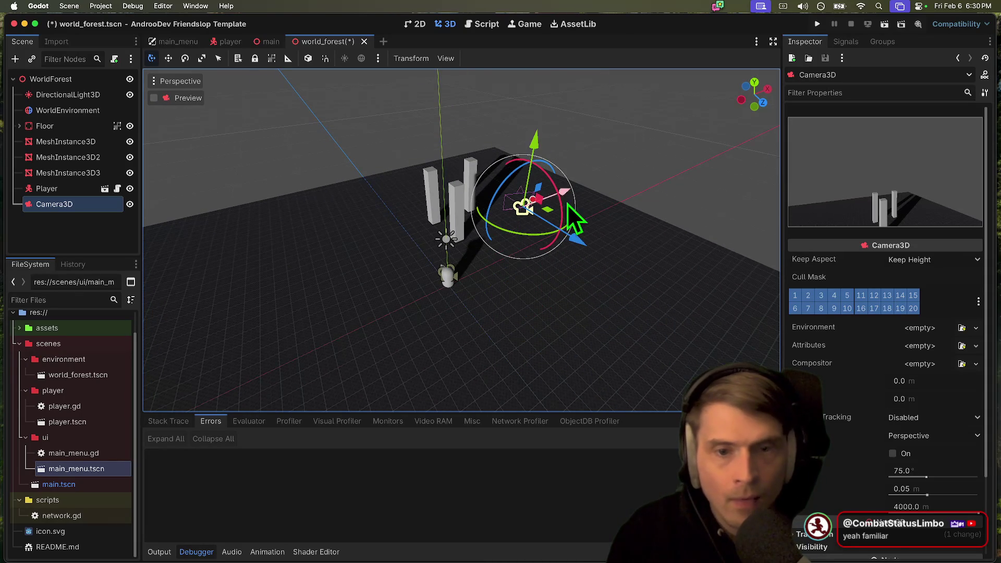
left_click_drag(566, 235, 527, 235)
mouse_move(536, 188)
left_mouse_down()
mouse_move(537, 220)
mouse_move(513, 244)
mouse_move(468, 240)
left_mouse_up()
scroll(909, 424, "down", 4)
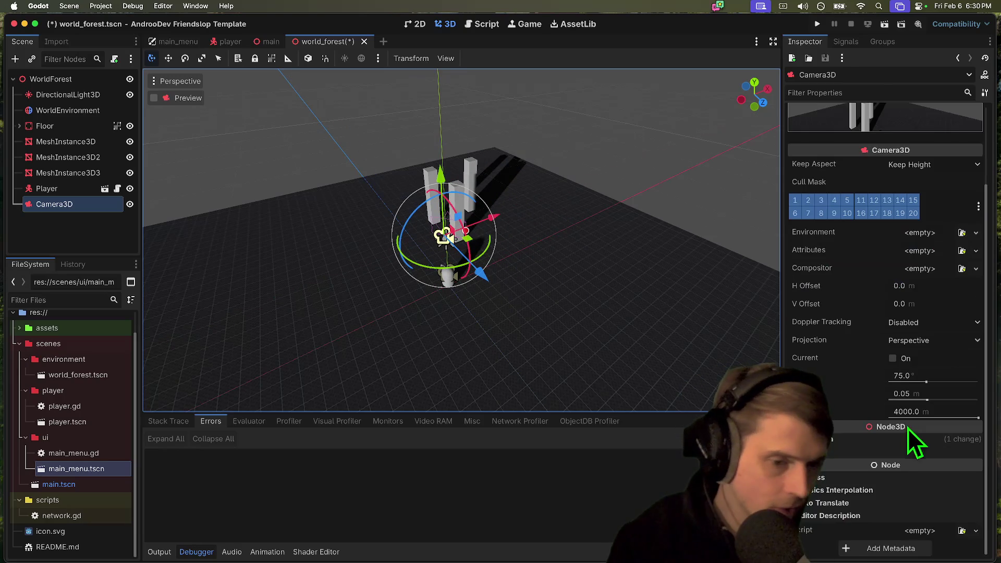
Reset the camera's Y rotation to 0, fine-tune its position and tilt, and save the scene
left_click(911, 443)
left_click(976, 488)
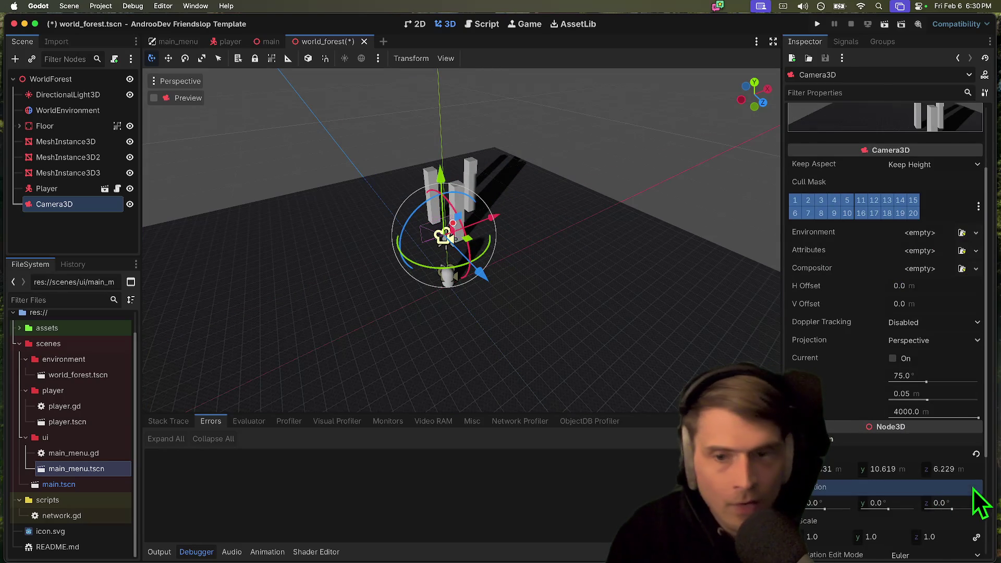
left_click_drag(496, 286, 556, 363)
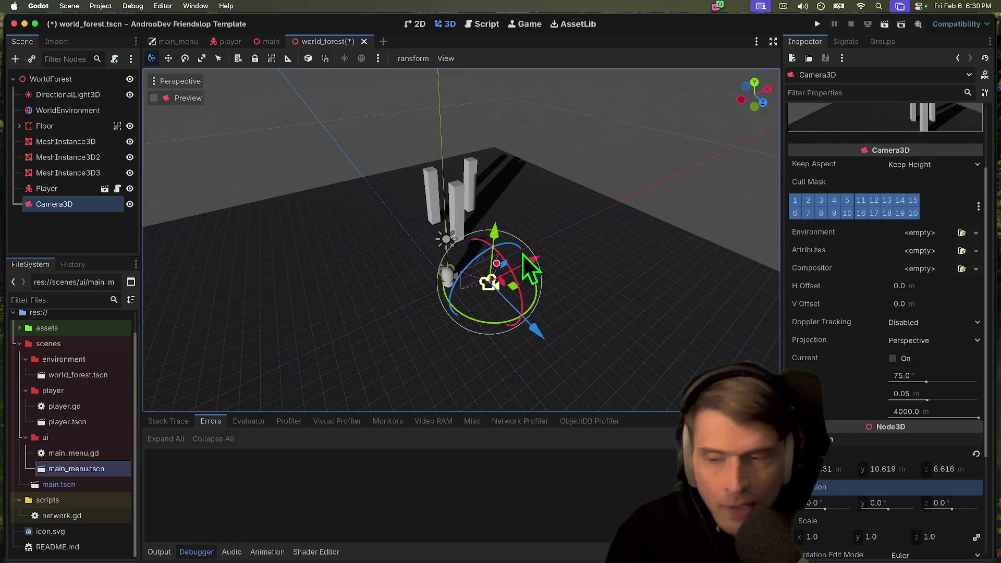
mouse_move(526, 259)
left_mouse_down()
mouse_move(484, 295)
mouse_move(446, 299)
mouse_move(459, 255)
mouse_move(503, 287)
left_mouse_up()
scroll(501, 281, "left", 5)
mouse_move(458, 264)
left_mouse_down()
mouse_move(462, 250)
mouse_move(460, 295)
mouse_move(446, 295)
mouse_move(457, 295)
left_mouse_up()
scroll(869, 131, "up", 3)
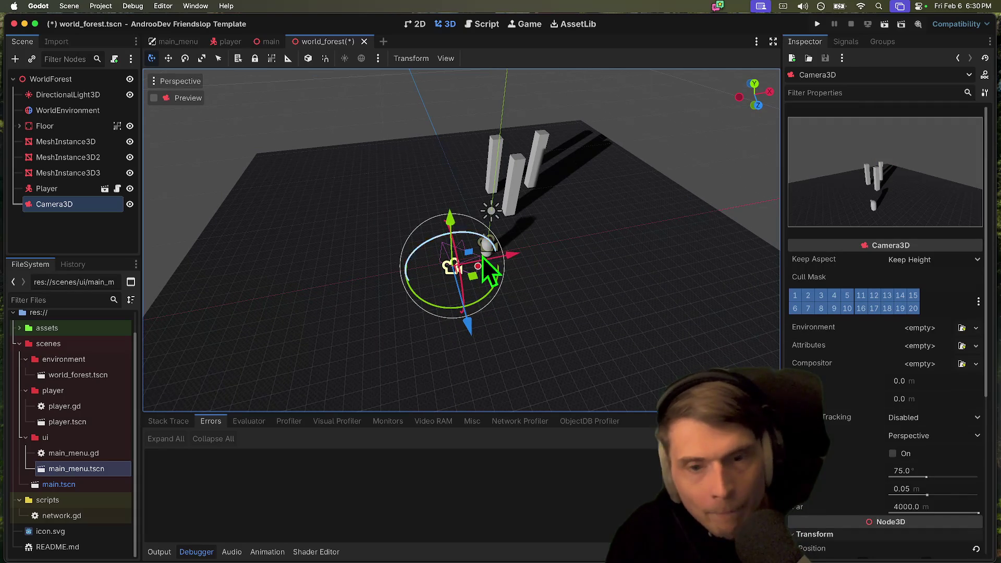
left_click_drag(515, 257, 349, 308)
left_click_drag(243, 366, 242, 418)
key("super+s")
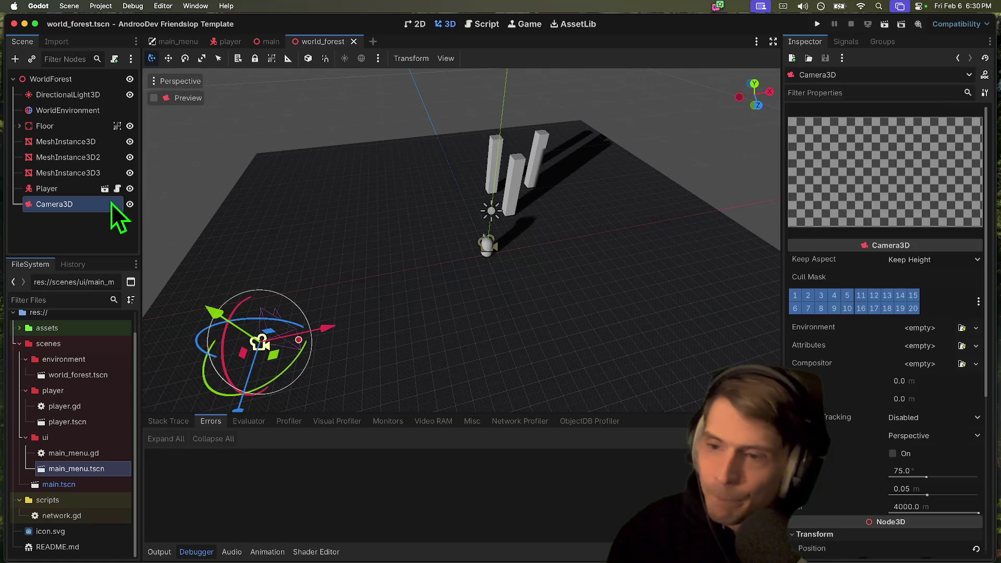
Delete the Player instance from world_forest, save the scene, and switch to the main scene
right_click(73, 189)
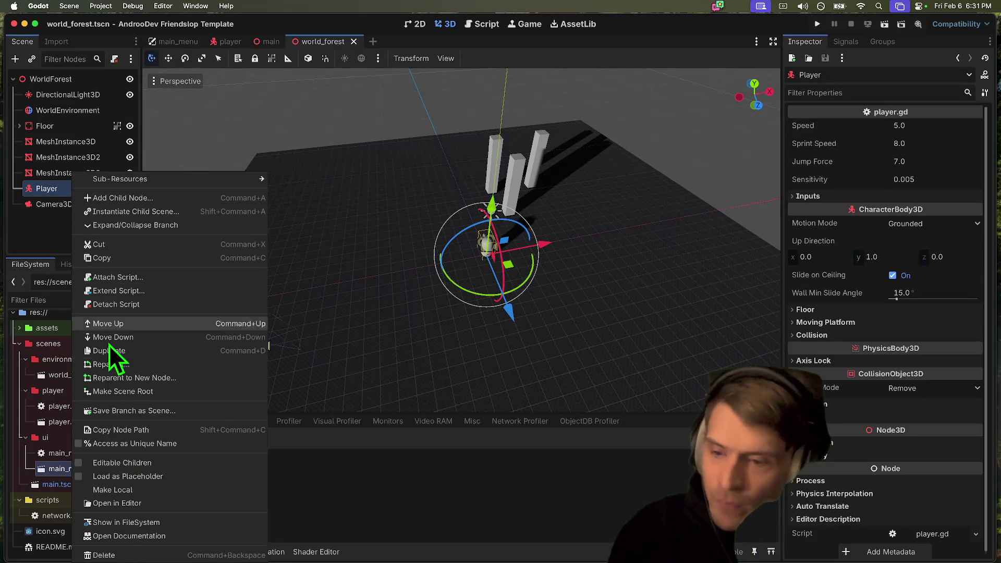
left_click(130, 555)
left_click(556, 298)
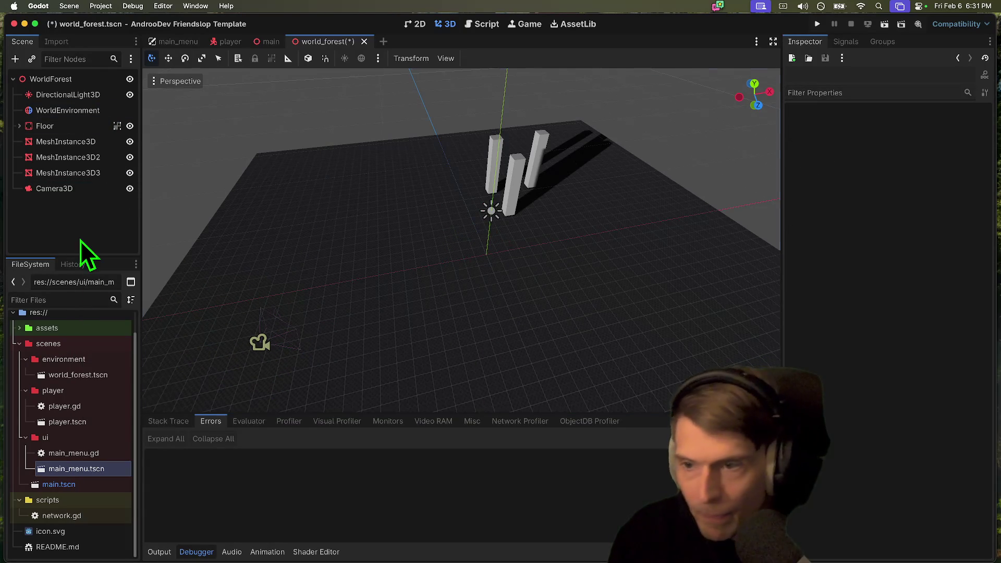
left_click(70, 178)
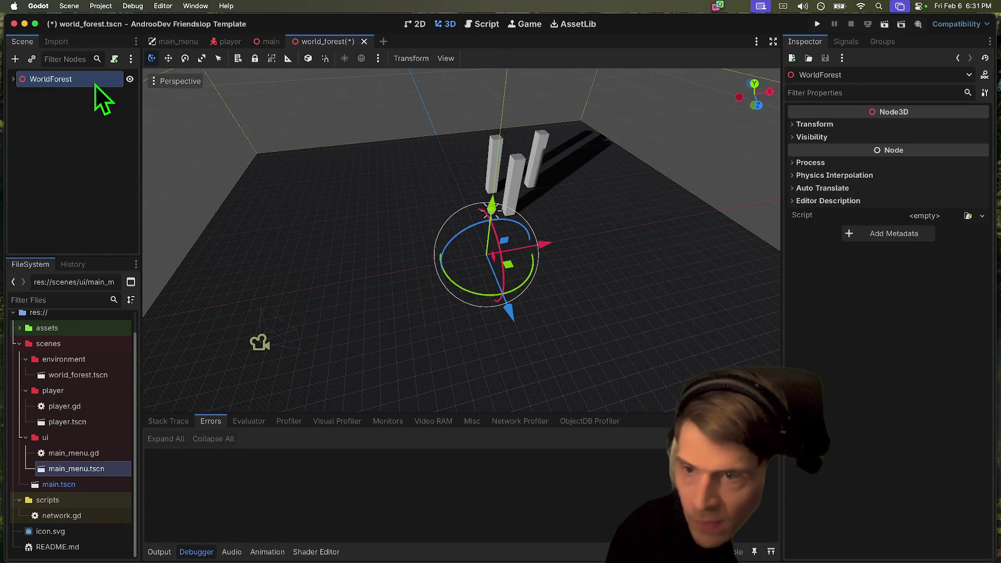
key("super+s")
left_click(266, 42)
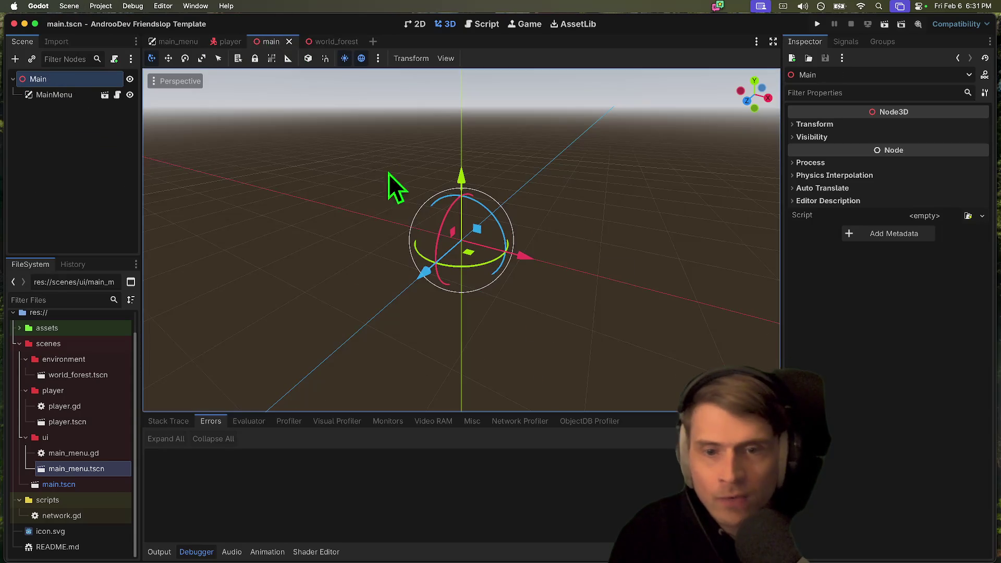
Open the MainMenu script and start a Network line at the end of main_menu.gd
left_click(68, 94)
left_click(117, 95)
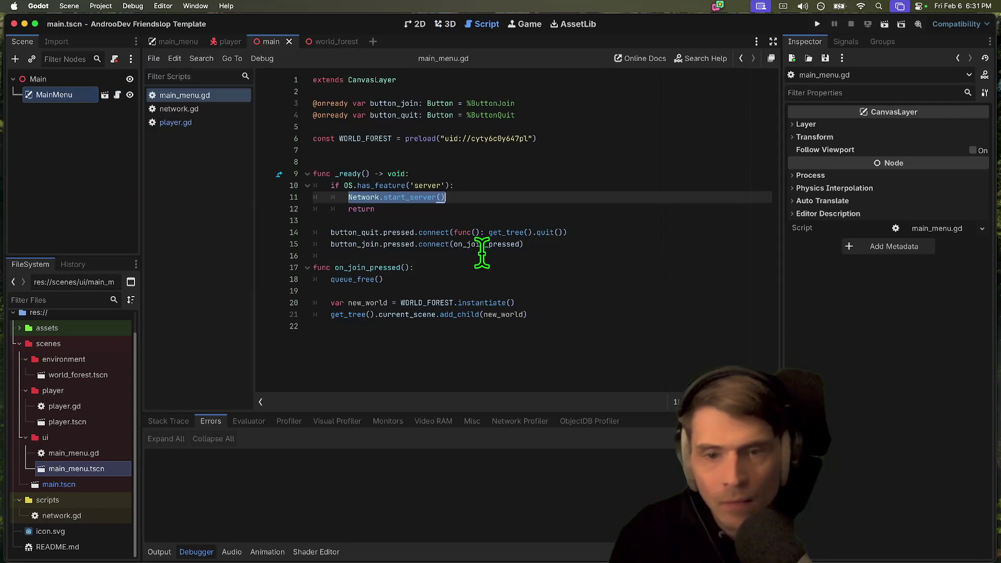
left_click(580, 301)
left_click(598, 288)
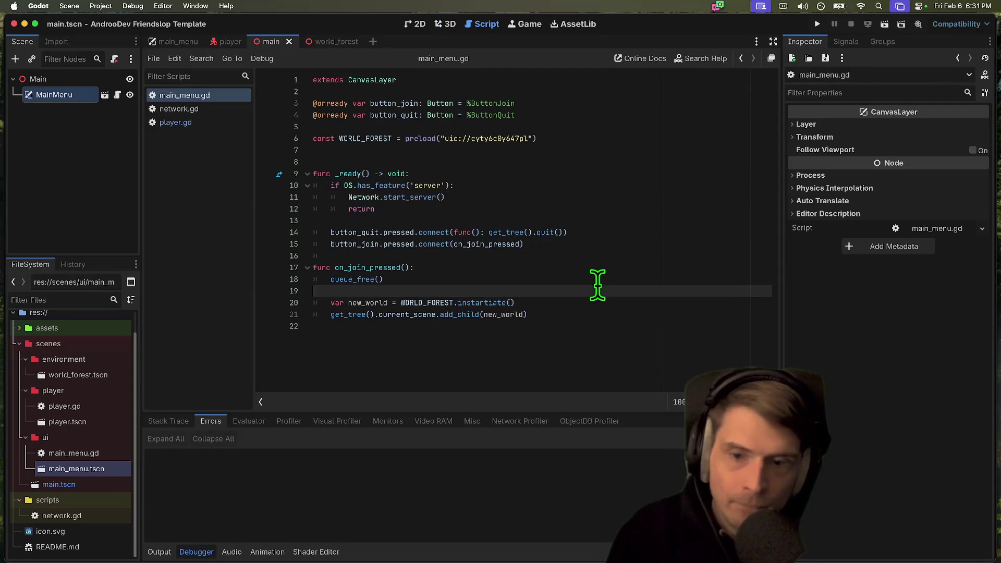
key("Up")
key("Down")
key("Down")
key("Down")
key("Down")
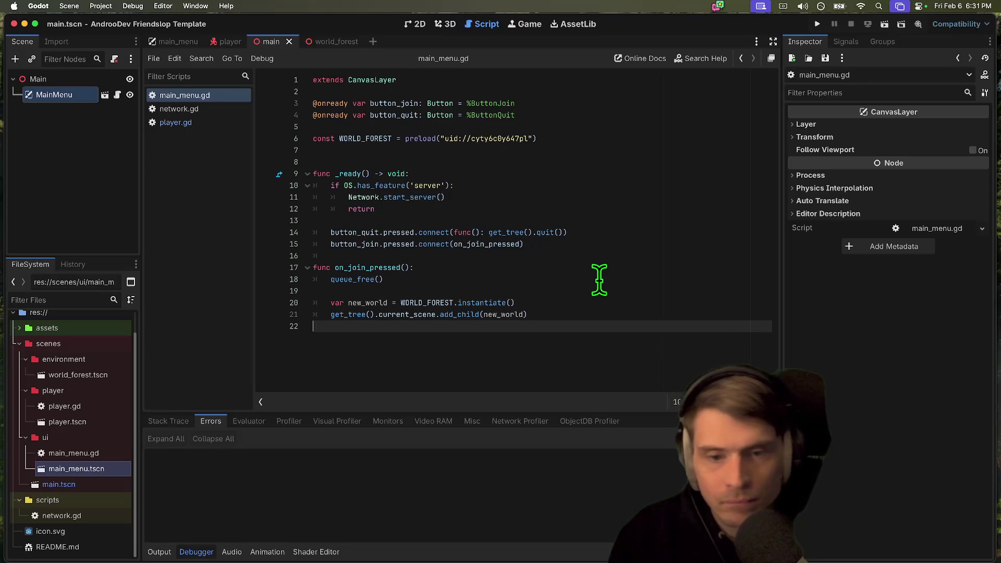
key("Return")
key("Return")
key("Tab")
type("w")
key("Return")
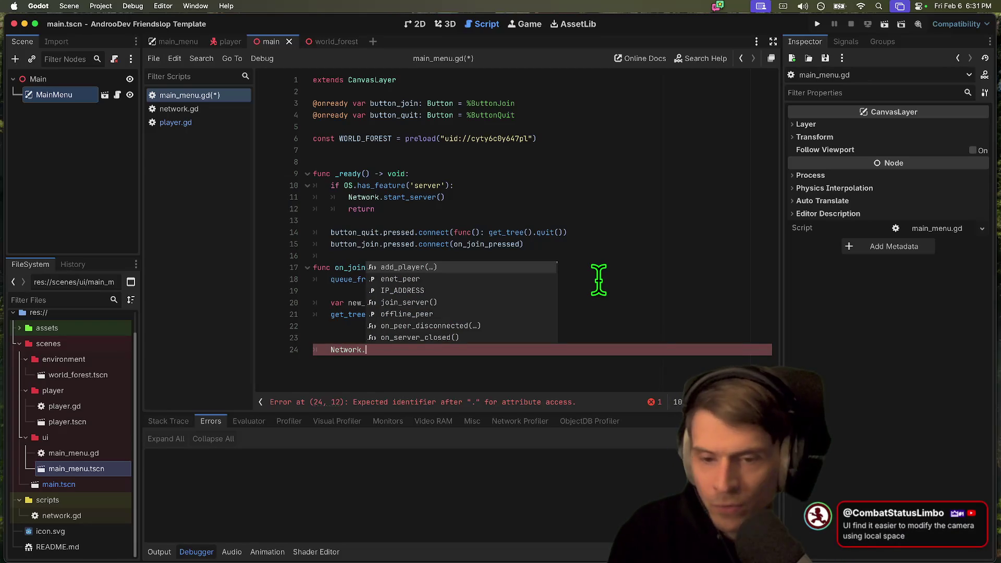
key("BackSpace")
Remove the unfinished Network line, save main_menu.gd, and view world_forest in 3D
left_click(338, 44)
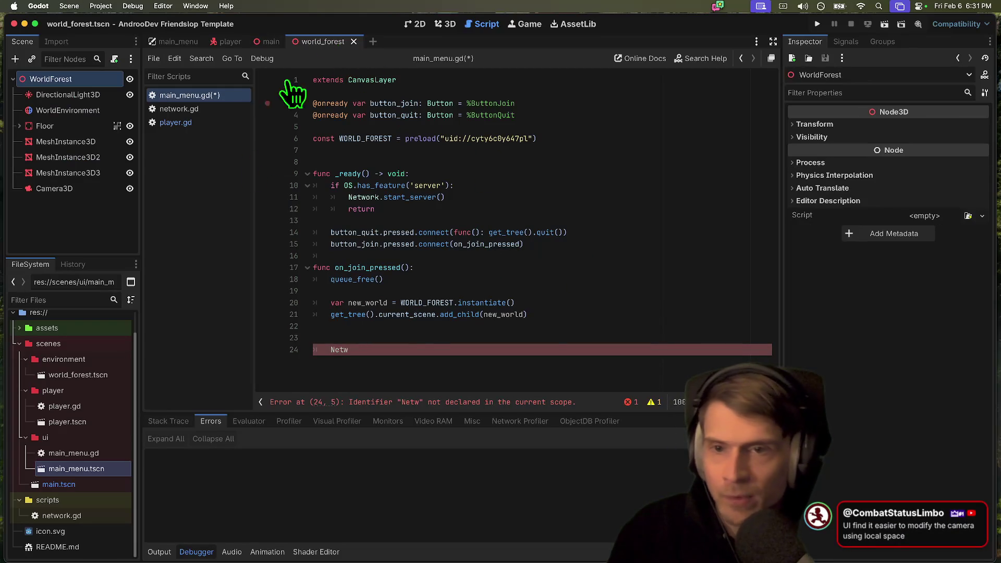
key("BackSpace")
key("BackSpace")
key("BackSpace")
key("ctrl+s")
left_click(445, 24)
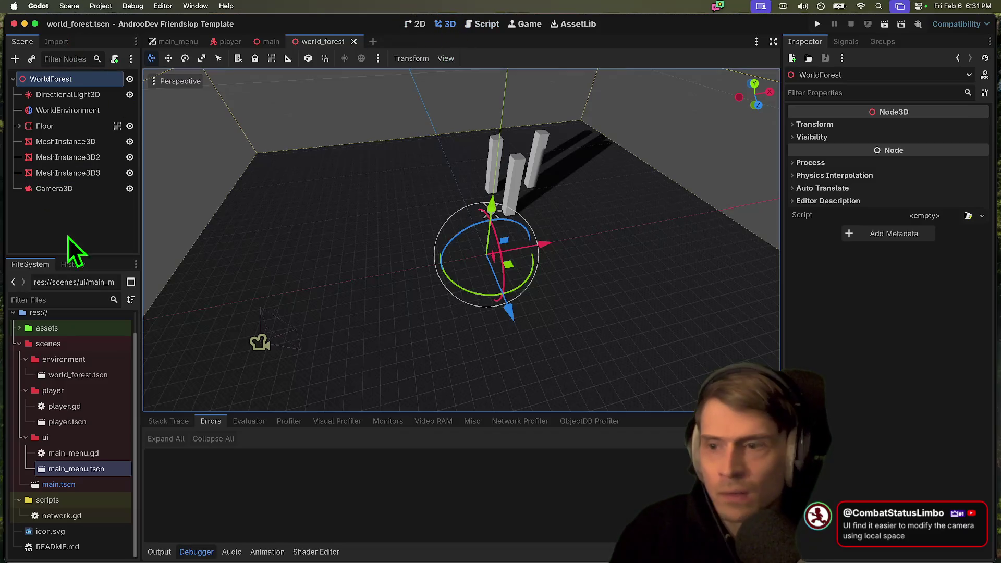
Focus the 3D view on the world_forest Camera3D and open the viewport's View menu
left_click(54, 189)
scroll(928, 334, "down", 5)
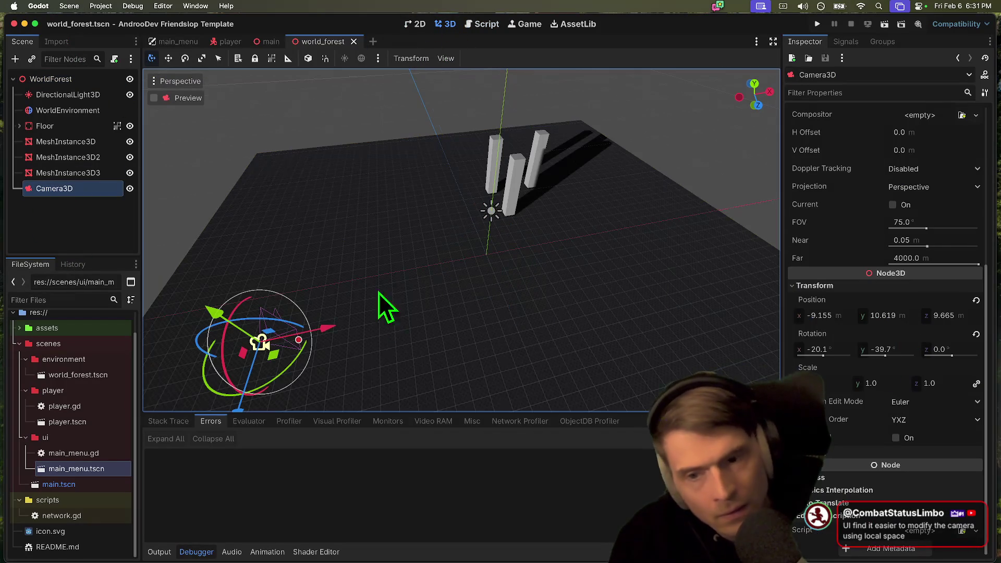
key("f")
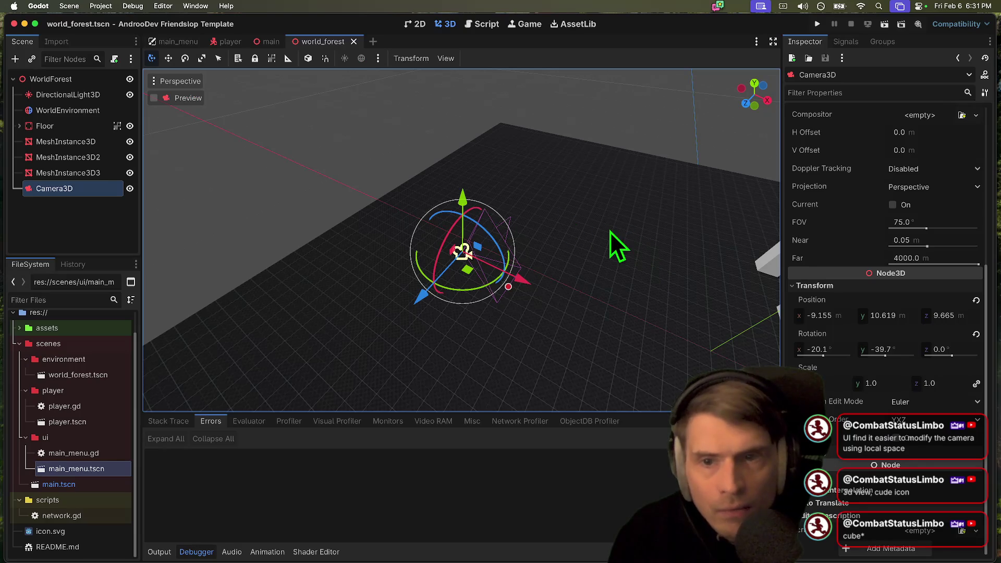
scroll(939, 412, "up", 5)
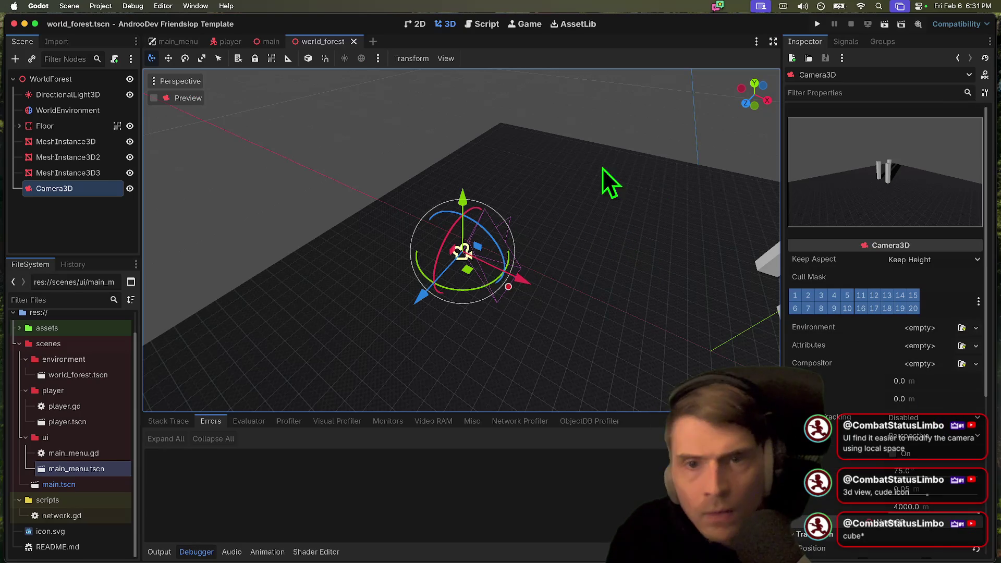
left_click(439, 64)
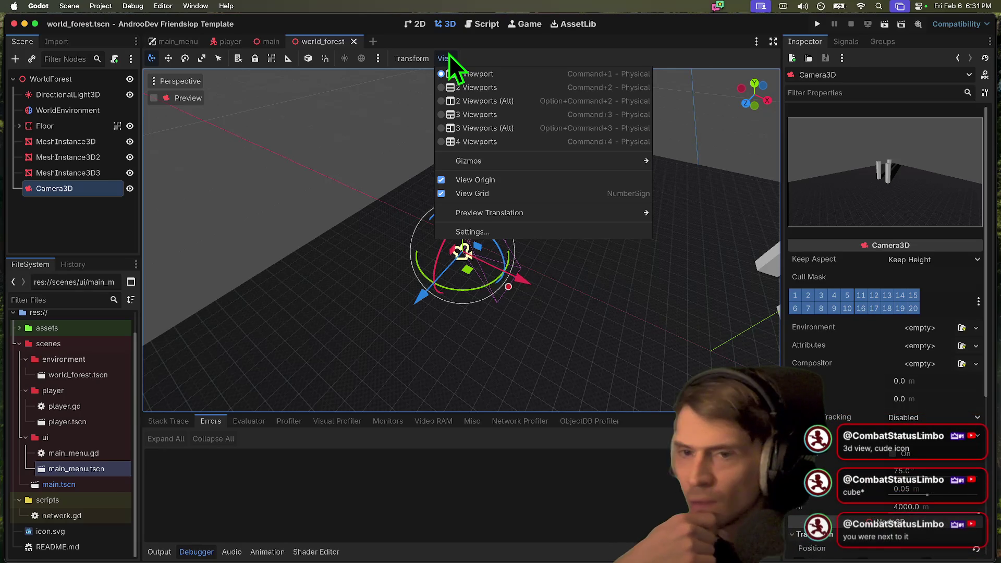
Close the View menu, toggle Use Local Space back off, and reset Camera3D's rotation to 0°
left_click(449, 54)
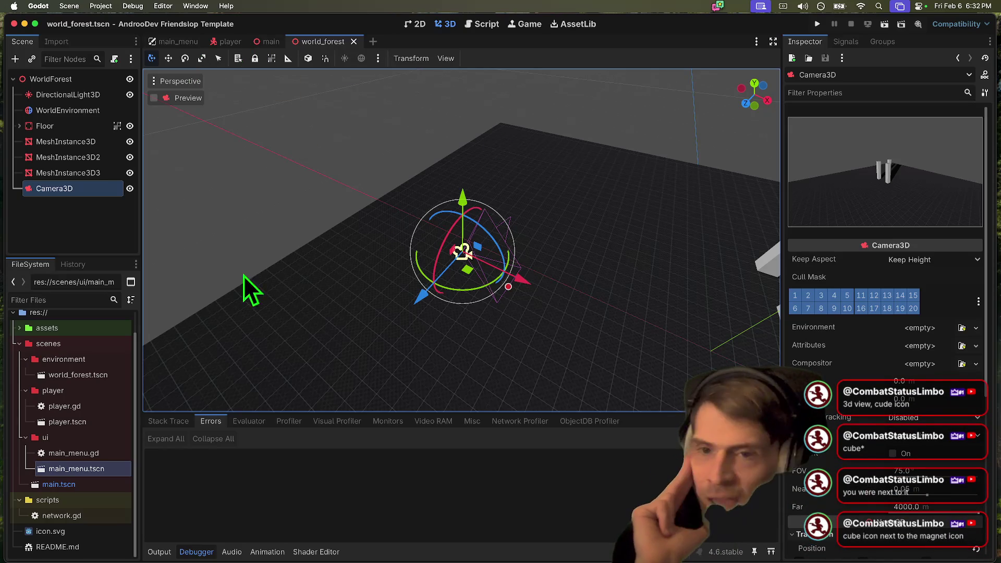
left_click(309, 59)
left_click(308, 60)
left_click(308, 60)
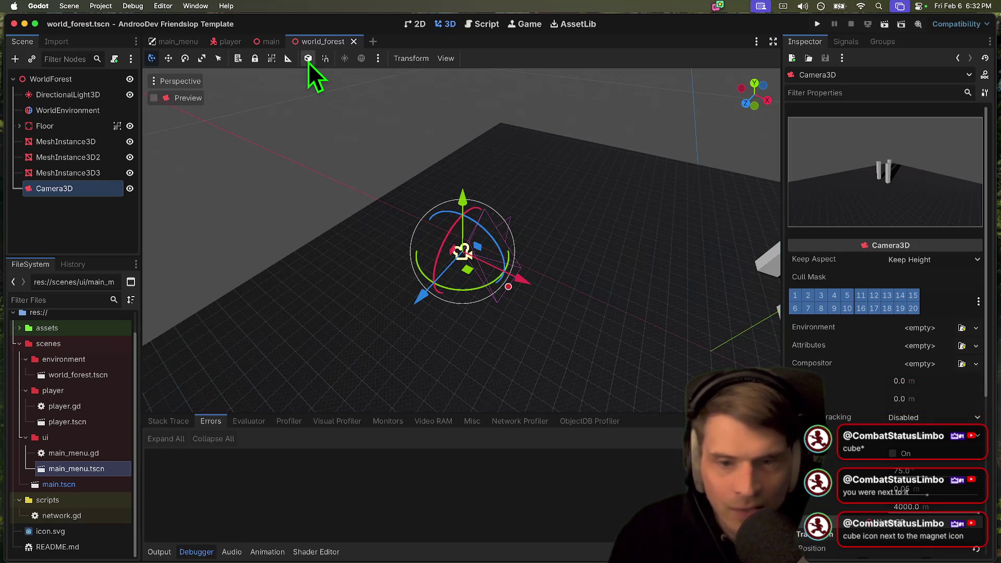
left_click(308, 59)
scroll(938, 472, "down", 5)
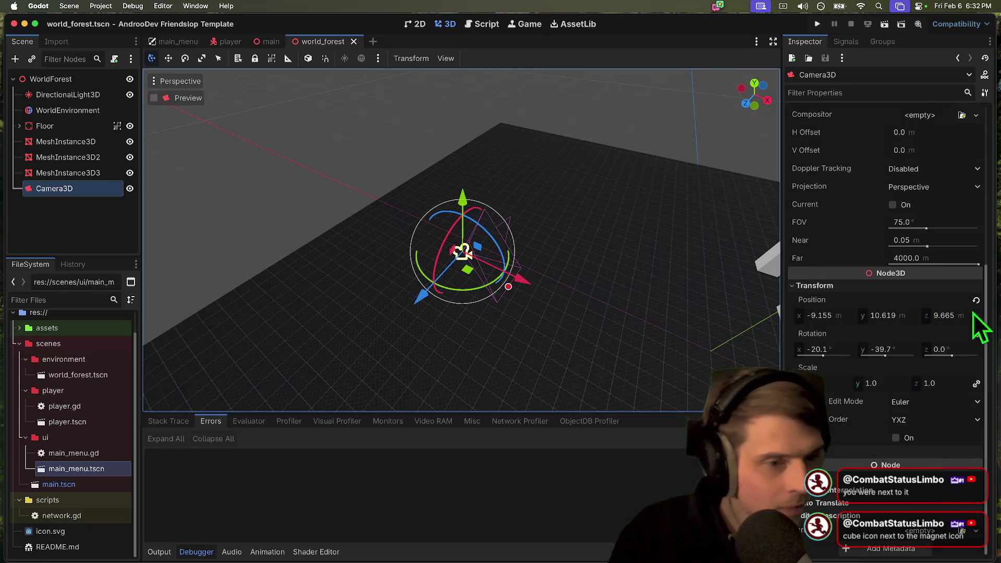
left_click(977, 334)
With local space on, try several gizmo rotations of the camera, resetting rotation between attempts
scroll(768, 302, "right", 10)
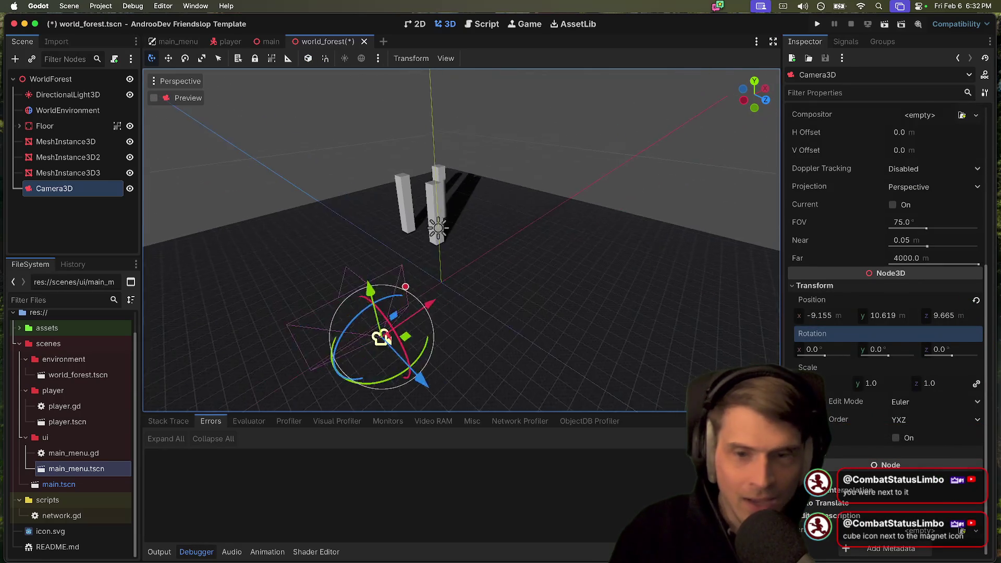
scroll(461, 240, "down", 5)
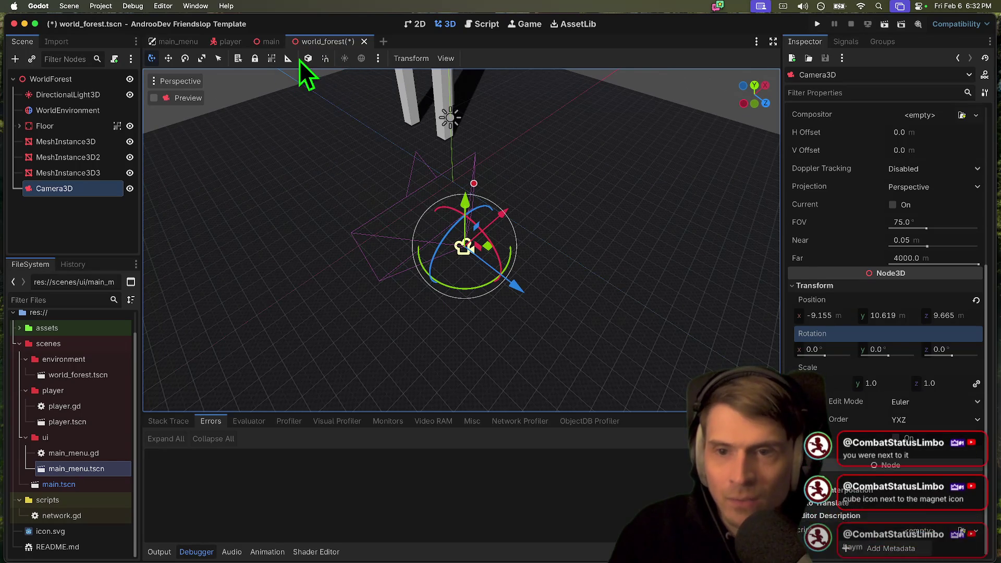
left_click(308, 58)
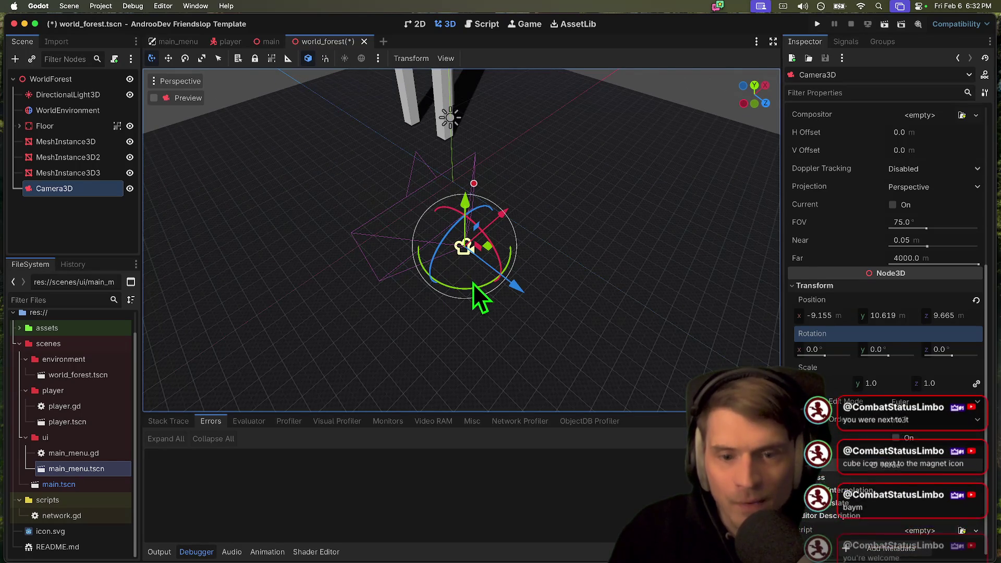
mouse_move(489, 286)
left_mouse_down()
mouse_move(456, 289)
mouse_move(478, 246)
mouse_move(491, 255)
mouse_move(436, 257)
mouse_move(445, 218)
mouse_move(465, 241)
left_mouse_up()
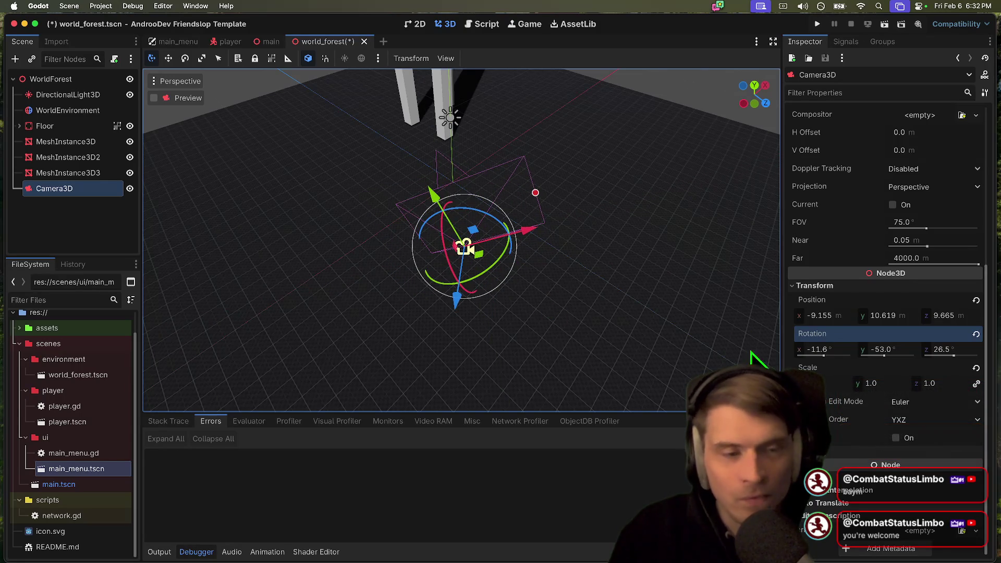
left_click(977, 334)
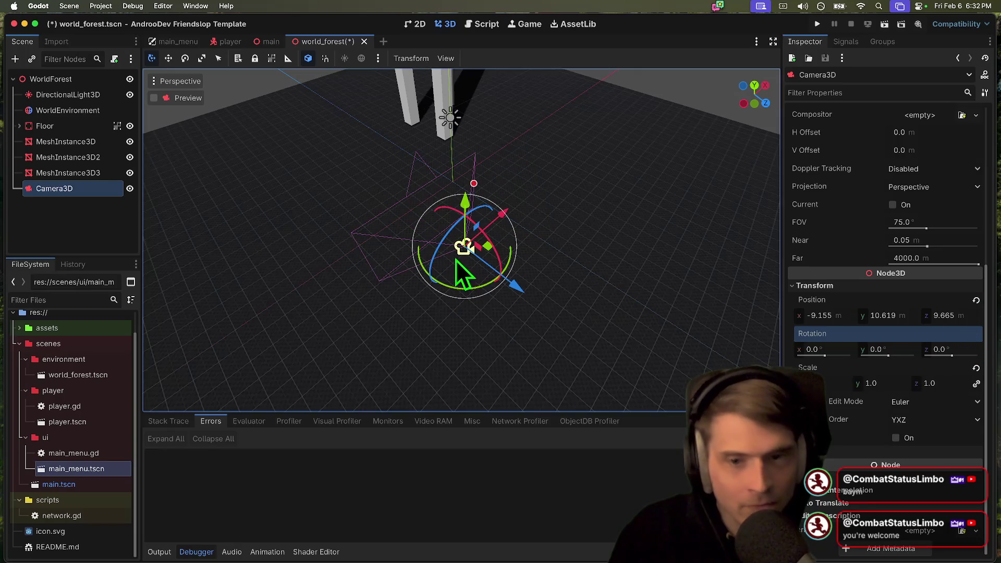
mouse_move(492, 280)
left_mouse_down()
mouse_move(500, 264)
mouse_move(489, 251)
left_mouse_up()
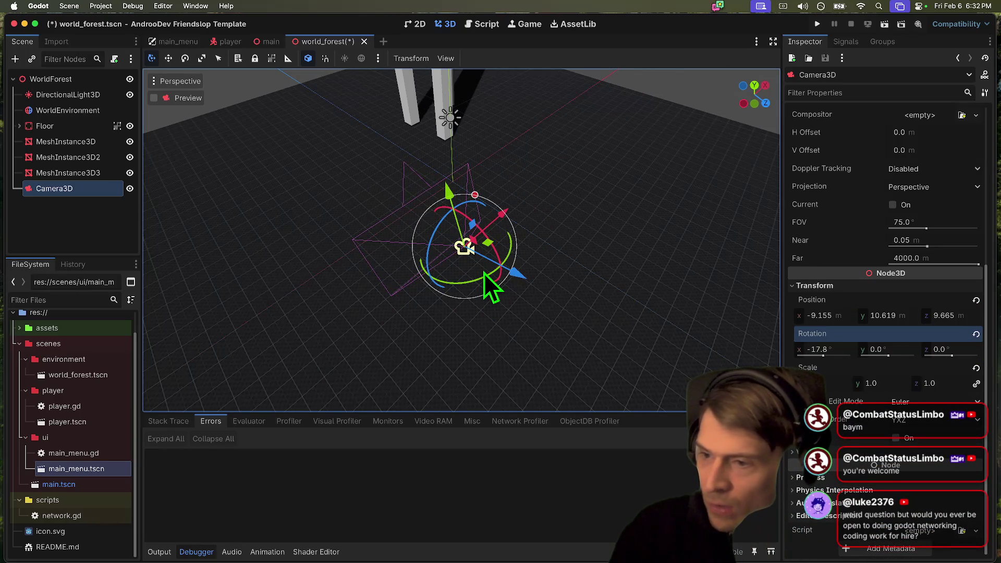
left_click_drag(484, 274, 471, 280)
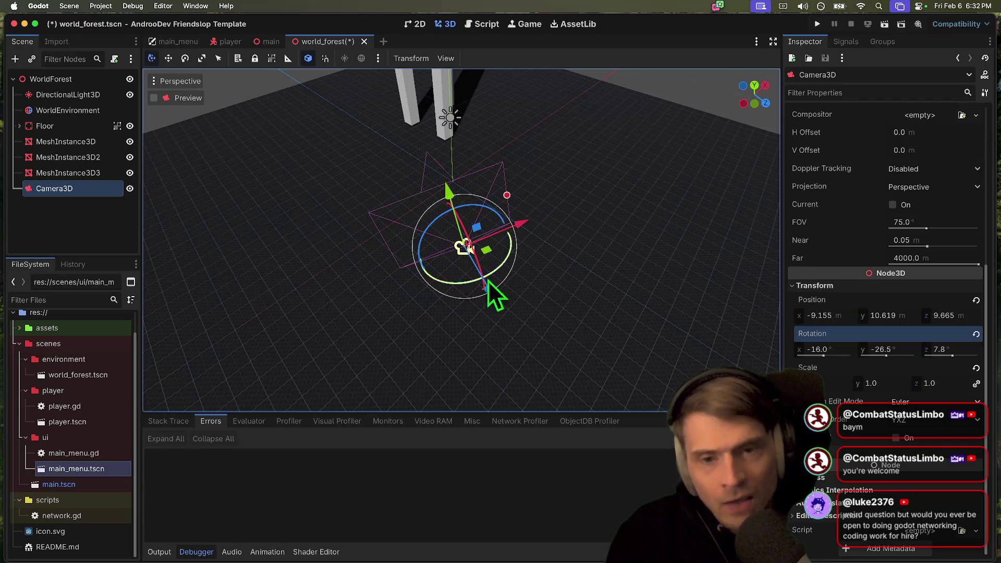
left_click(976, 334)
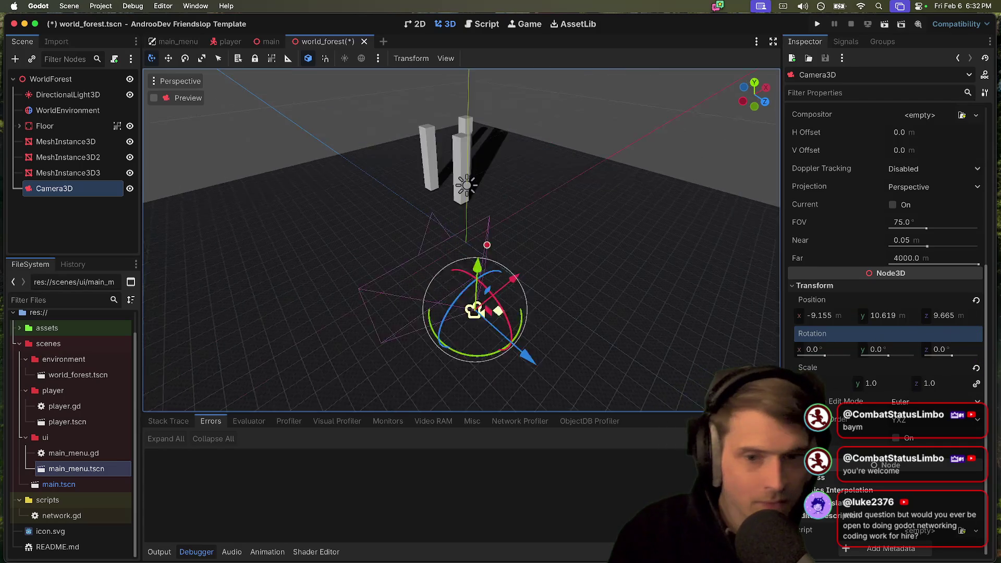
Turn the camera toward the pillars at about -14.8°, -41.1°, 0° and save world_forest
left_click_drag(447, 297, 418, 301)
scroll(418, 301, "right", 5)
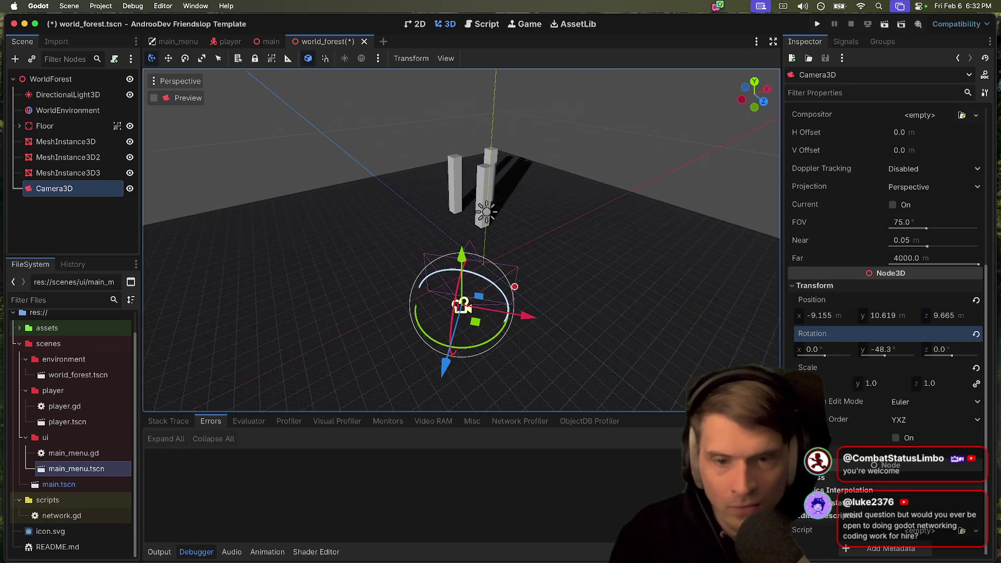
left_click_drag(433, 359, 418, 305)
scroll(418, 304, "right", 5)
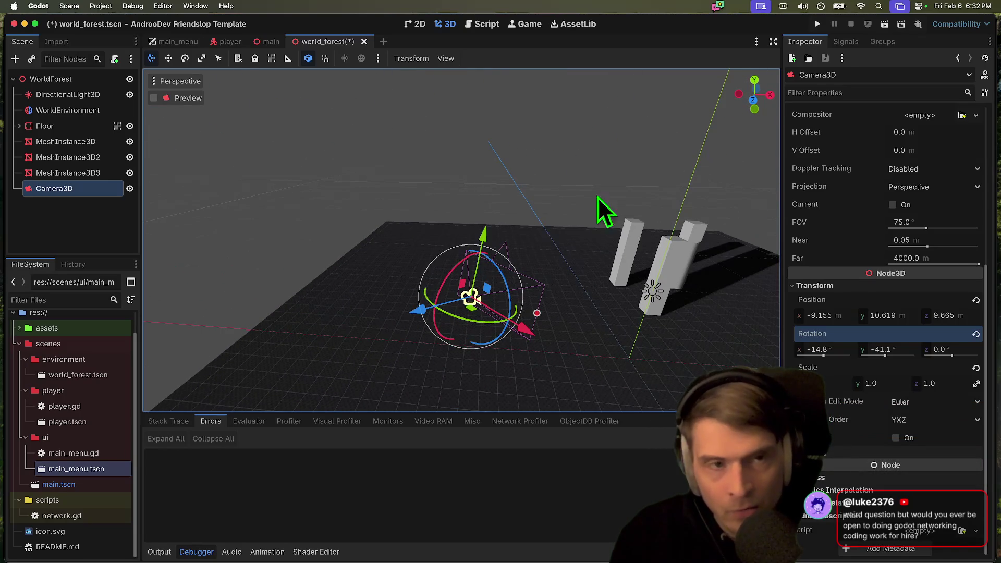
key("ctrl+s")
scroll(893, 264, "up", 5)
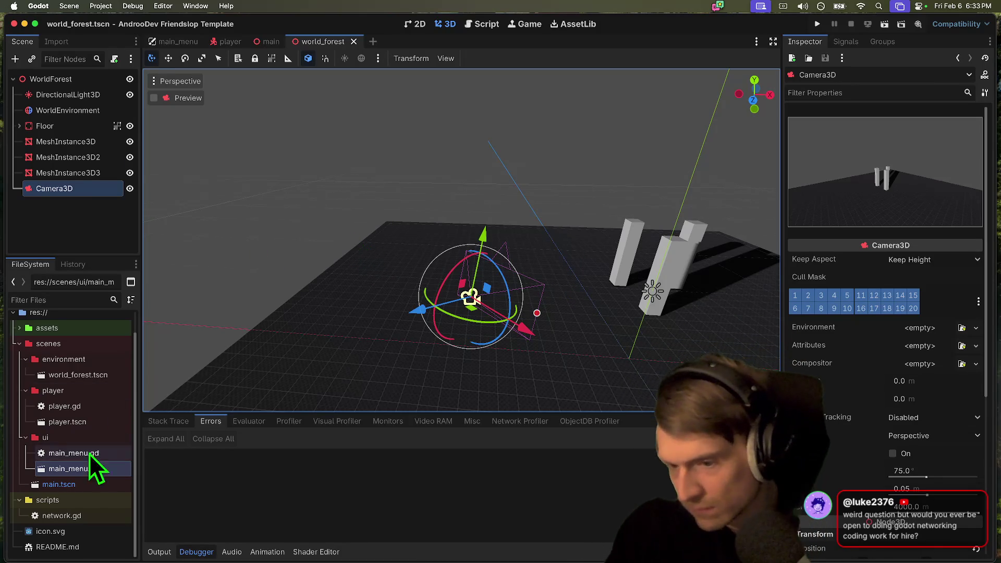
left_click(86, 483)
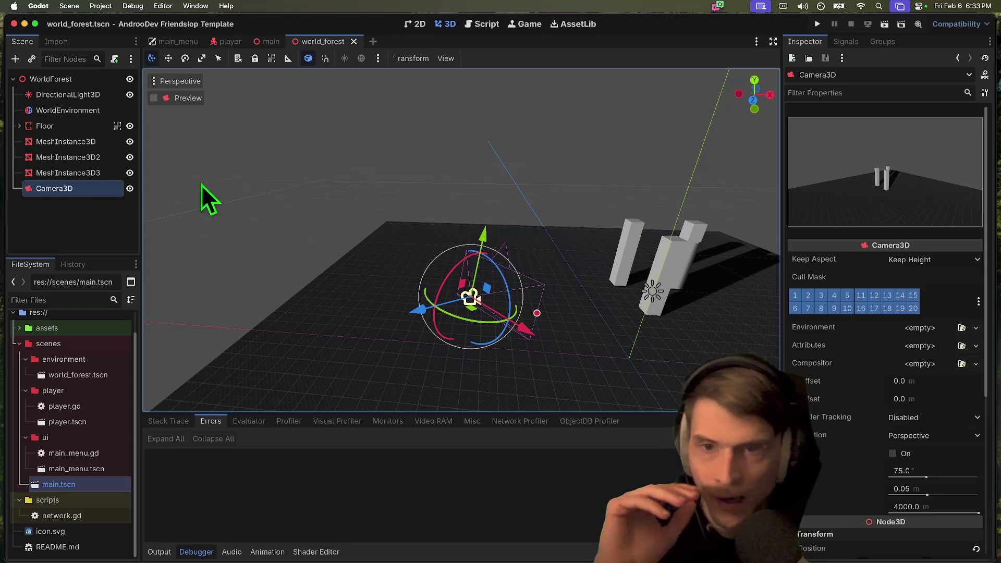
Instance player.tscn under WorldForest and raise the Player above the floor
left_click(226, 43)
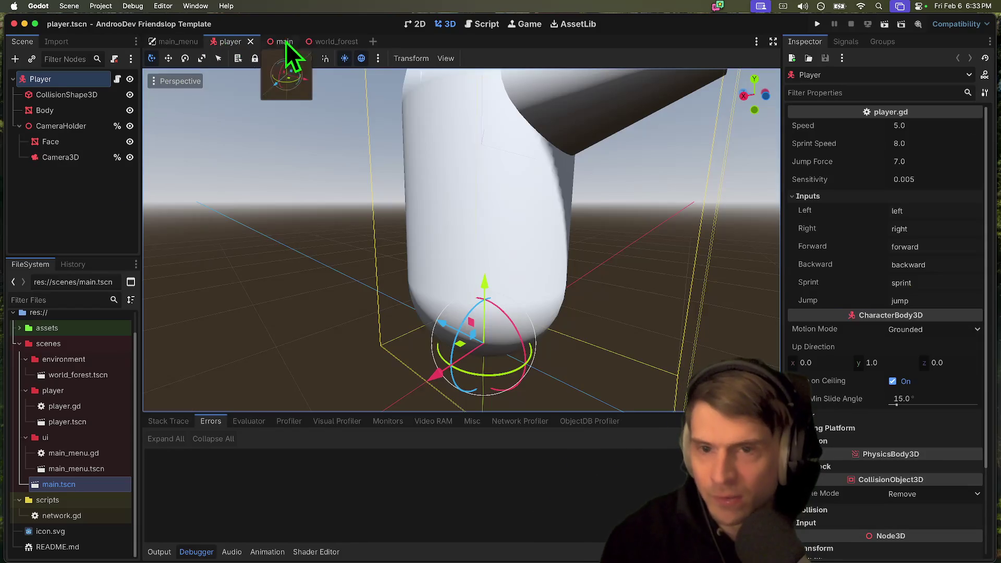
left_click(295, 43)
left_click(53, 230)
key("super+shift+a")
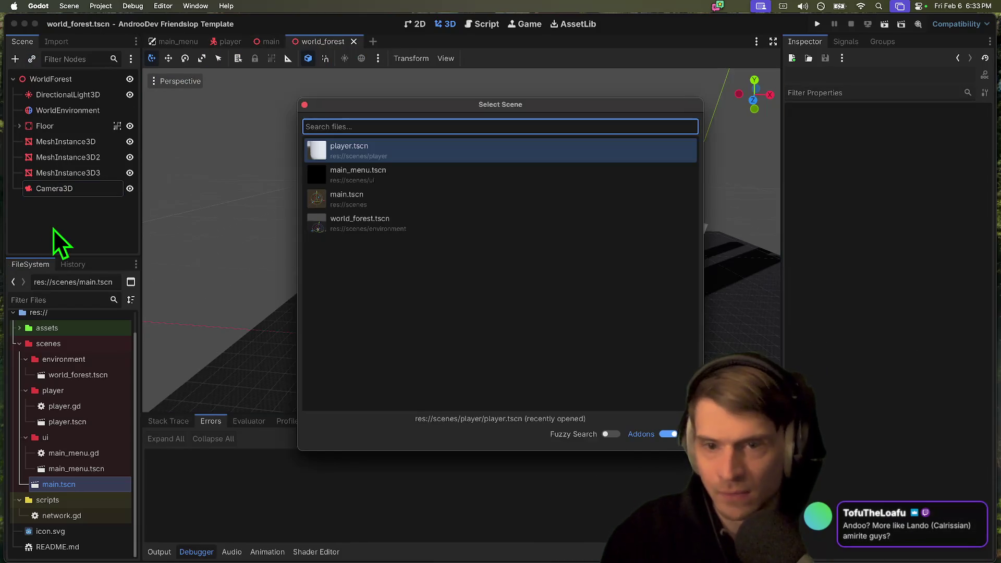
key("Return")
left_click_drag(649, 306, 649, 277)
Test-run the game, join, walk the player with D, A and W, then stop it
key("super+b")
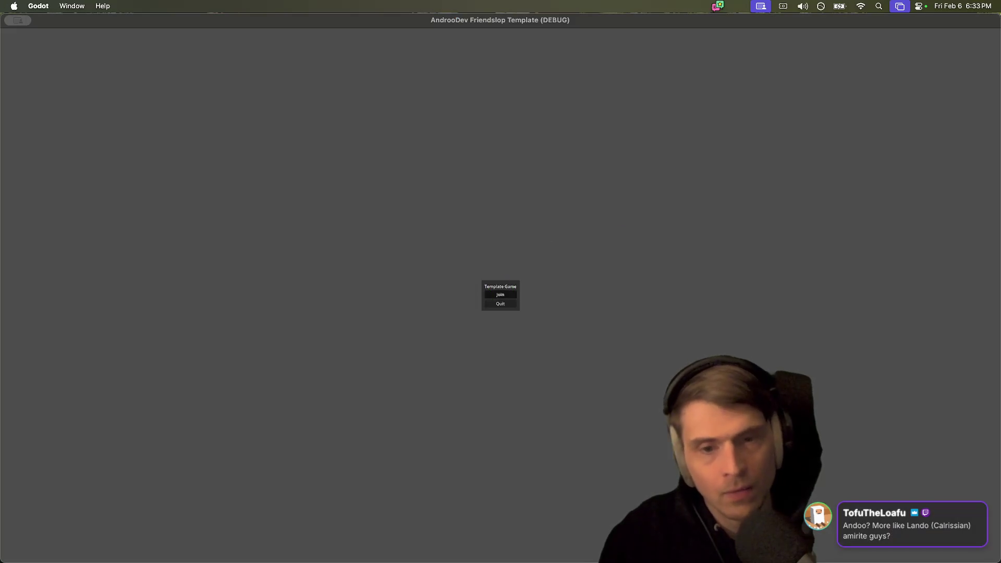
left_click(491, 292)
key("d")
key("a")
key("w")
key("super+period")
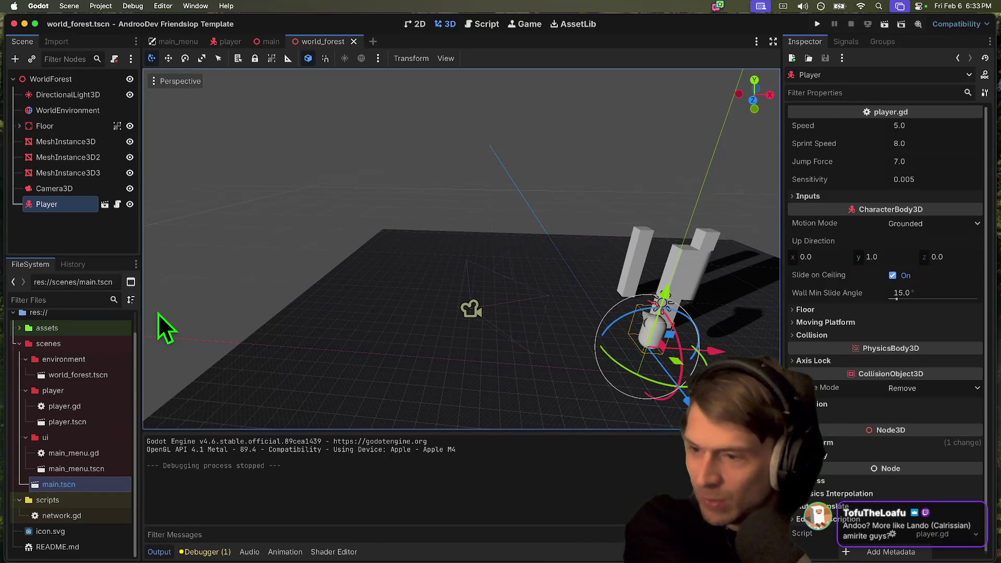
left_click(114, 230)
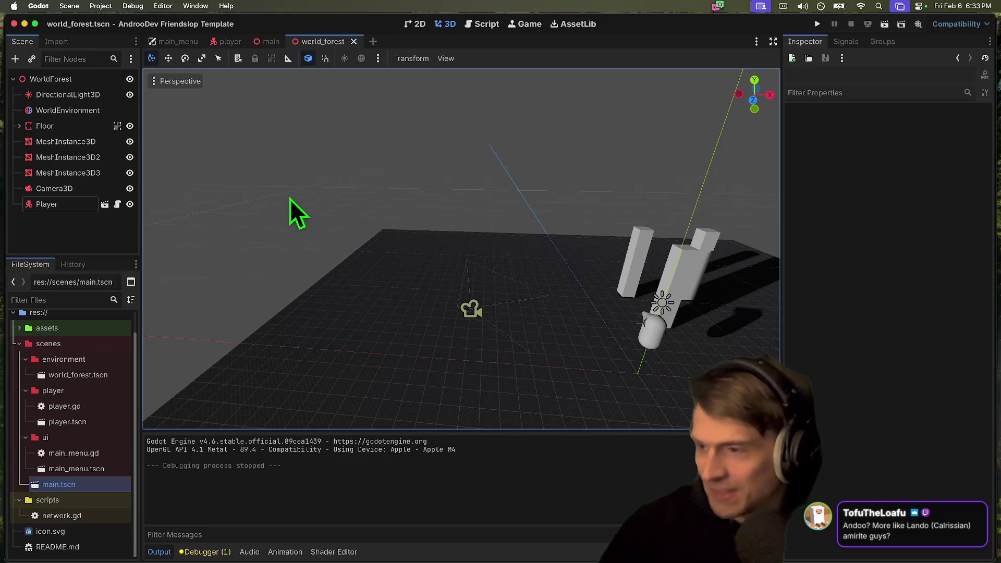
left_click(485, 23)
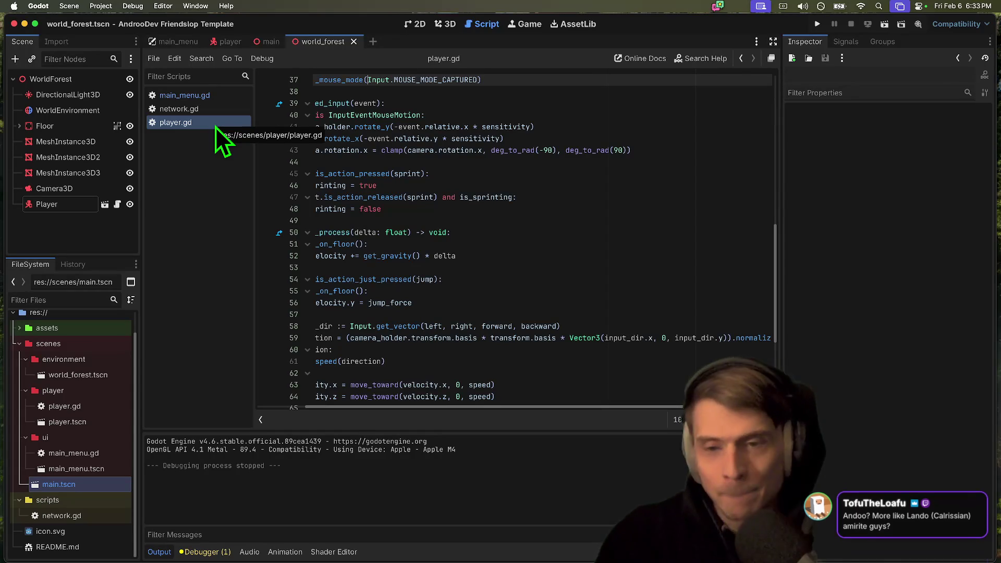
Review lines 46–60 of player.gd and glance through the main and world_forest scenes
mouse_move(522, 350)
left_mouse_down()
mouse_move(501, 320)
mouse_move(313, 186)
left_mouse_up()
left_click(548, 173)
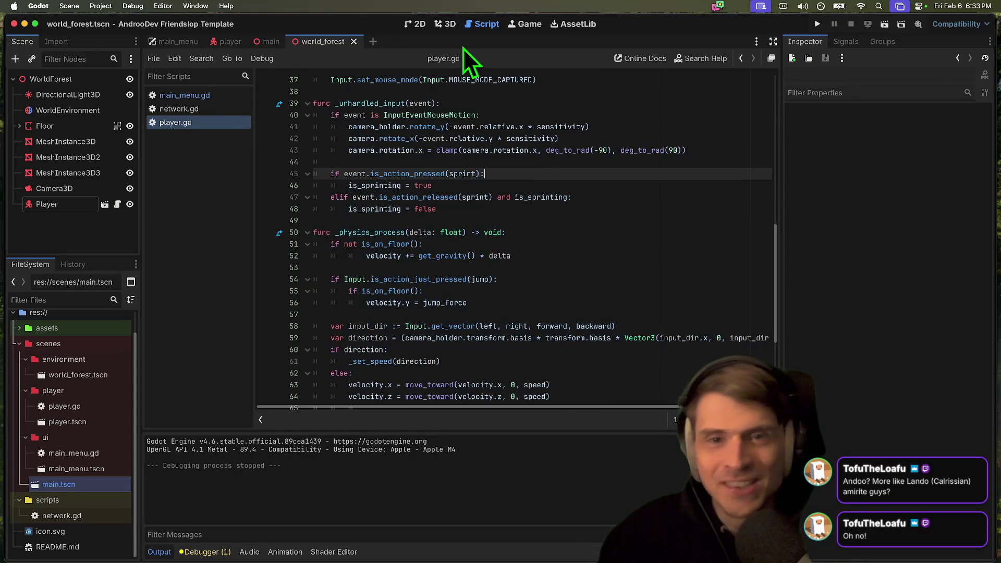
left_click(270, 42)
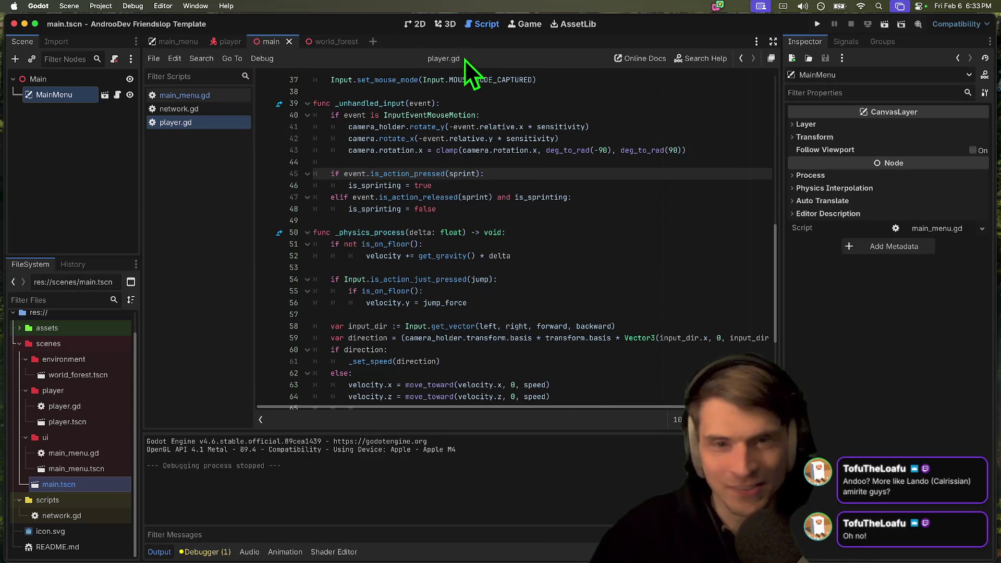
left_click(319, 43)
left_click(446, 23)
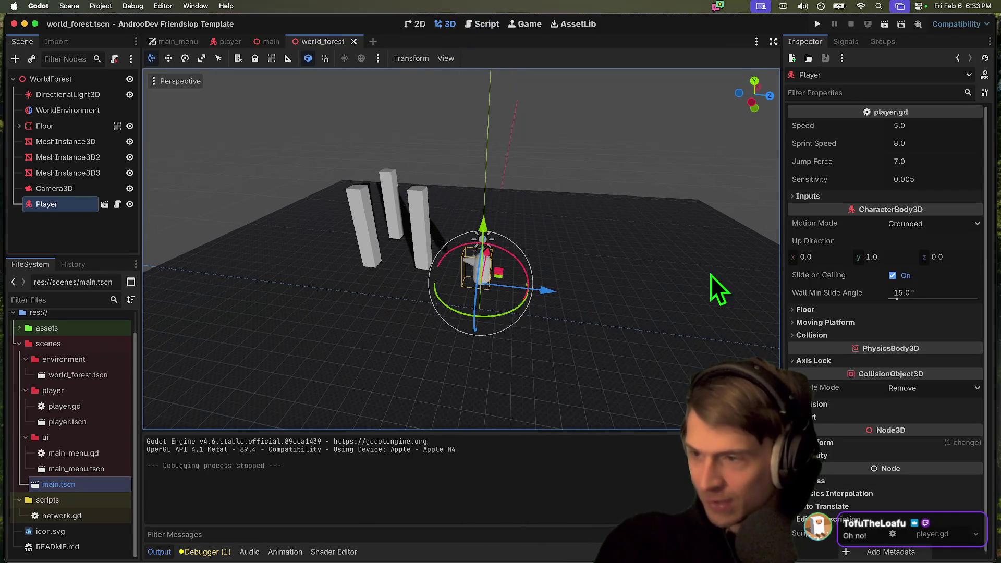
scroll(465, 188, "up", 3)
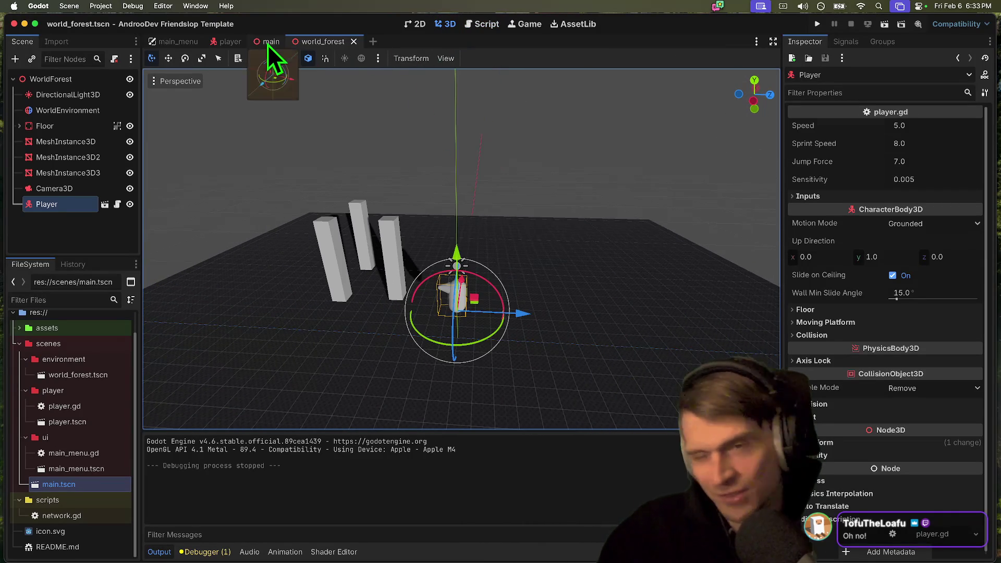
left_click(268, 43)
left_click(467, 27)
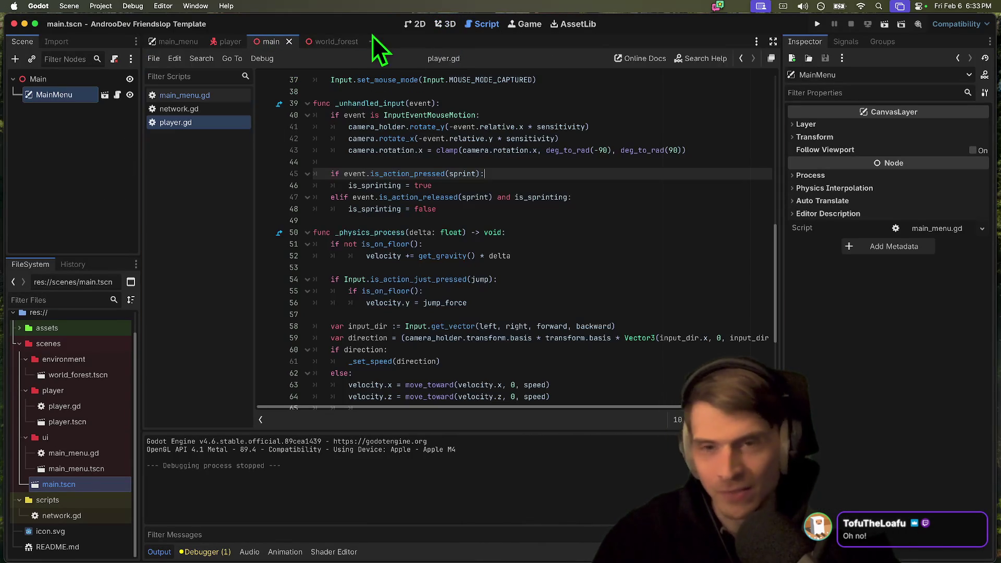
scroll(402, 242, "down", 4)
scroll(412, 180, "up", 15)
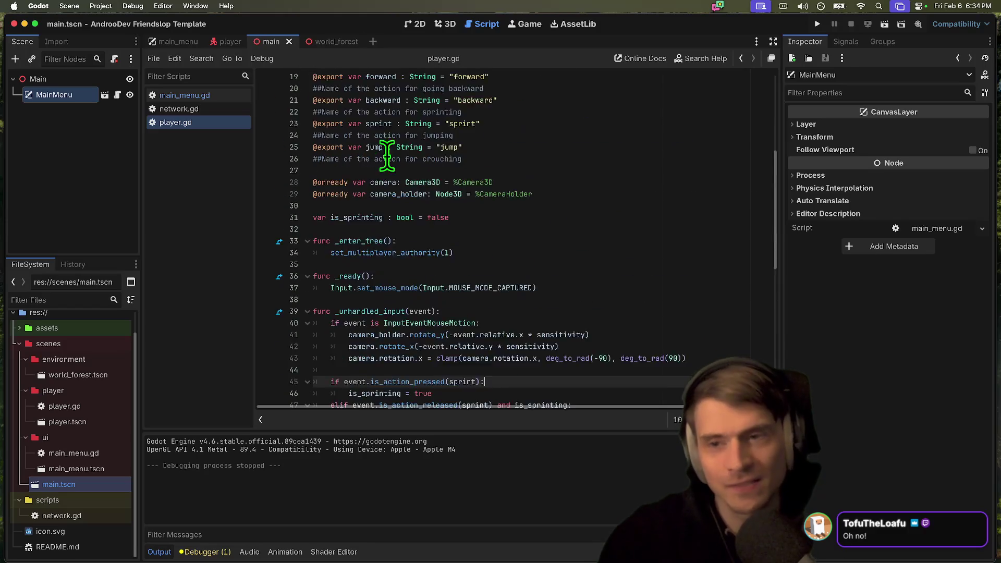
Open the player scene, select its Camera3D, and highlight camera_holder on line 41
left_click(226, 42)
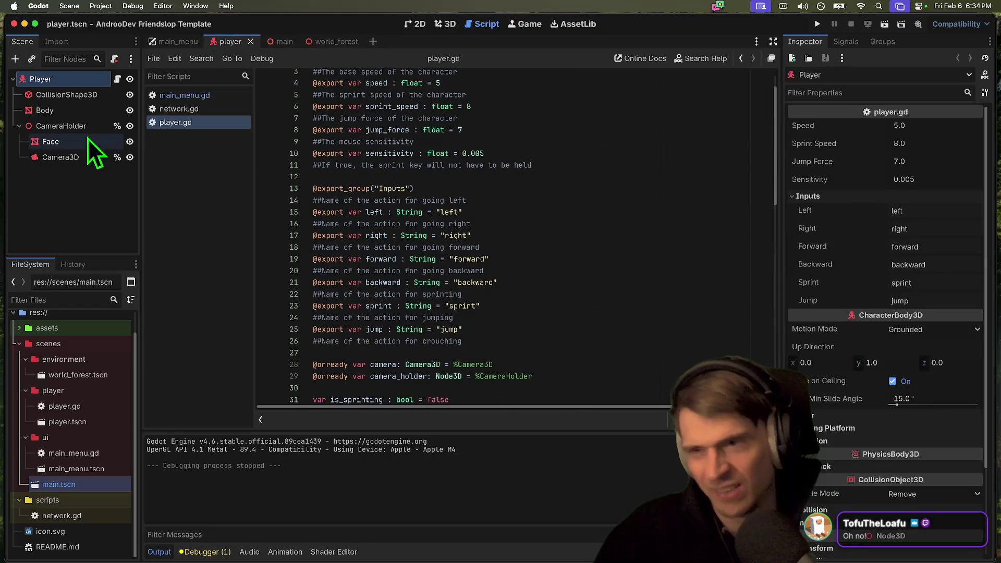
left_click(73, 157)
scroll(597, 206, "up", 1)
scroll(597, 206, "down", 14)
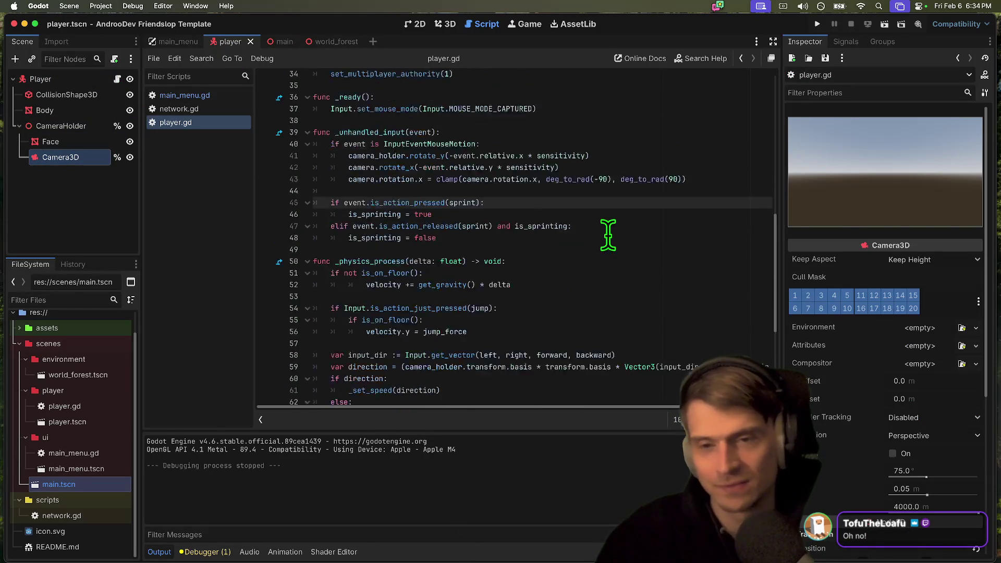
scroll(600, 206, "up", 7)
double_click(363, 287)
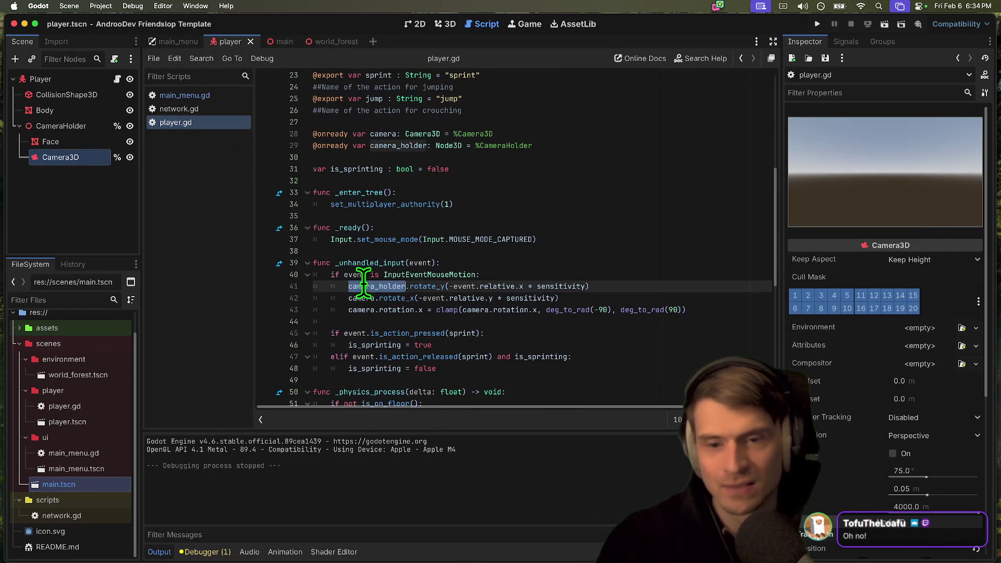
Start adding a camera_holder.curr line after line 37 in _ready, then undo it
left_click(613, 240)
key("Return")
type("camera_holder.curr")
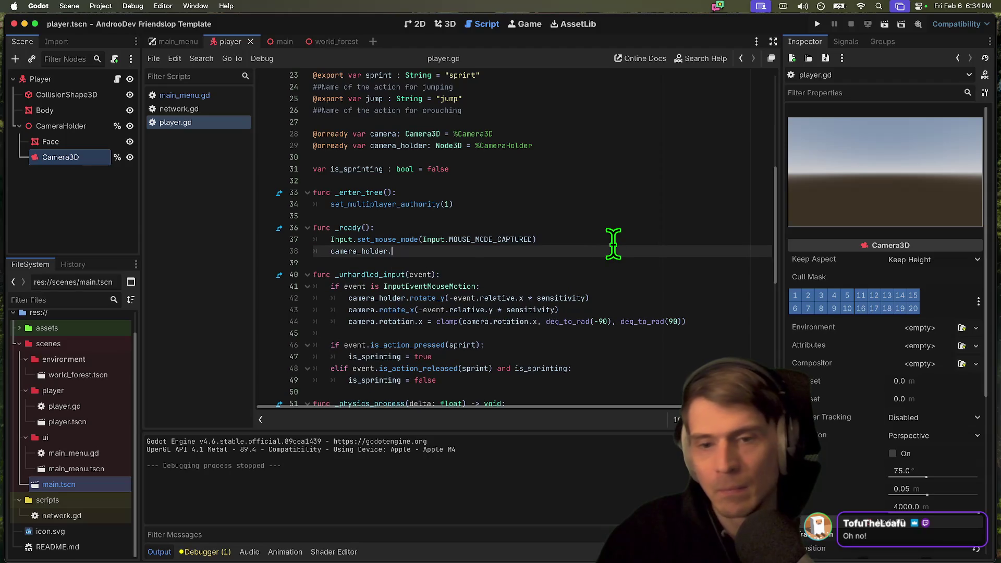
key("ctrl+z")
key("ctrl+z")
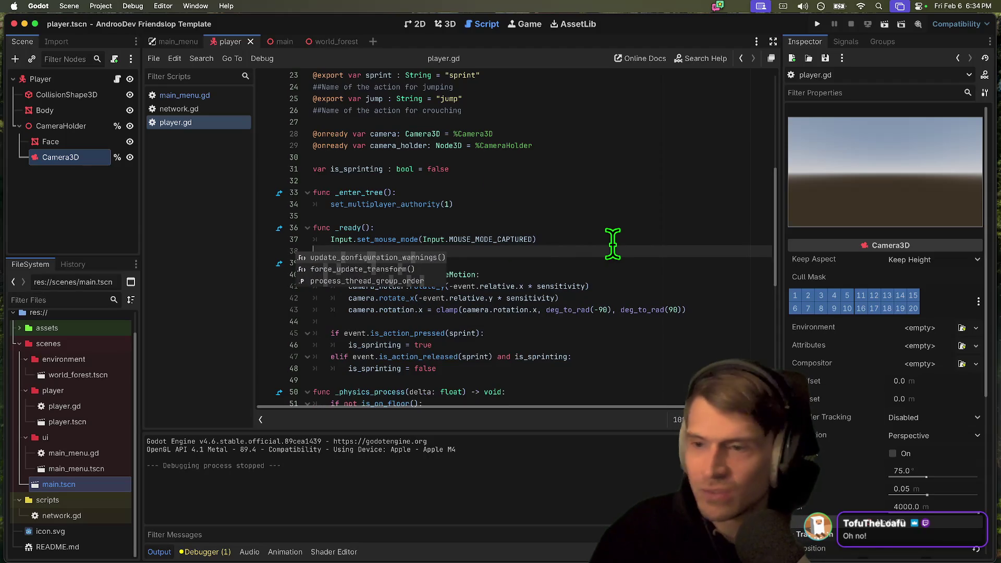
Tick Current on the player's Camera3D, then test-run, join, and stop the game
left_click(79, 156)
scroll(913, 337, "down", 5)
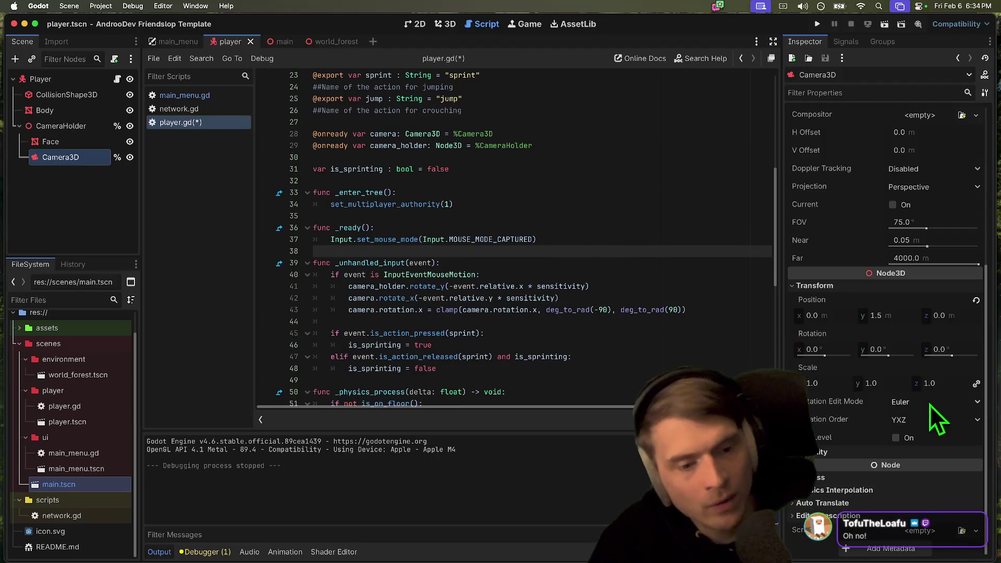
scroll(931, 394, "up", 3)
left_click(935, 380)
key("super+b")
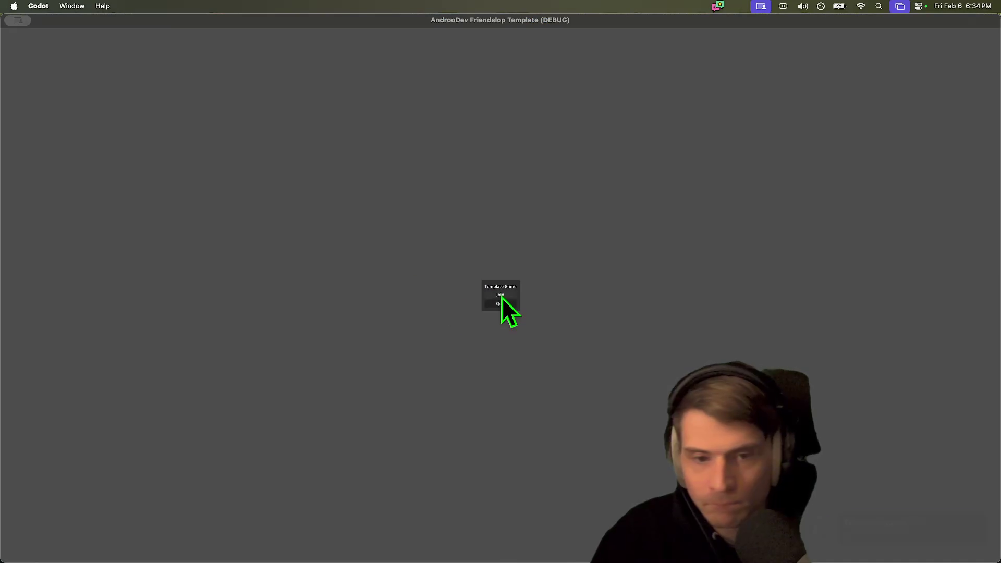
left_click(501, 296)
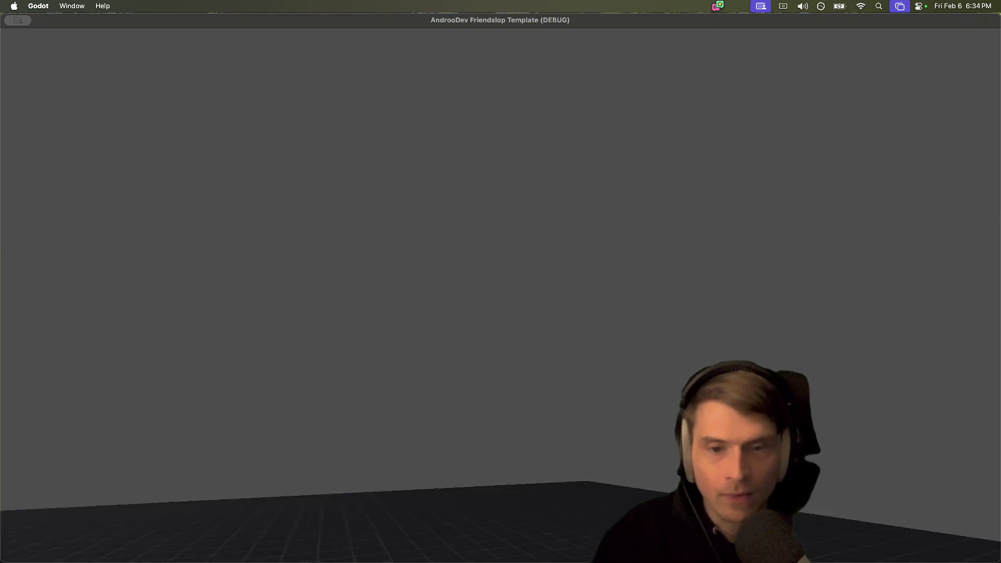
key("super+q")
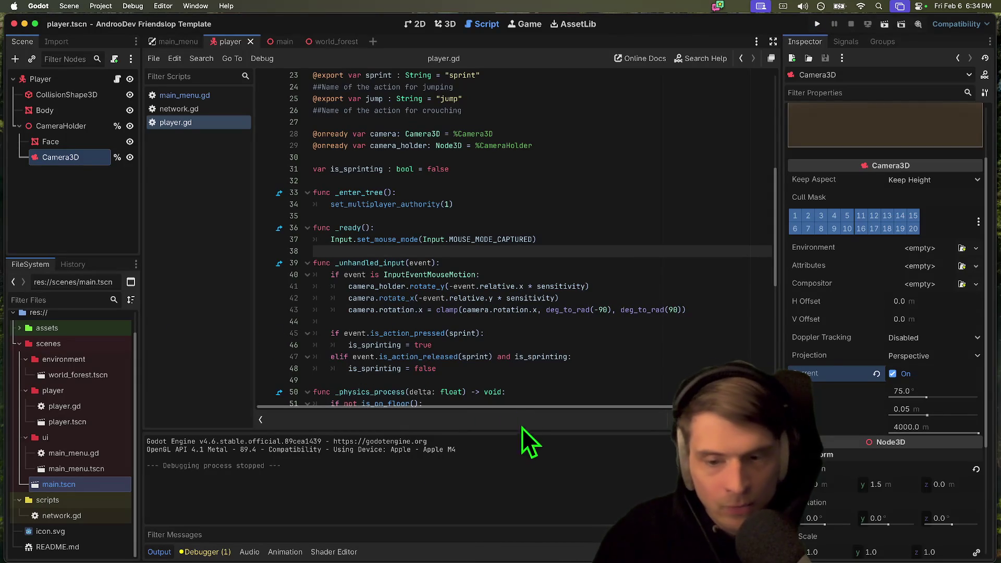
Scroll to the end of player.gd and briefly view the main scene in 3D
scroll(505, 368, "down", 4)
scroll(505, 368, "down", 5)
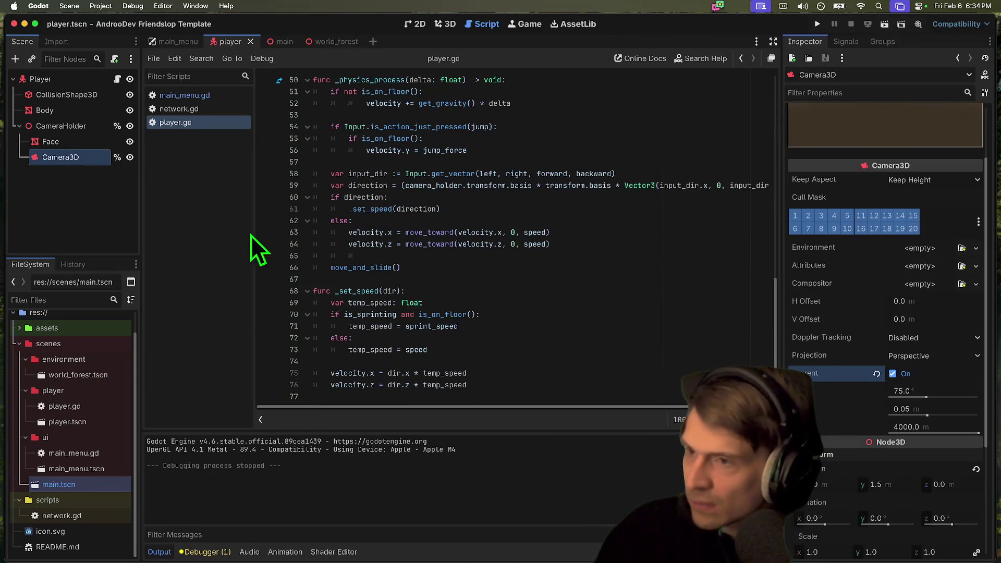
left_click(512, 385)
key("Down")
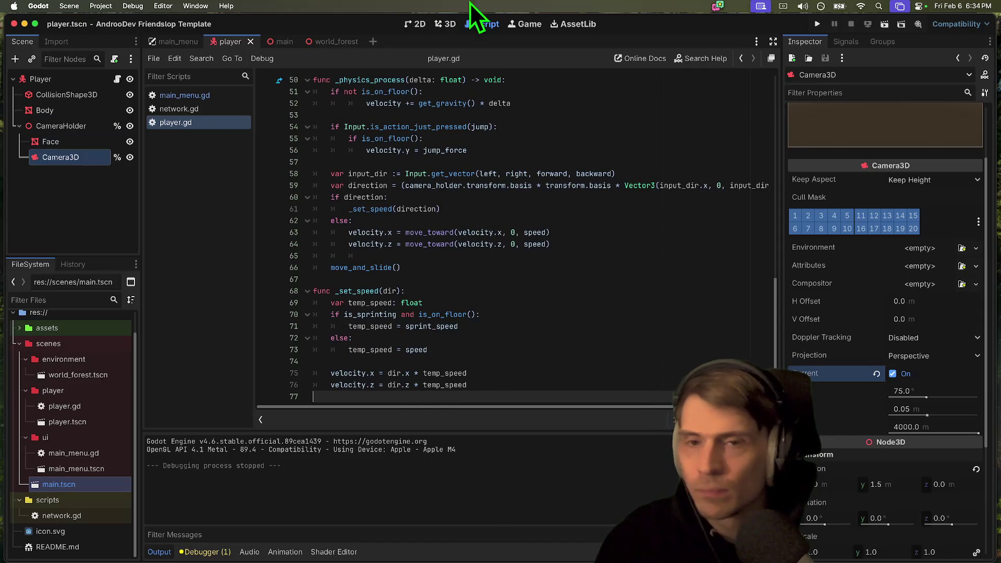
left_click(287, 41)
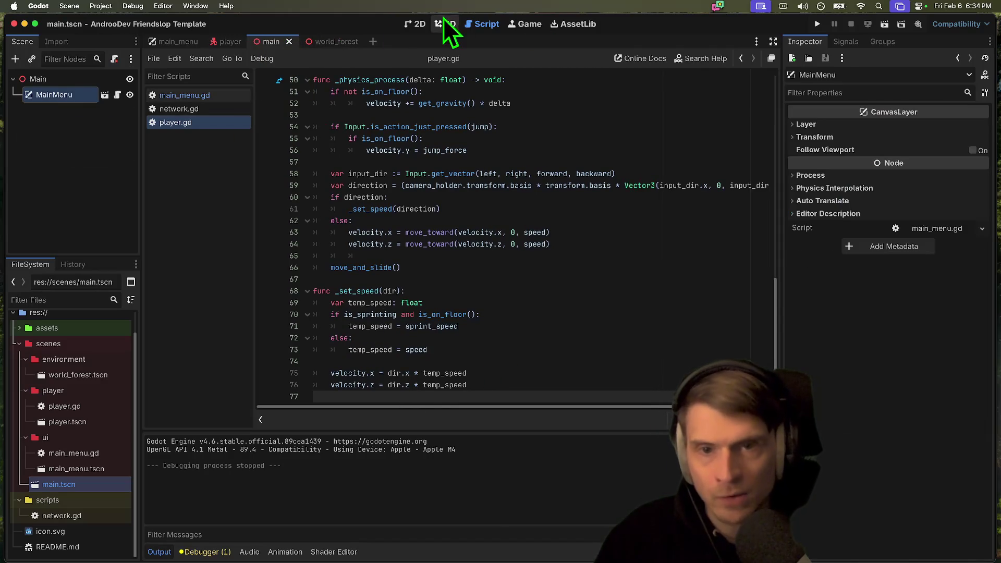
left_click(446, 24)
scroll(490, 156, "up", 3)
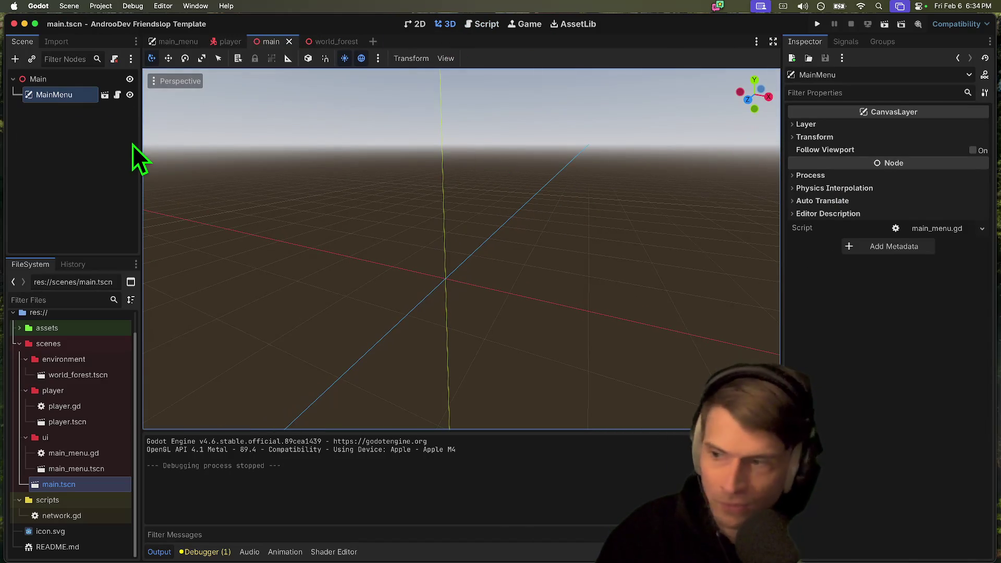
Change line 34 of player.gd to call set_multiplayer_authority(int(name))
left_click(486, 23)
scroll(506, 157, "up", 10)
scroll(497, 197, "down", 5)
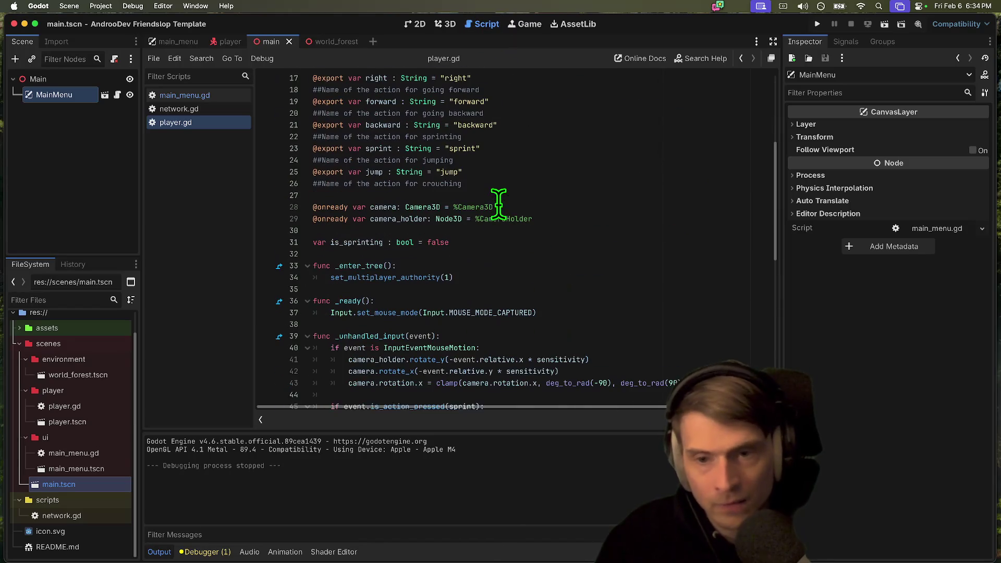
left_click_drag(331, 279, 498, 282)
left_click(498, 282)
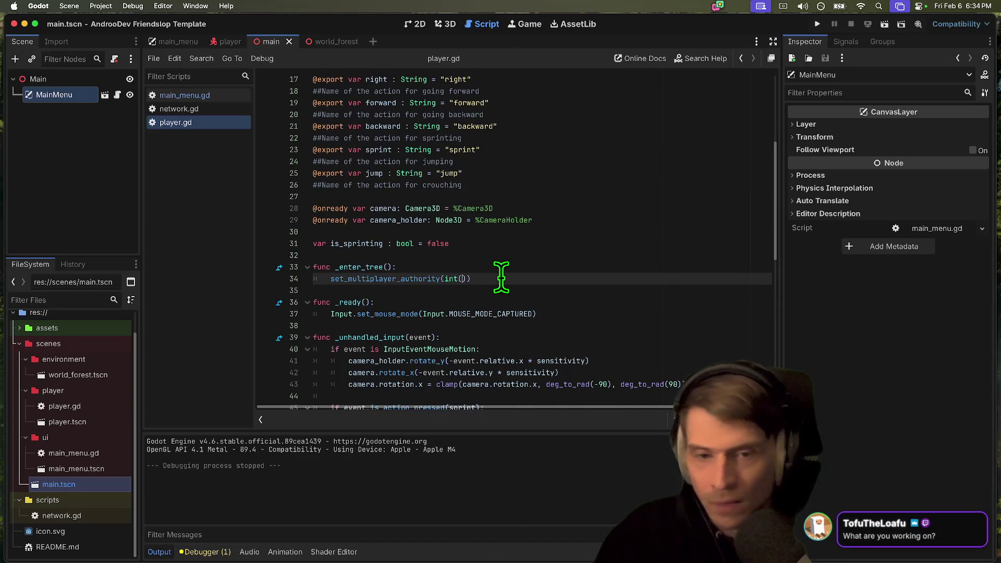
left_click(101, 6)
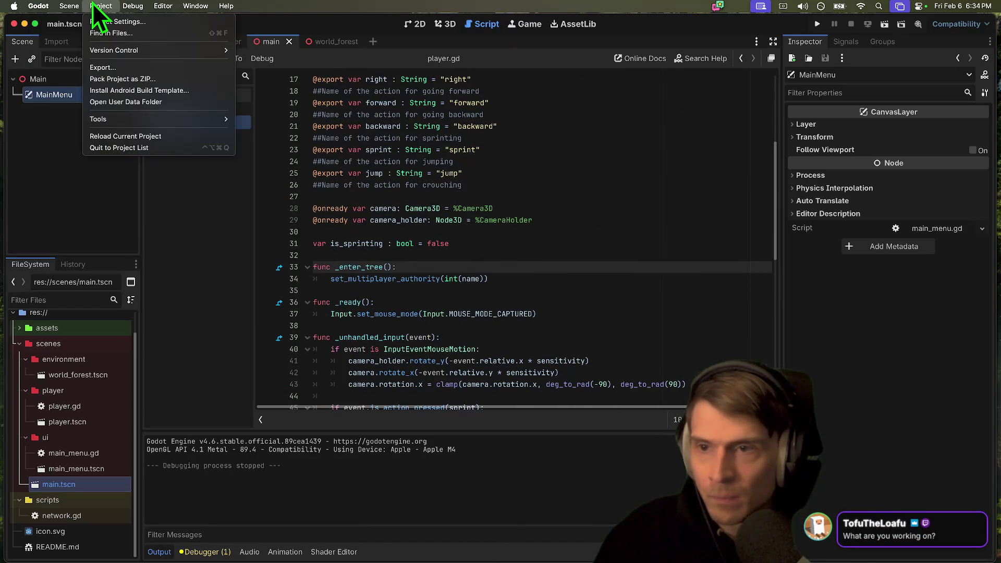
Quit to the Project List and reopen the AndrooDev Friendslop Template project
left_click(114, 151)
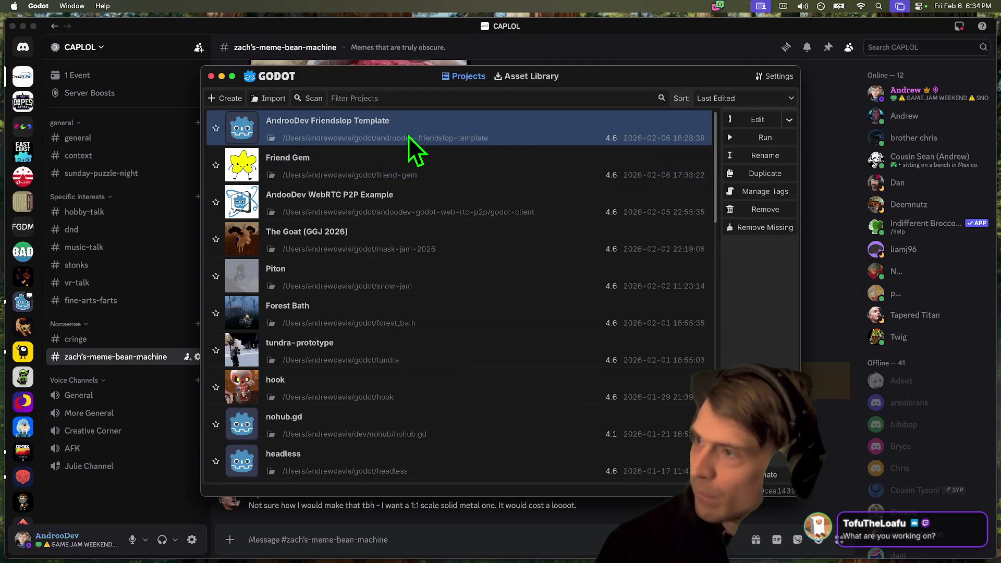
key("super+Tab")
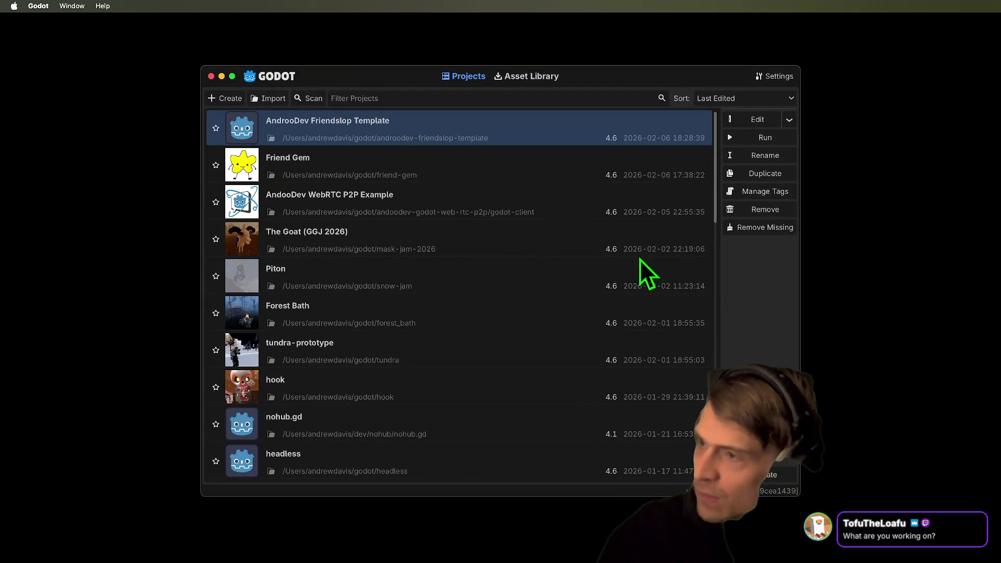
double_click(484, 134)
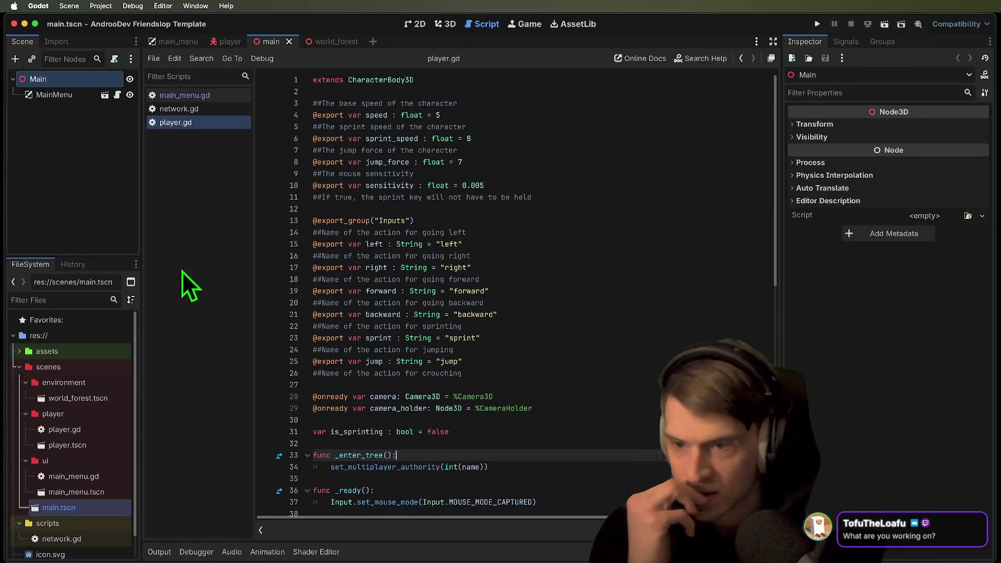
Open network.gd, remove blank line 9, and delete the empty func _ready()/pass block
scroll(616, 351, "down", 10)
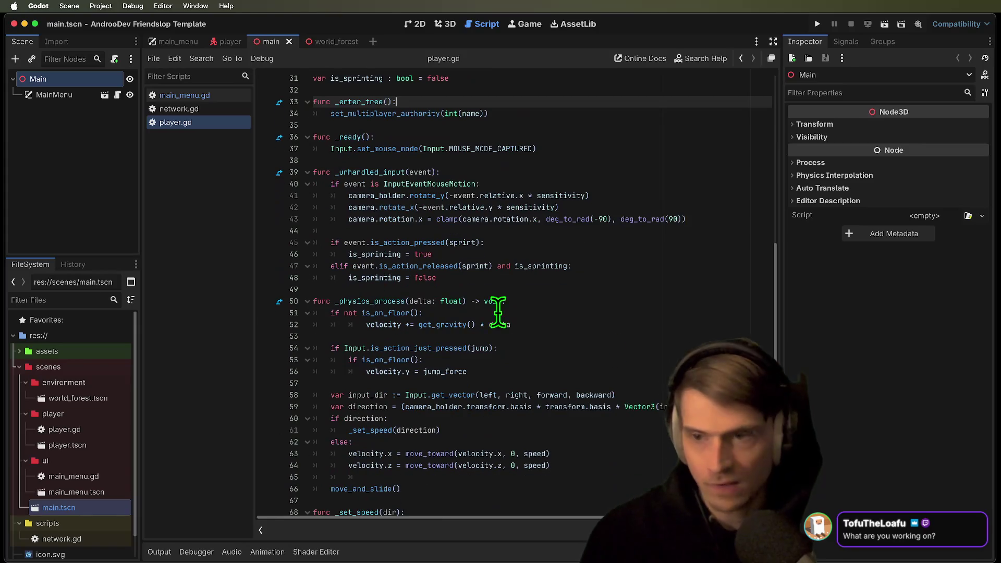
left_click(177, 112)
scroll(530, 409, "down", 8)
scroll(616, 372, "up", 7)
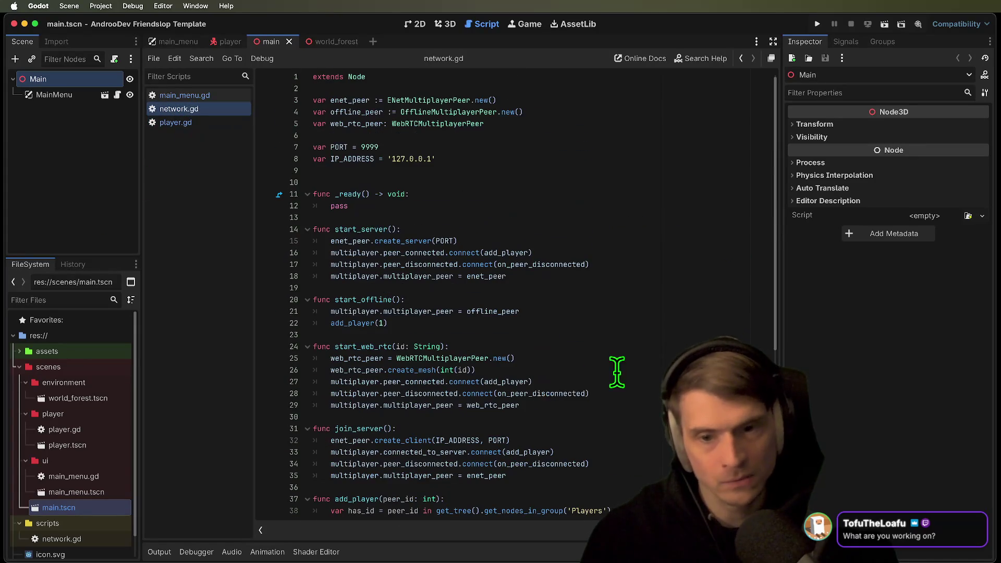
scroll(616, 372, "up", 2)
left_click(698, 162)
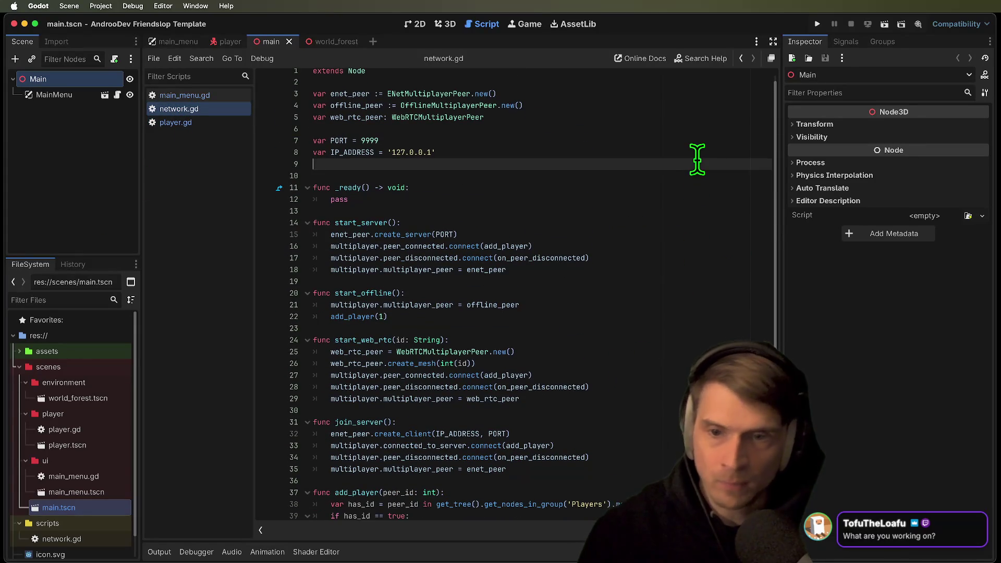
key("Delete")
key("Down")
key("shift+Down")
key("shift+End")
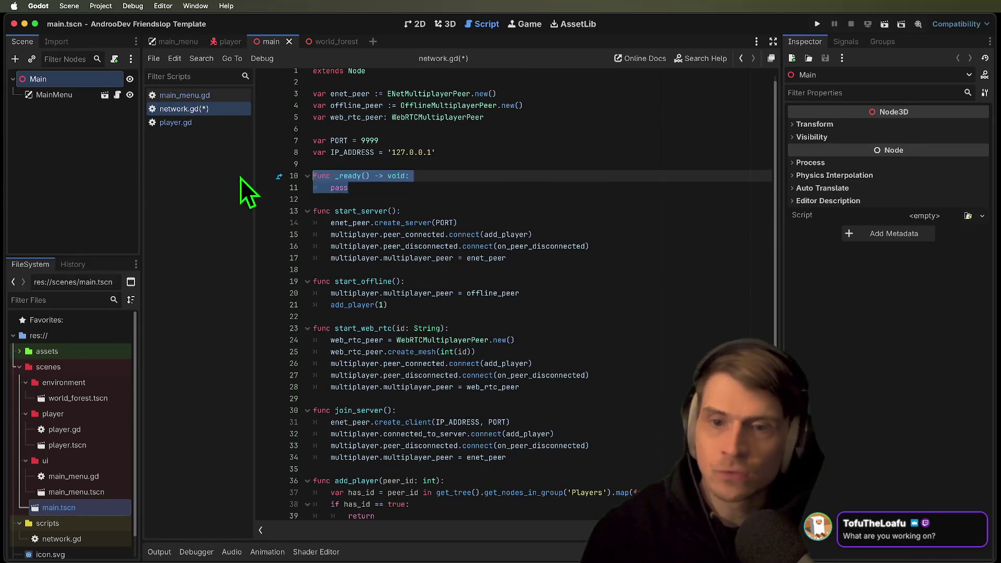
key("Delete")
key("Delete")
key("Delete")
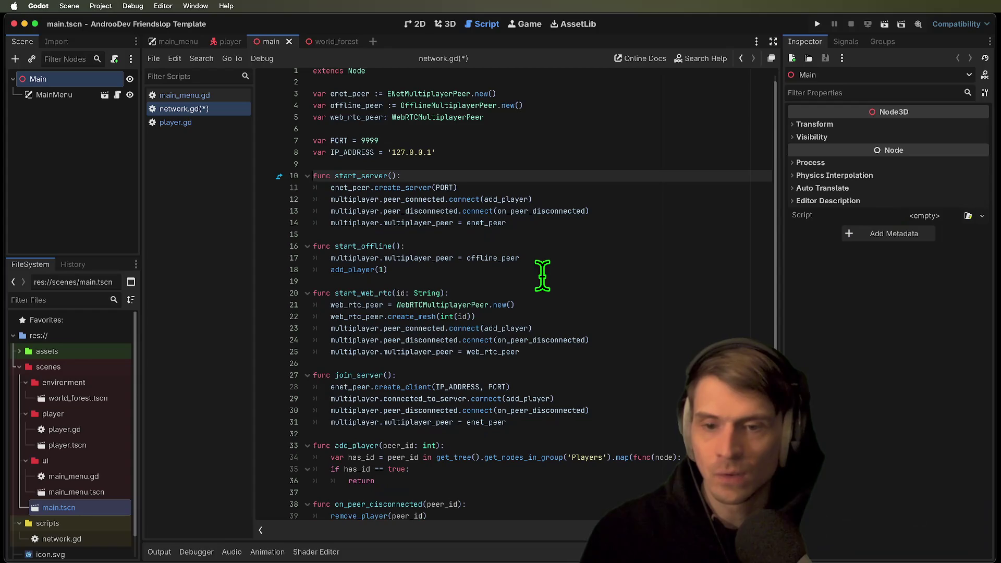
Trace peer_connected and web_rtc_peer uses, cut start_web_rtc, then undo to restore it
double_click(389, 199)
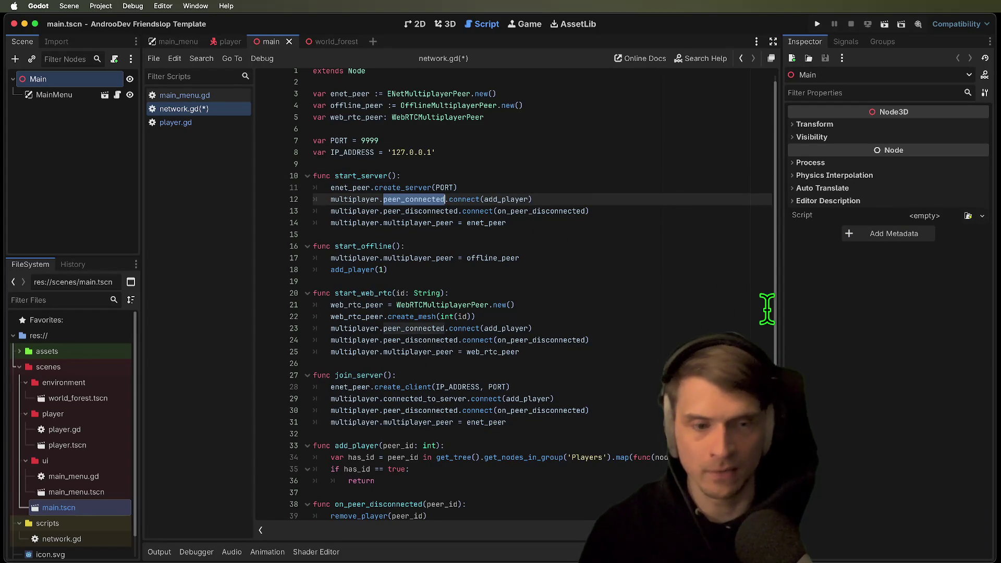
scroll(774, 304, "up", 1)
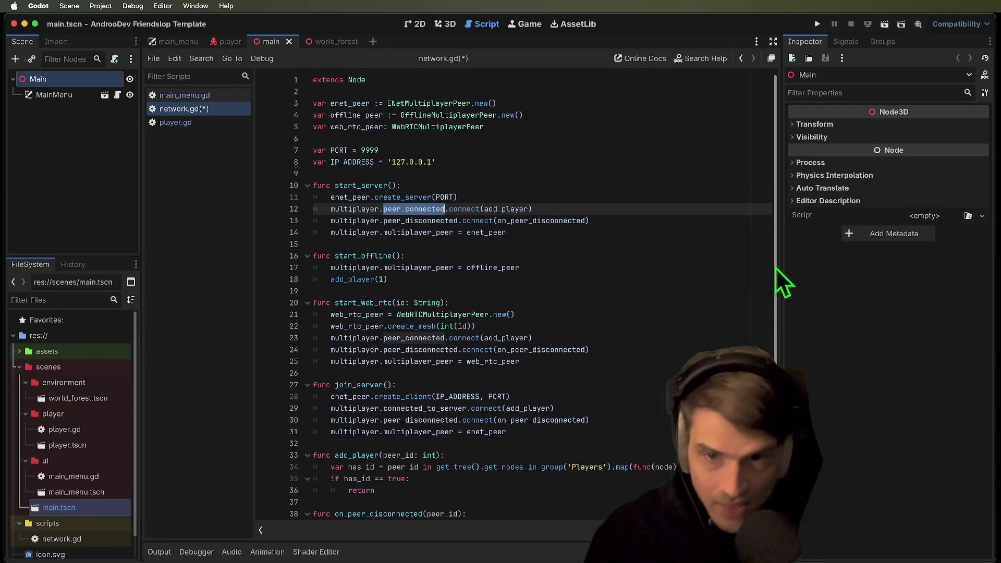
double_click(360, 128)
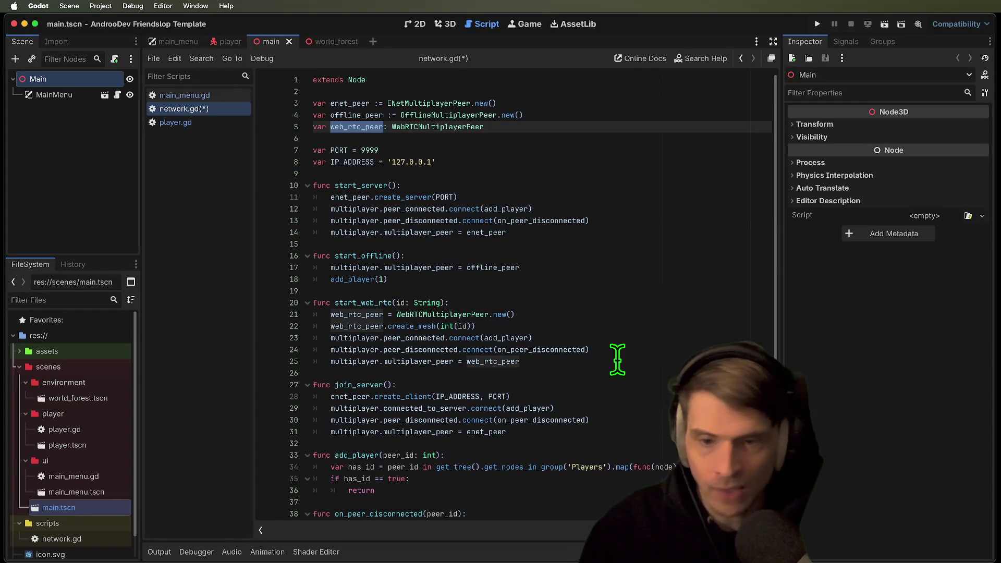
left_click_drag(635, 368, 255, 303)
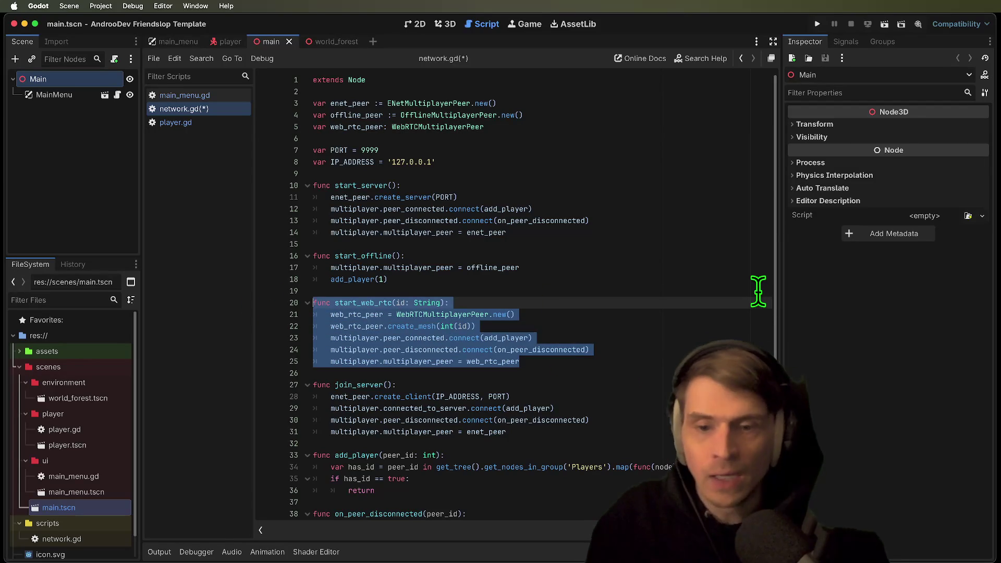
key("ctrl+x")
key("Down")
key("BackSpace")
key("BackSpace")
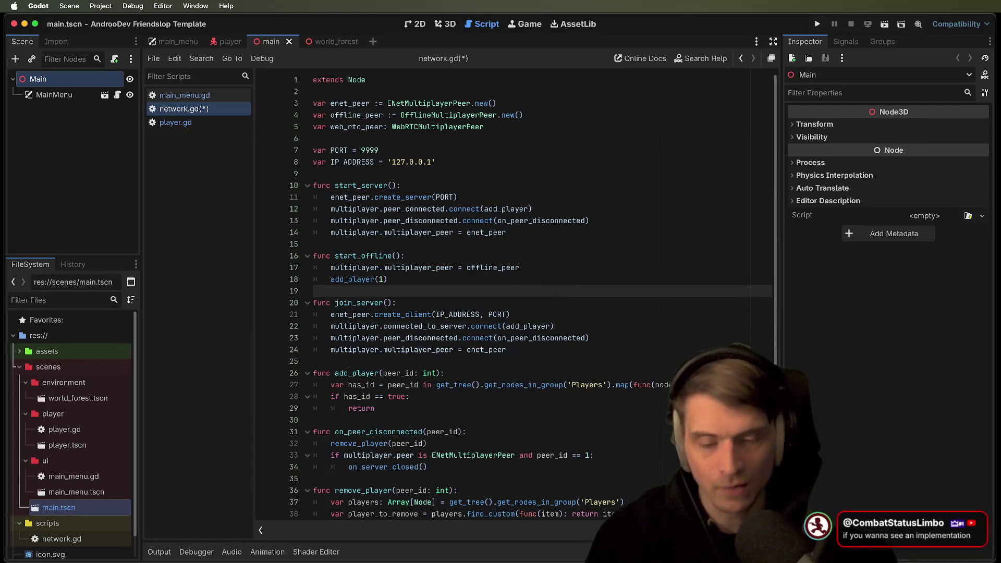
key("ctrl+z")
key("ctrl+z")
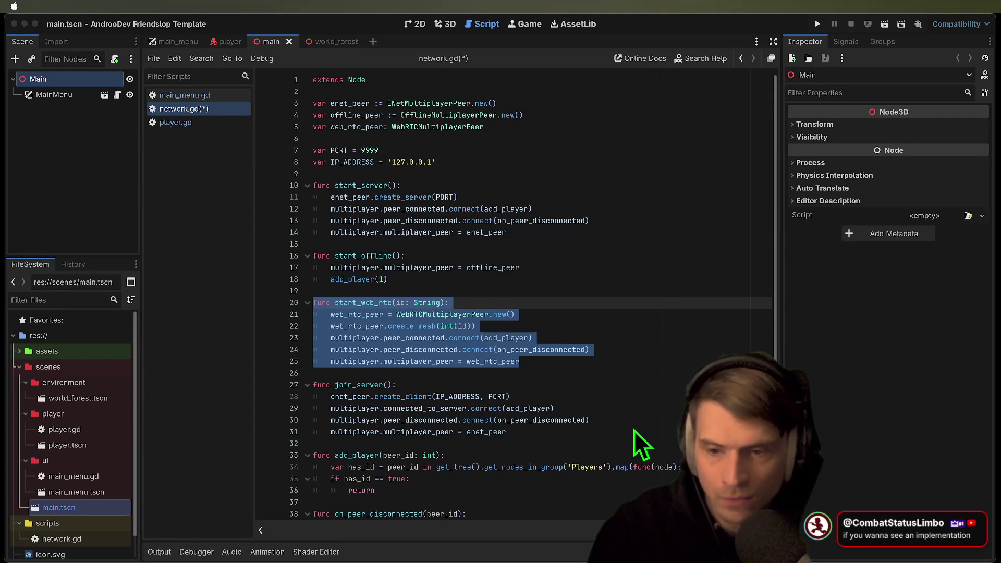
key("super+Tab")
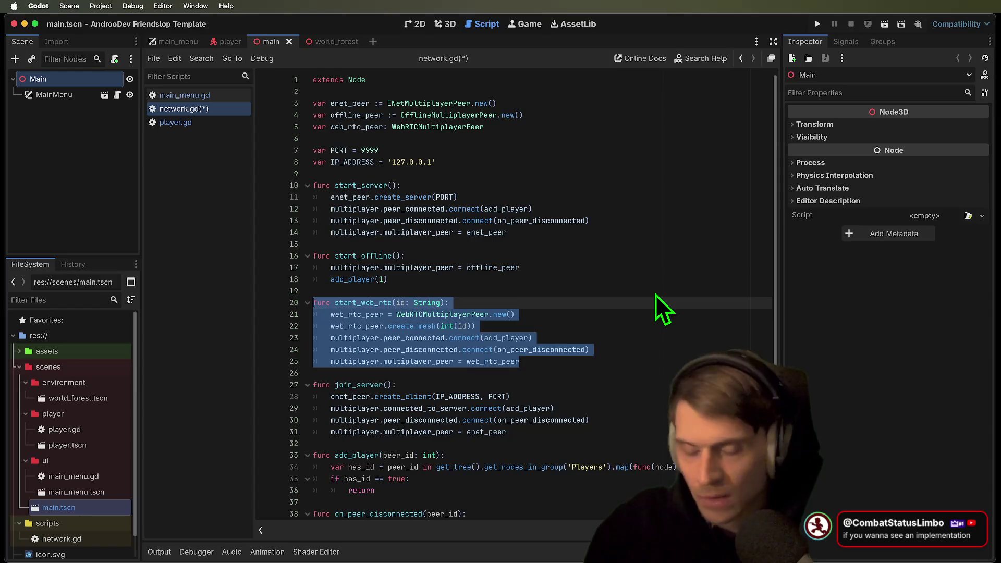
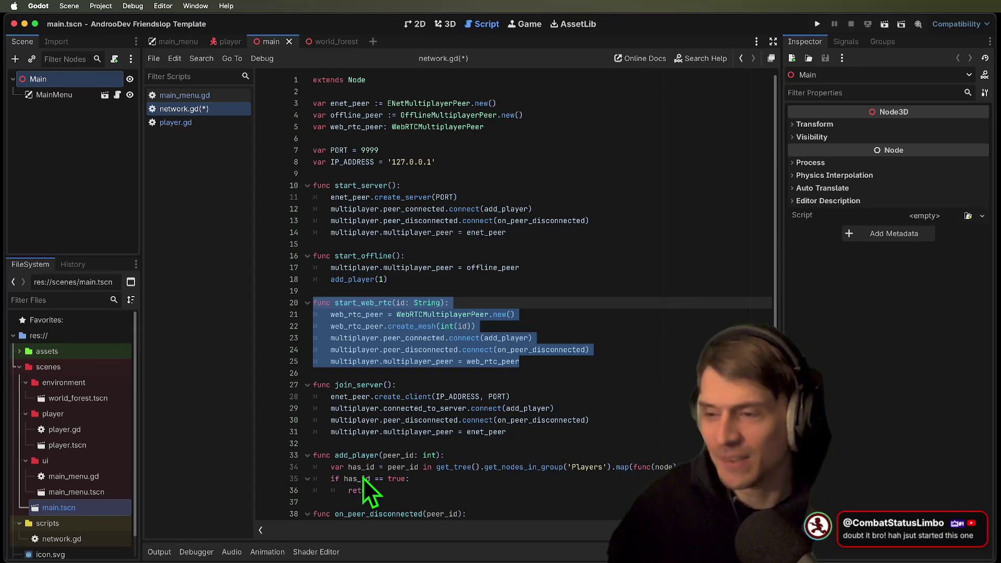
Insert an empty line below the IP_ADDRESS constant in network.gd
left_click(555, 359)
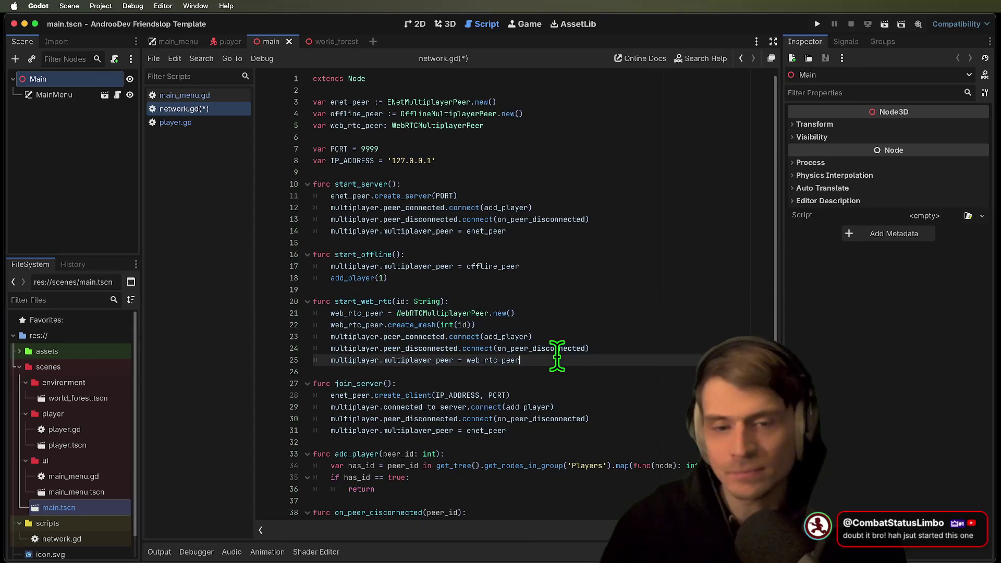
scroll(556, 357, "down", 3)
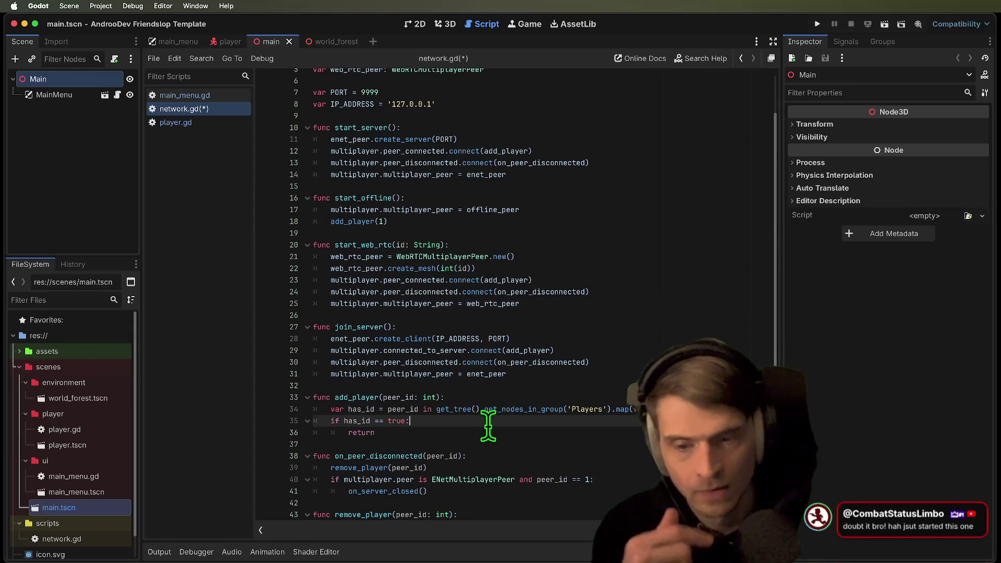
left_click(488, 429)
key("Return")
key("Return")
key("ctrl+z")
key("ctrl+z")
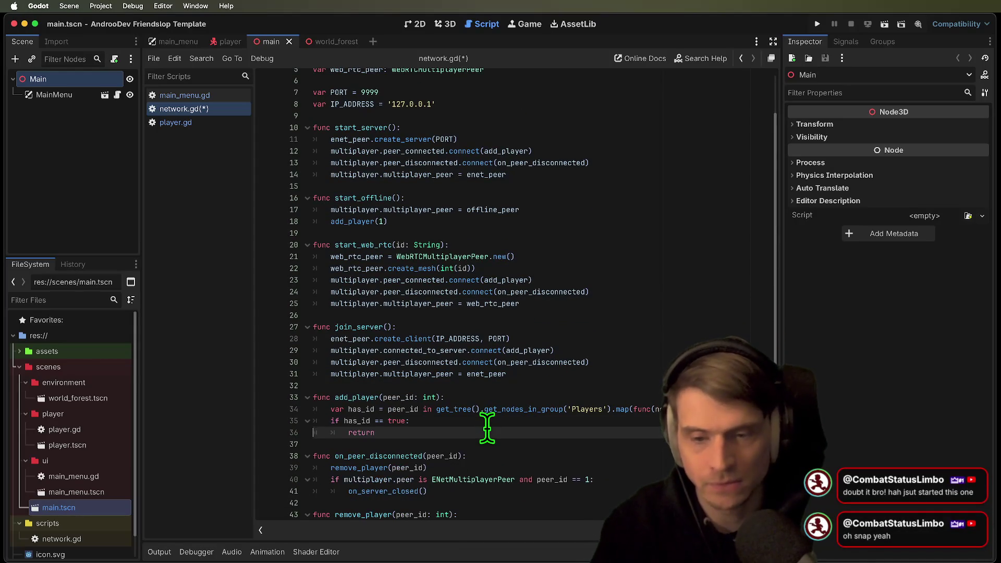
scroll(451, 345, "up", 3)
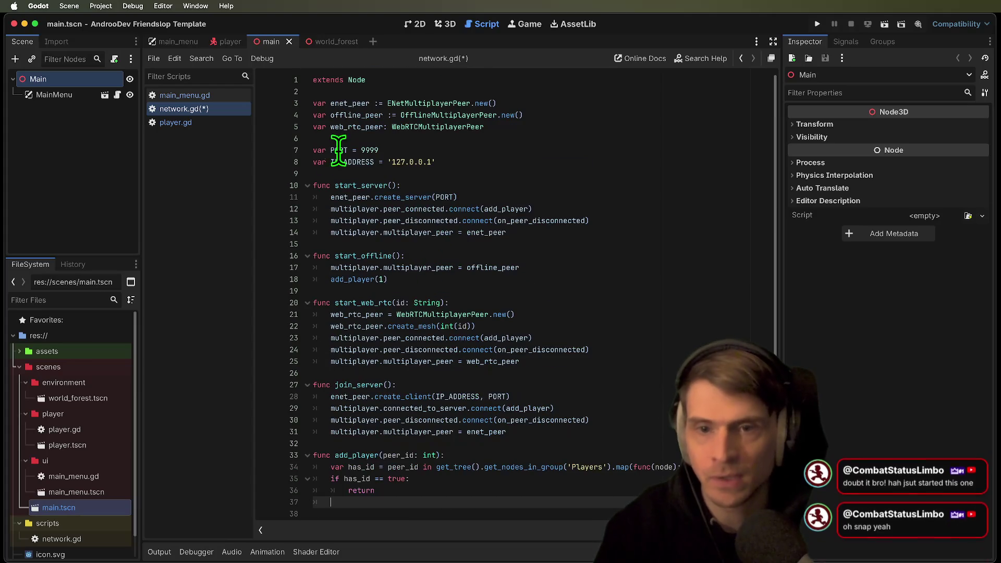
left_click(340, 173)
key("Return")
key("Return")
key("Up")
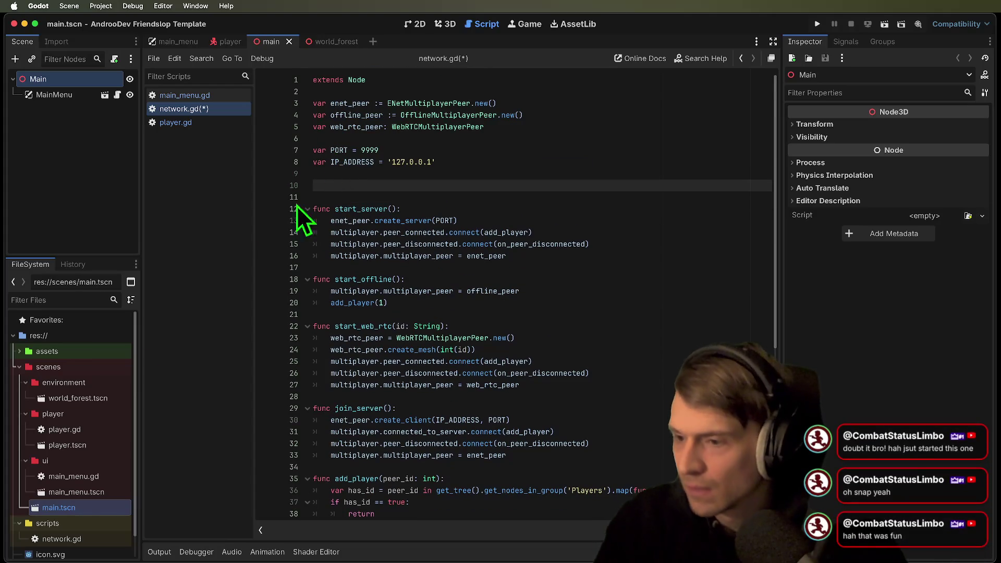
Filter FileSystem for 'play' and drop player.tscn in as a PLAYER preload constant
left_click(64, 296)
type("play")
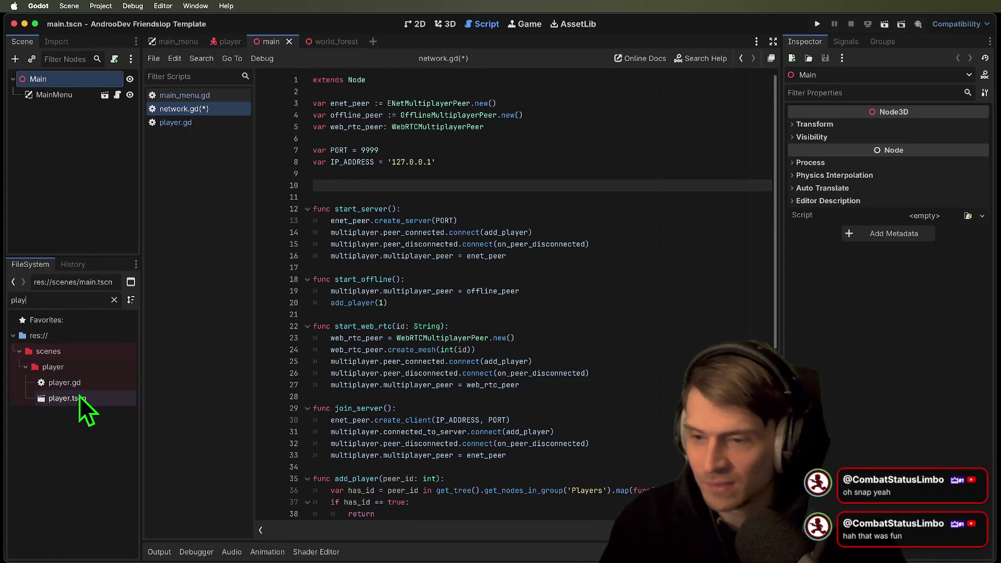
mouse_move(50, 399)
left_mouse_down()
mouse_move(359, 259)
mouse_move(439, 187)
mouse_move(570, 185)
left_mouse_up()
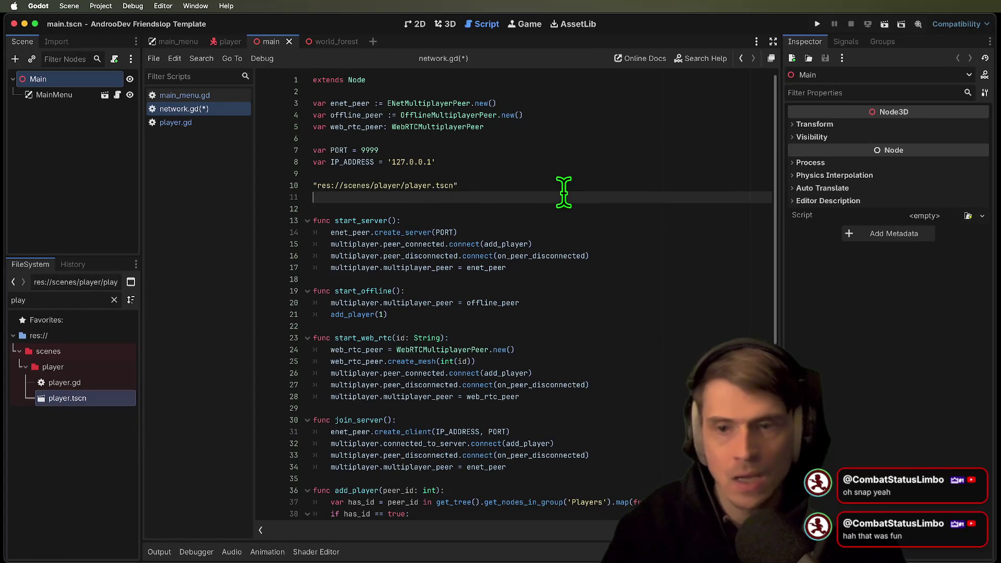
key("ctrl+z")
mouse_move(95, 393)
left_mouse_down()
mouse_move(414, 257)
mouse_move(449, 187)
left_mouse_up()
key("ctrl+z")
key("ctrl+shift+z")
double_click(352, 186)
Open new lines below add_player's early return
scroll(593, 265, "down", 7)
left_click(611, 253)
key("Return")
key("Return")
key("Return")
Instantiate PLAYER as new_player and set its name to str(peer_id)
type("va")
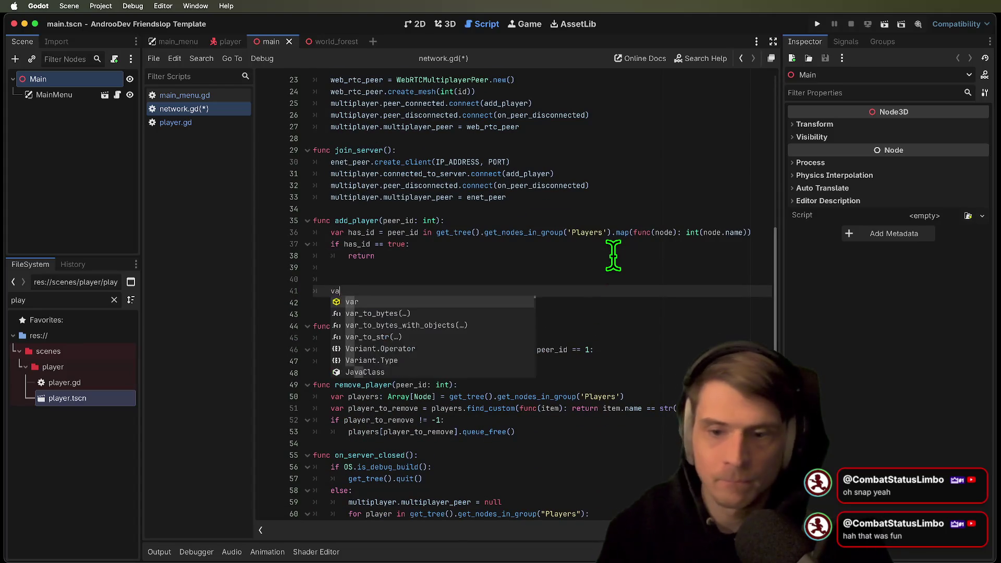
type("r new_player = PLAYER.instantiate()")
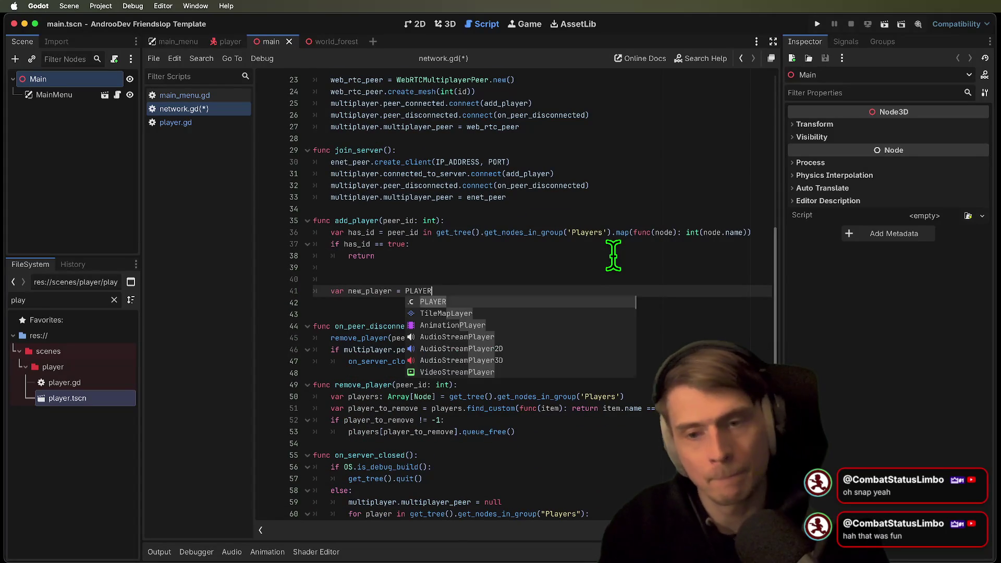
key("Return")
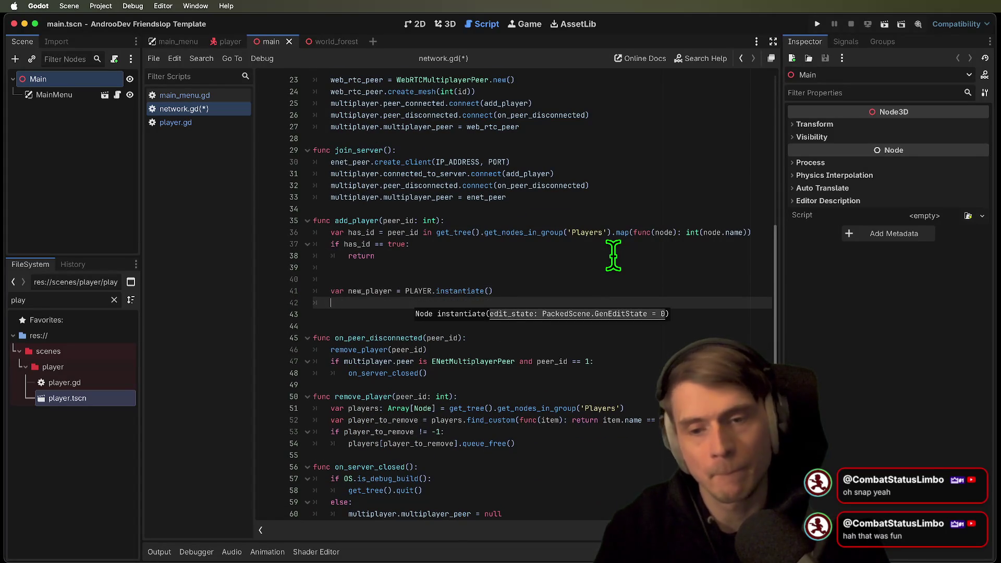
key("BackSpace")
key("BackSpace")
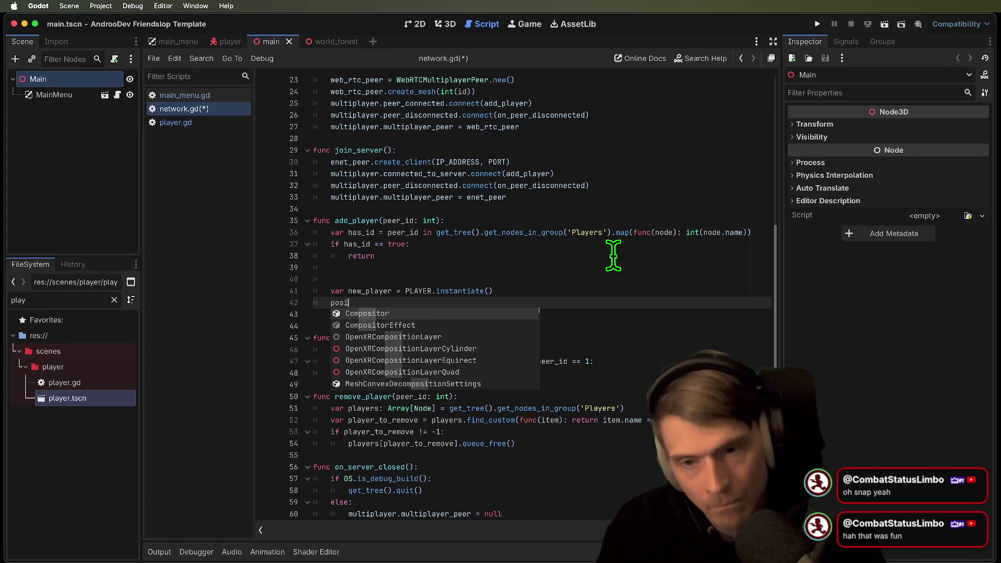
key("BackSpace")
key("BackSpace")
key("BackSpace")
type("new_player")
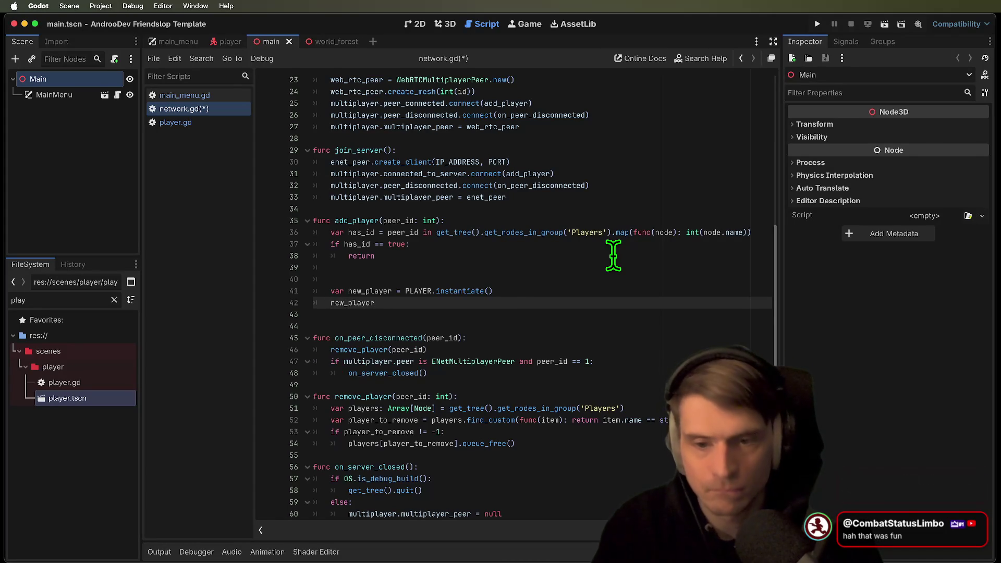
type(".name = ")
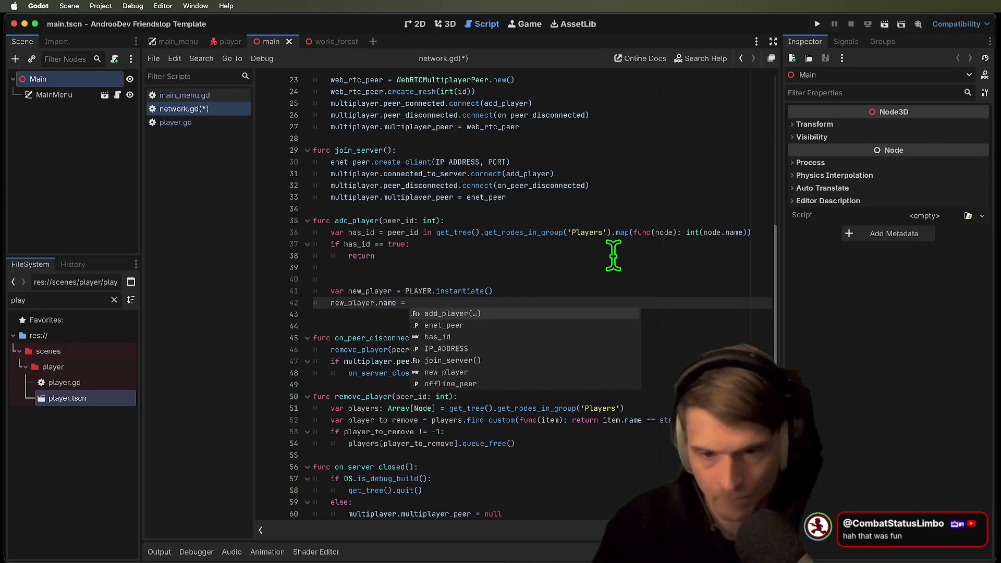
type("mu")
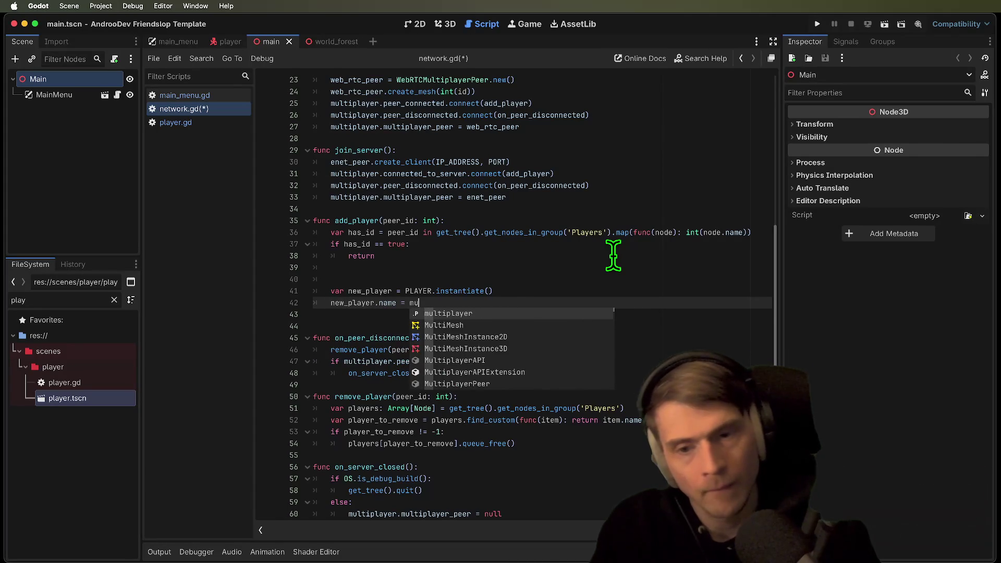
key("BackSpace")
key("BackSpace")
type("str(")
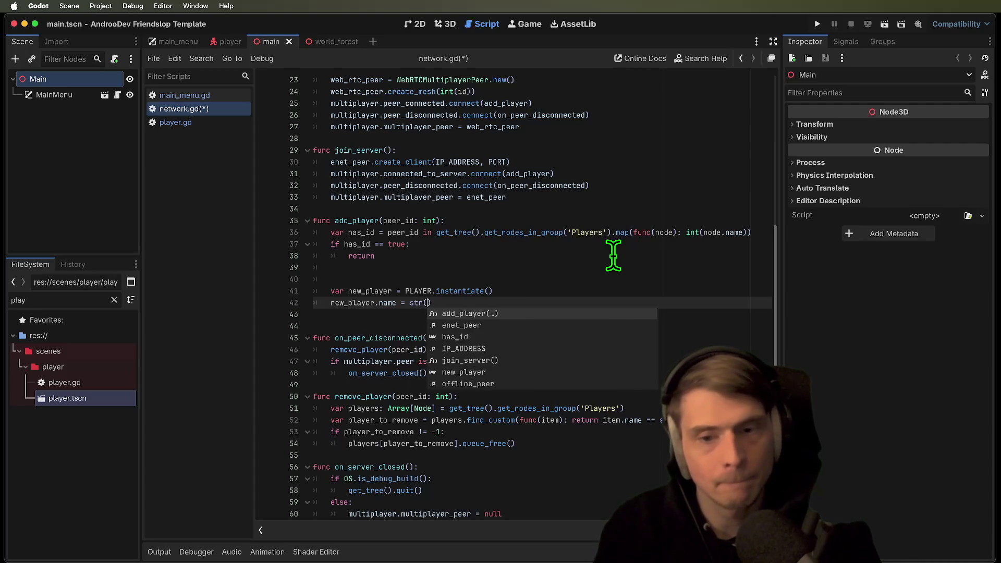
type("peer_id)")
key("Return")
type("get__")
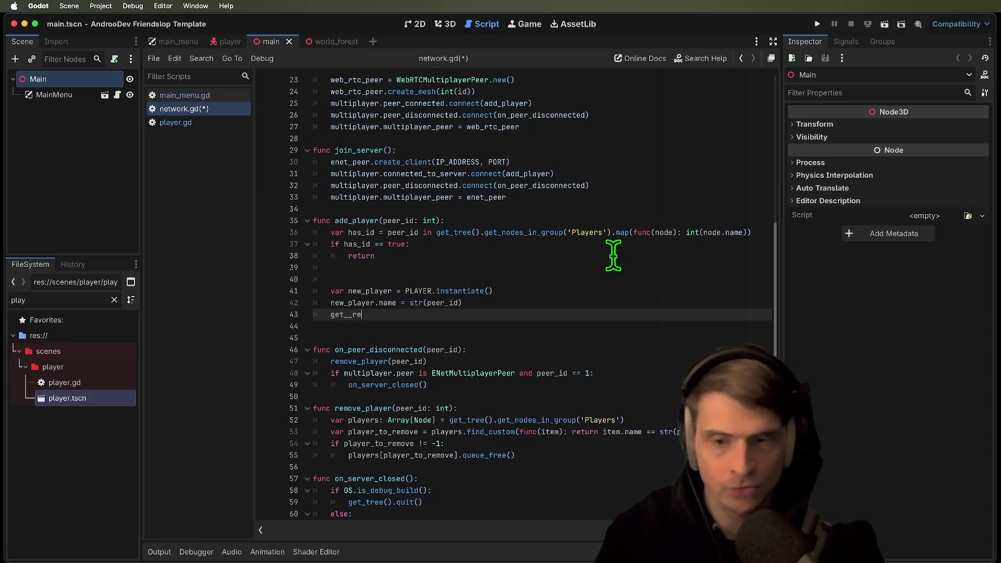
Add new_player to the scene via get_tree().current_scene.add_child(new_player)
key("BackSpace")
key("BackSpace")
key("BackSpace")
type("tr")
key("Return")
type("r")
key("Return")
type(".")
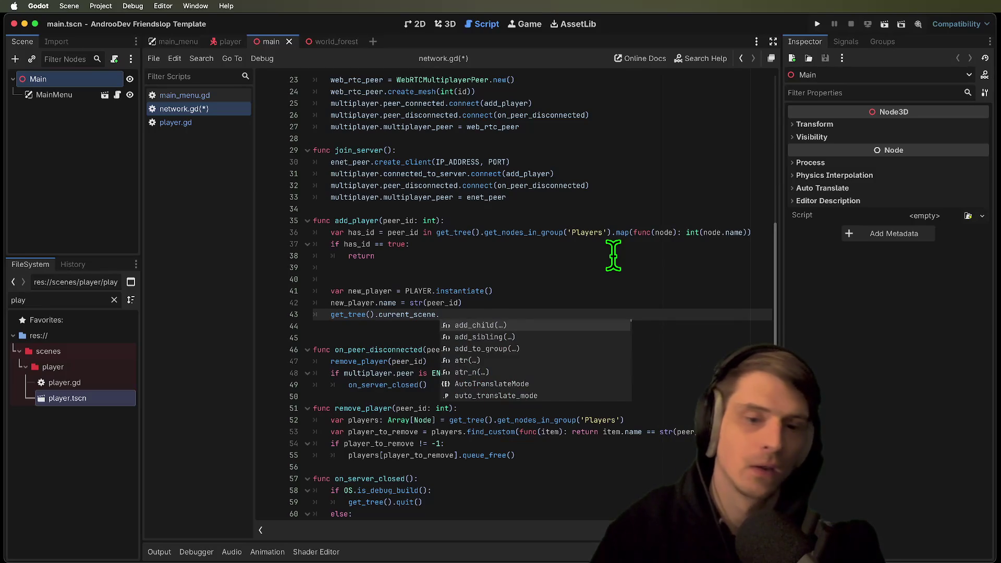
key("Return")
key("BackSpace")
key("BackSpace")
type("ew_player, true)")
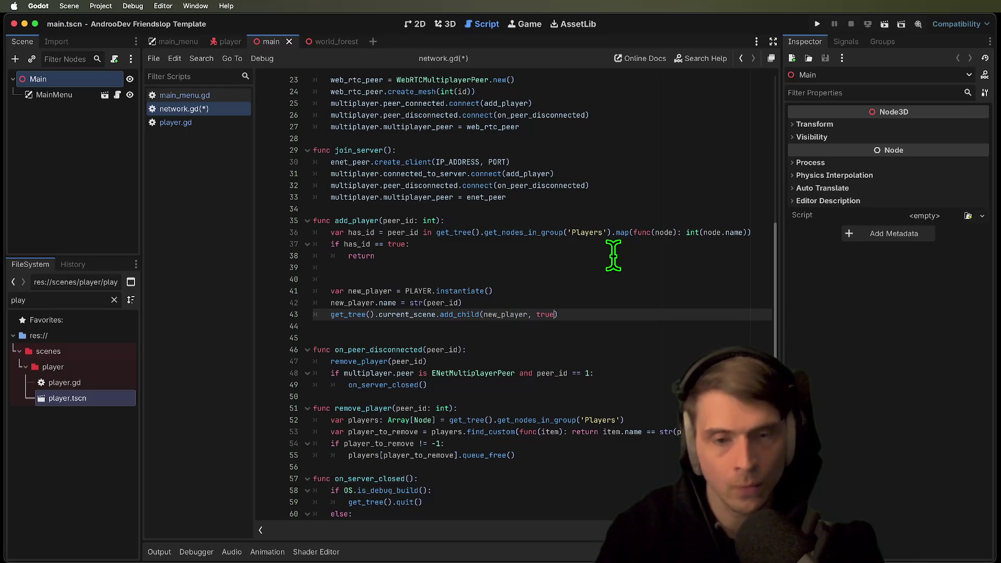
Remove the leftover blank lines and save network.gd
key("Down")
key("BackSpace")
left_click(612, 267)
key("Delete")
key("ctrl+s")
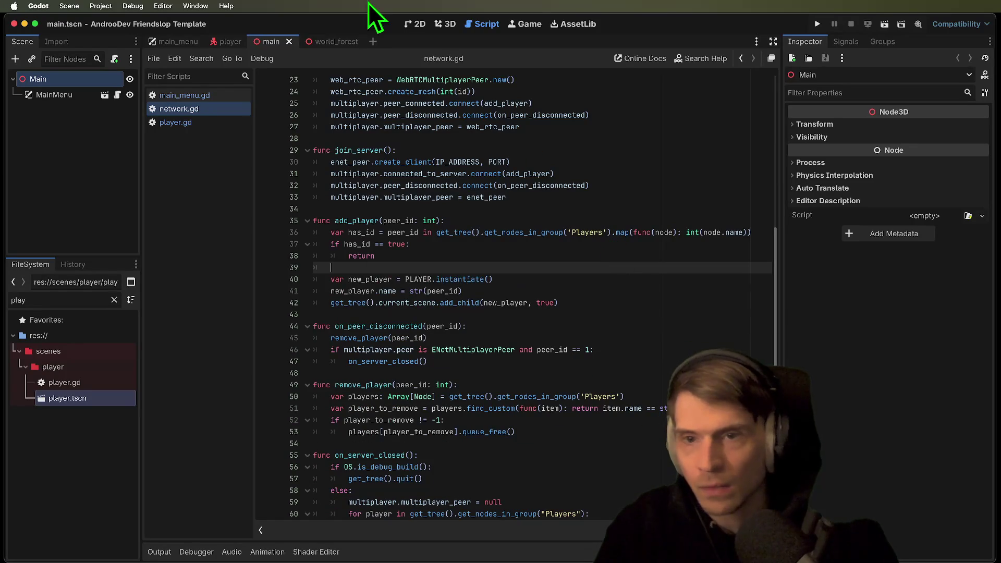
left_click(323, 42)
Delete the Player node from WorldForest and save the scene
left_click(70, 209)
right_click(69, 209)
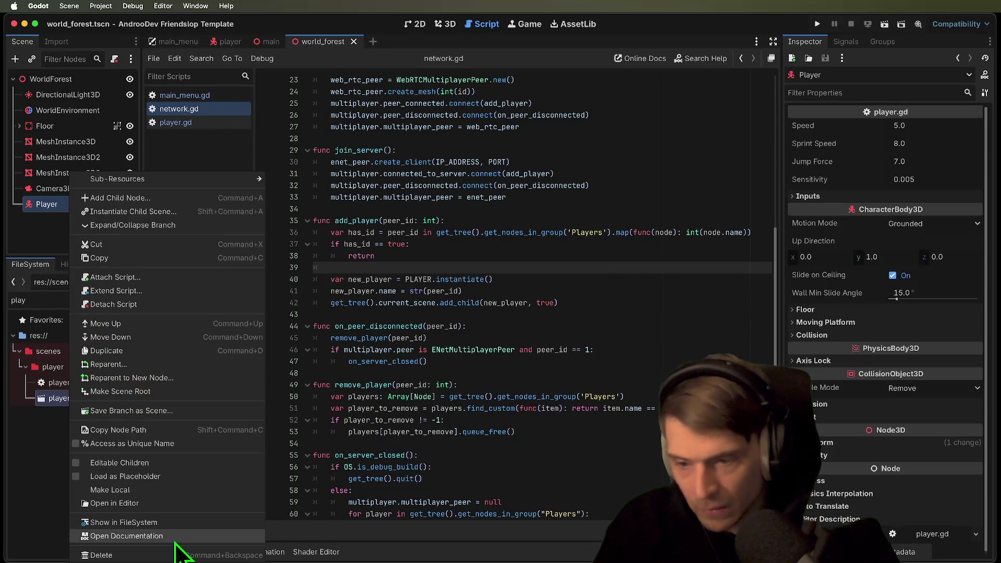
key("Delete")
left_click(569, 292)
key("ctrl+s")
left_click(637, 315)
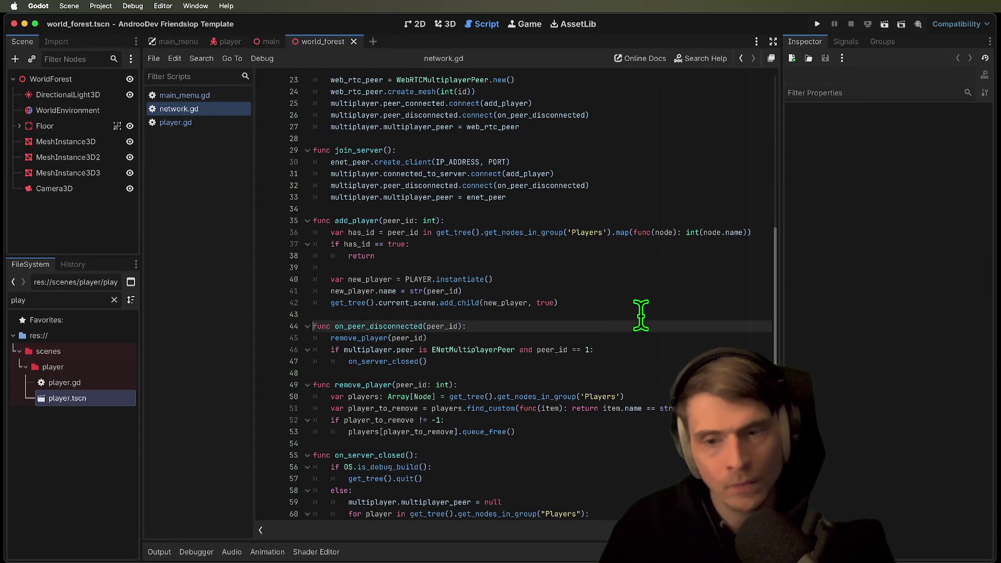
key("Return")
key("Delete")
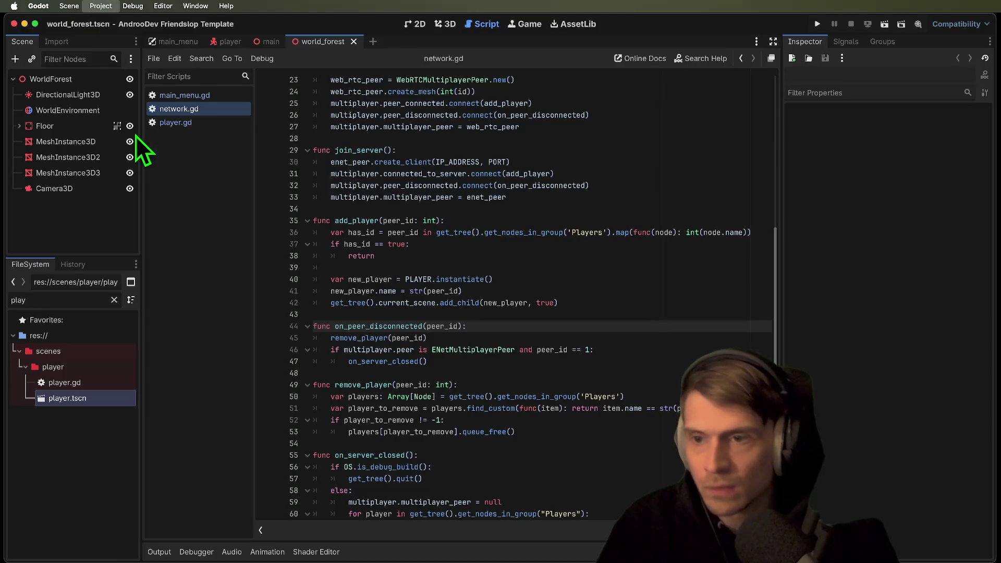
Enable multiple run instances, set the count to 2, and tag the first 'server'
left_click(169, 165)
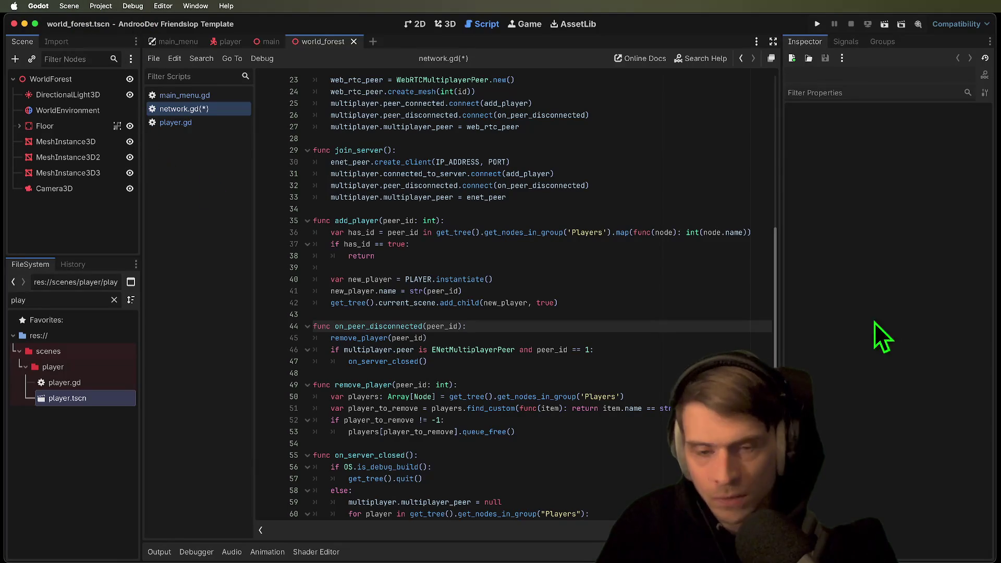
left_click(483, 178)
left_click(574, 172)
left_click(628, 211)
type("server")
key("Return")
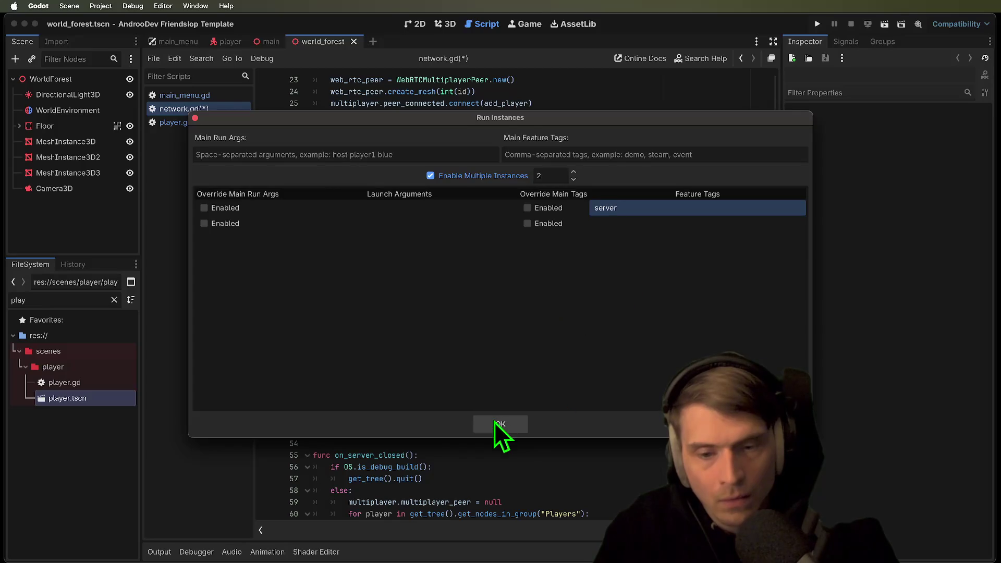
left_click(497, 425)
Run the project once from player.gd, then stop it
left_click(237, 123)
scroll(438, 174, "up", 5)
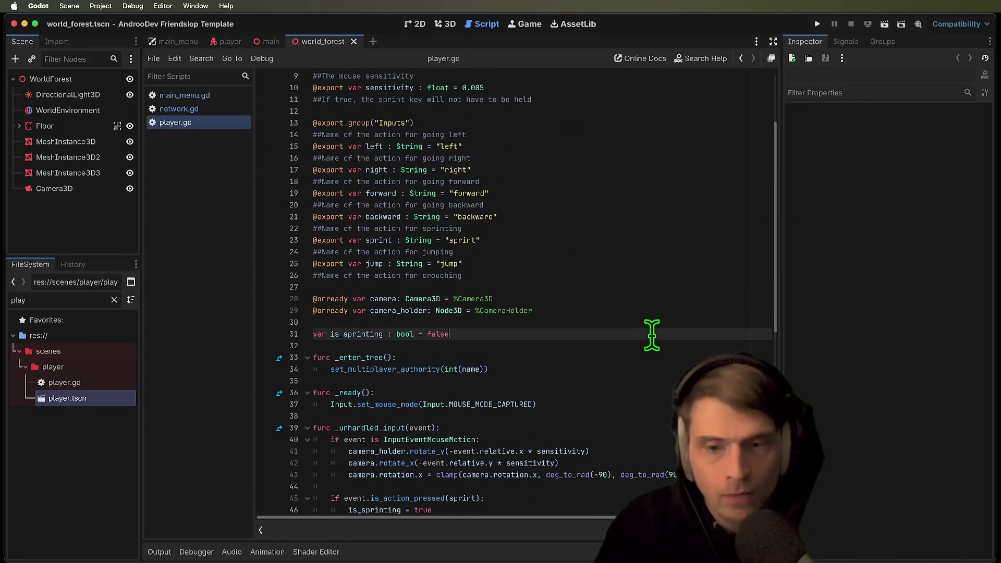
key("super+b")
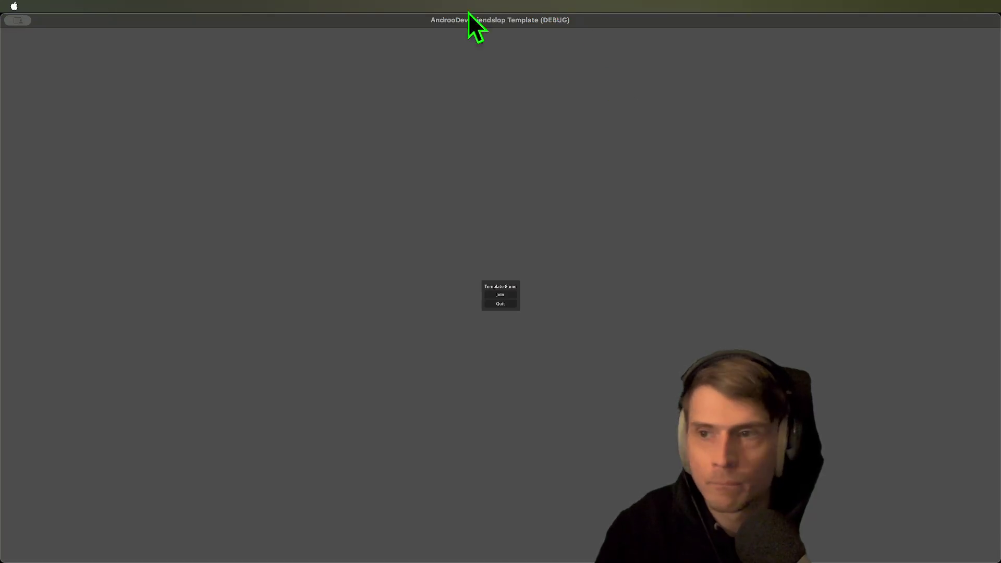
key("super+q")
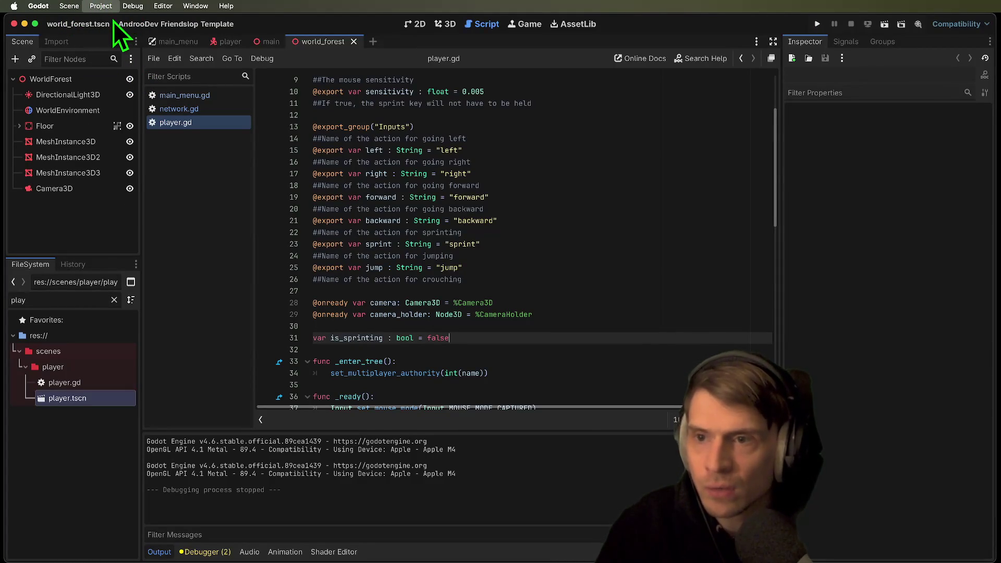
key("super+alt+comma")
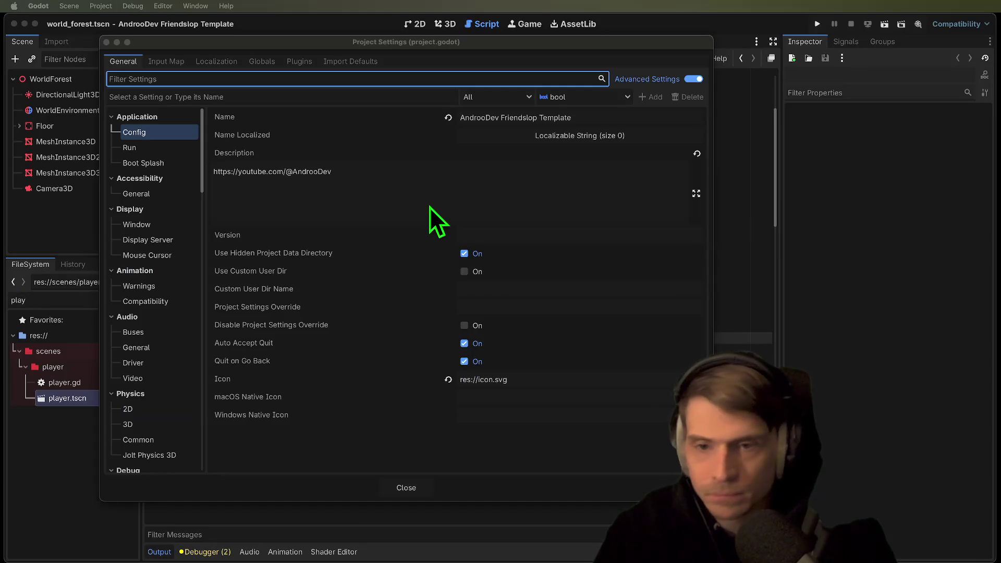
Set Display > Window Mode to Windowed in Project Settings
left_click(412, 180)
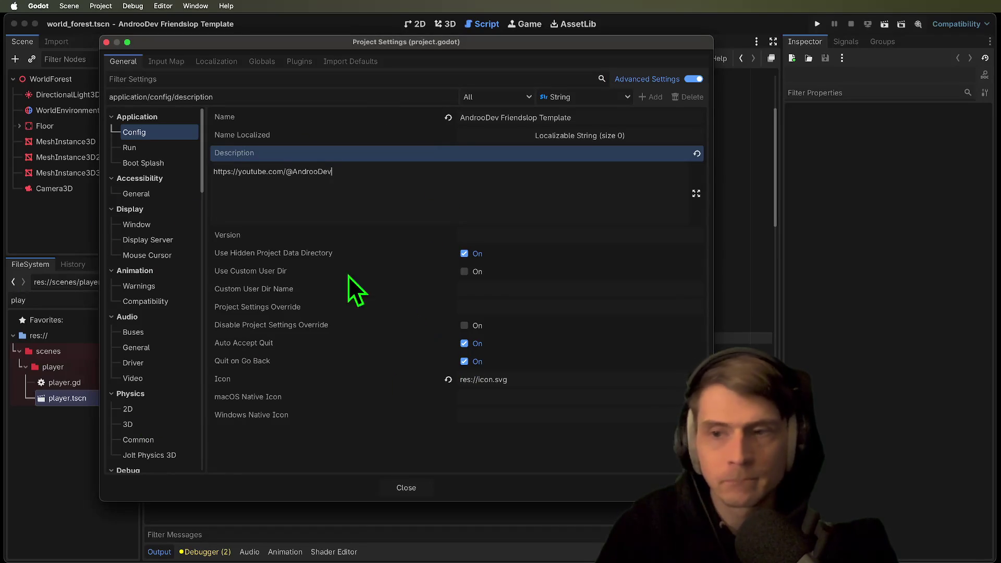
left_click(156, 224)
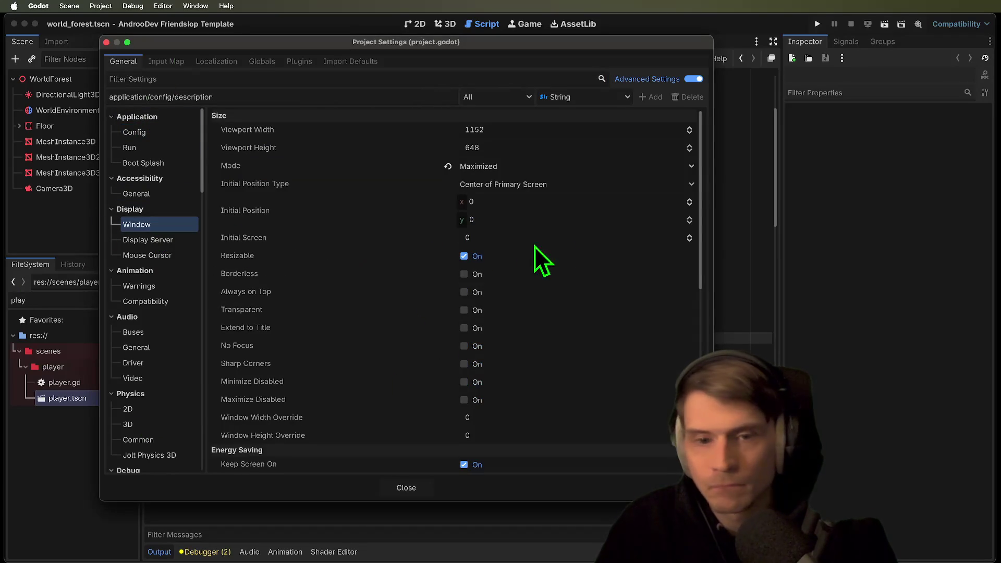
left_click(558, 163)
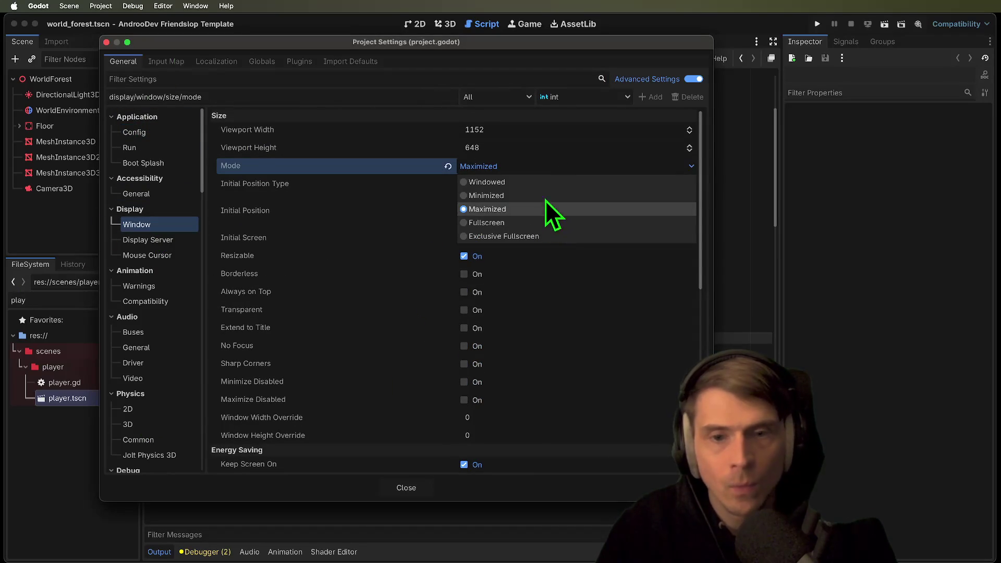
left_click(546, 185)
left_click(415, 491)
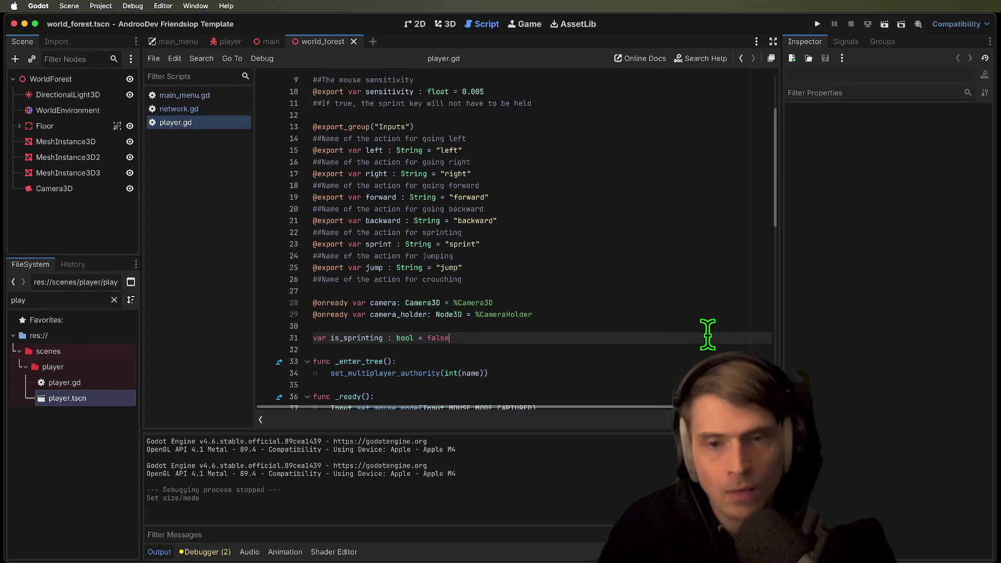
Run two game instances, join from the left window, then quit debugging
key("super+b")
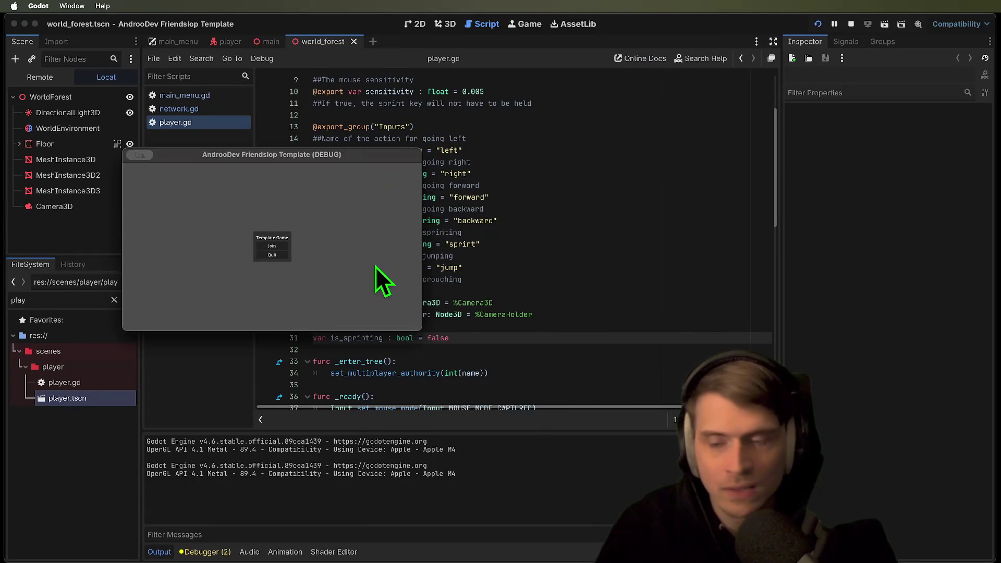
left_click_drag(449, 183, 579, 158)
left_click(261, 246)
left_click(262, 247)
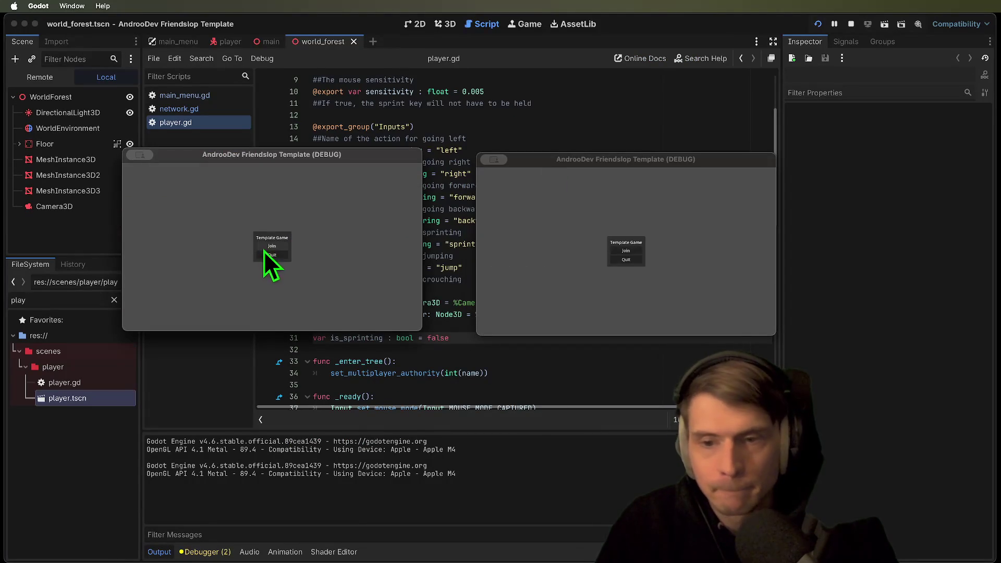
left_click(668, 277)
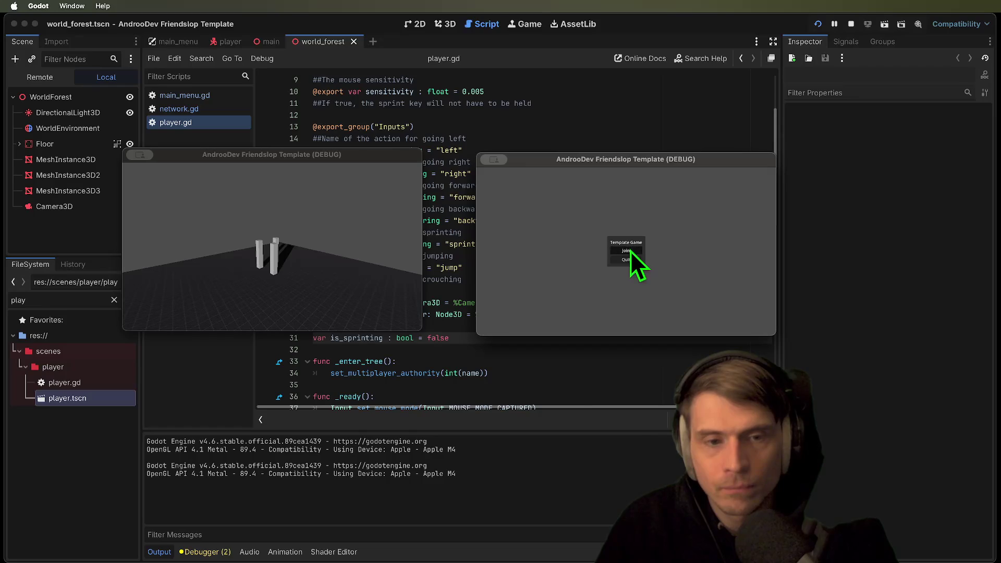
left_click(468, 373)
Select set_multiplayer_authority in player.gd and place the caret at the end of _ready
left_click(382, 385)
double_click(381, 373)
scroll(407, 365, "down", 3)
left_click(449, 343)
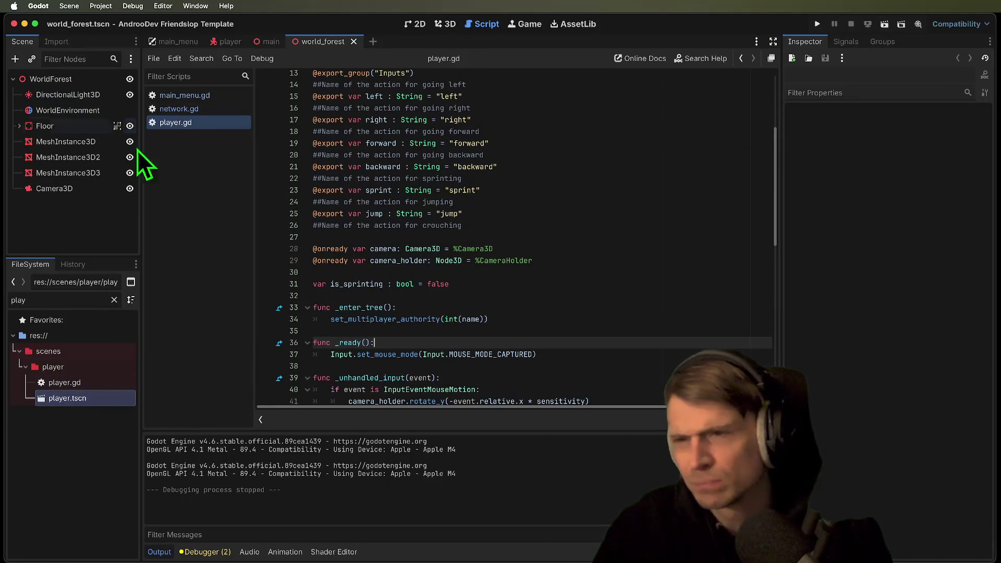
In network.gd, inspect add_player and its calls in start_offline and start_server
left_click(175, 109)
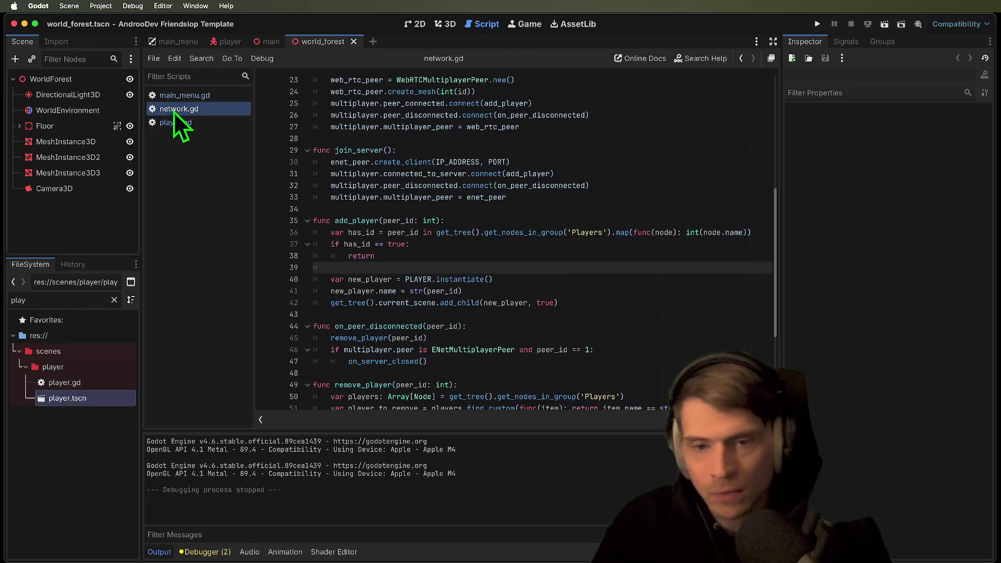
double_click(339, 221)
scroll(622, 205, "up", 3)
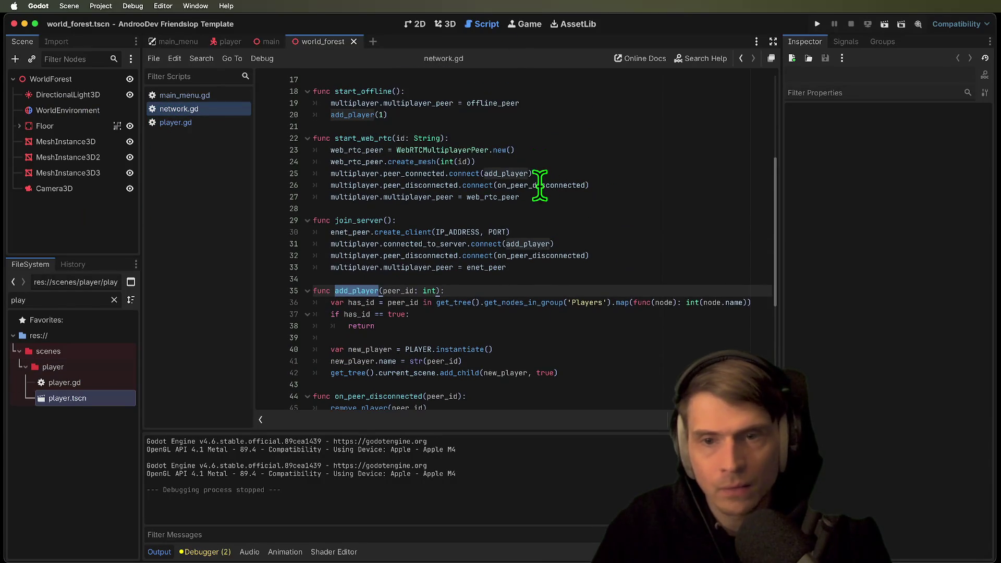
double_click(368, 115)
scroll(553, 137, "up", 3)
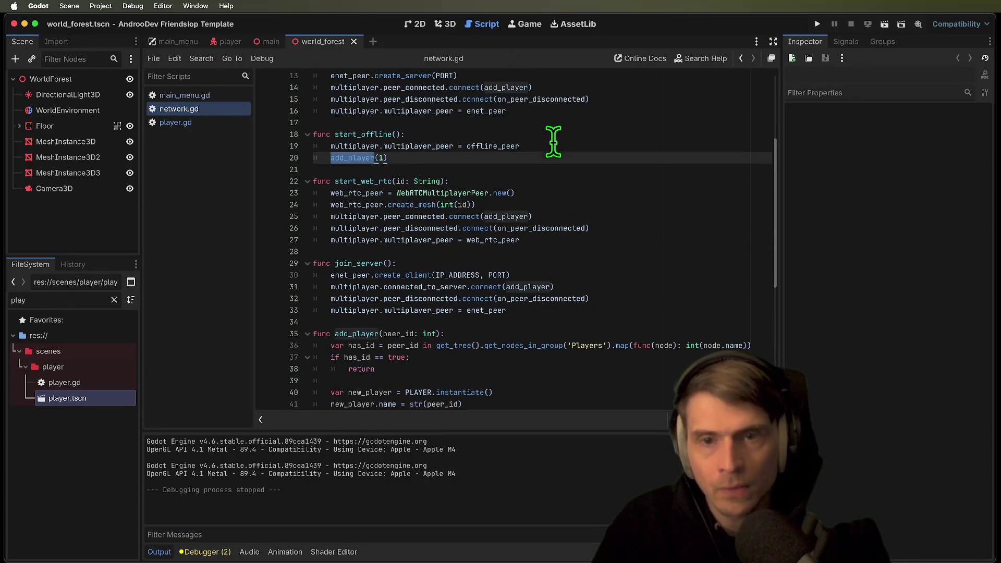
scroll(553, 119, "up", 2)
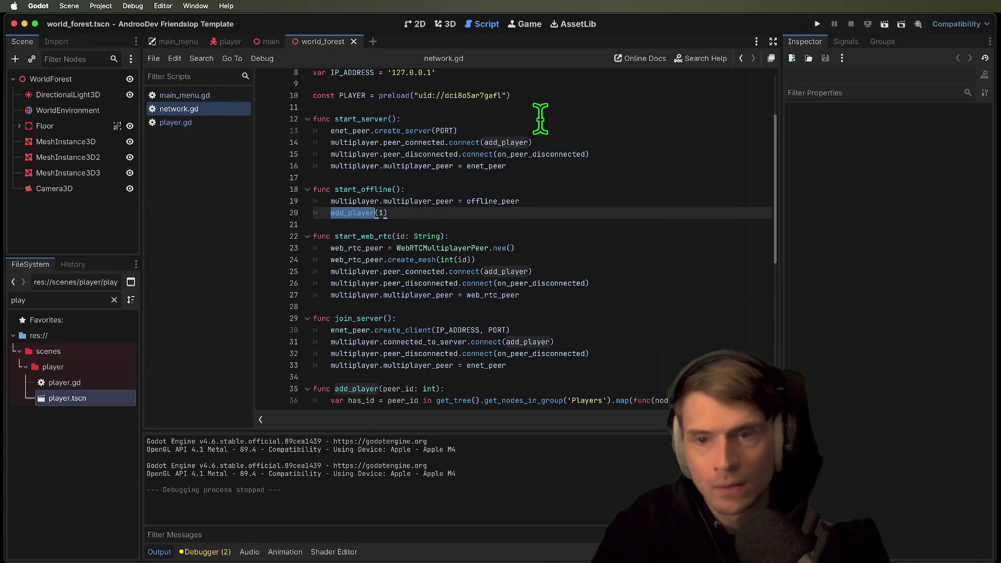
double_click(504, 142)
scroll(666, 250, "down", 2)
Inspect start_web_rtc and the join_server body, then bring up main_menu.gd
double_click(376, 197)
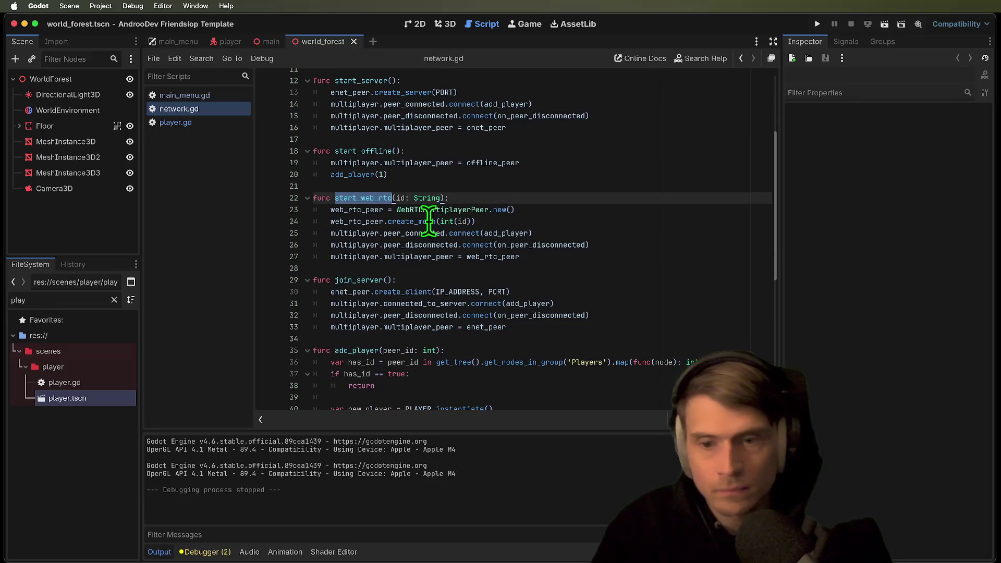
double_click(354, 280)
mouse_move(619, 326)
left_mouse_down()
mouse_move(459, 320)
mouse_move(239, 291)
left_mouse_up()
left_click(631, 322)
left_click_drag(631, 322, 185, 296)
scroll(352, 346, "down", 2)
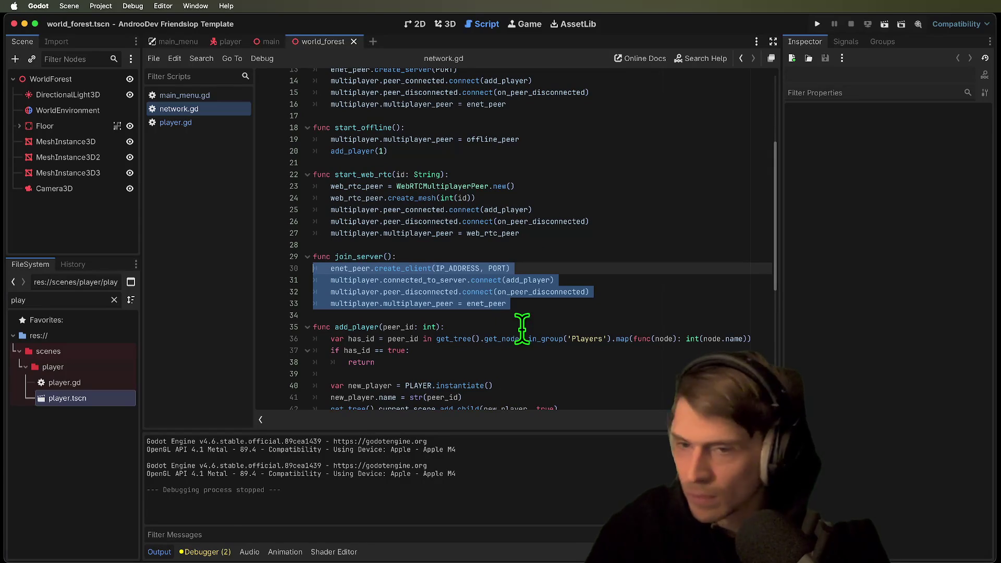
left_click(223, 95)
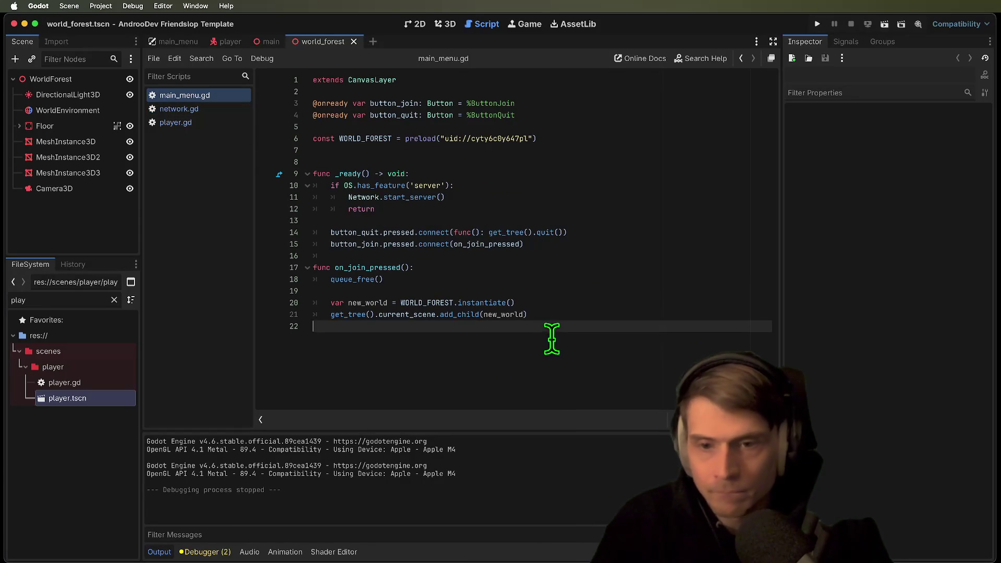
Add a Network.join_server() call at the end of on_join_pressed
key("Return")
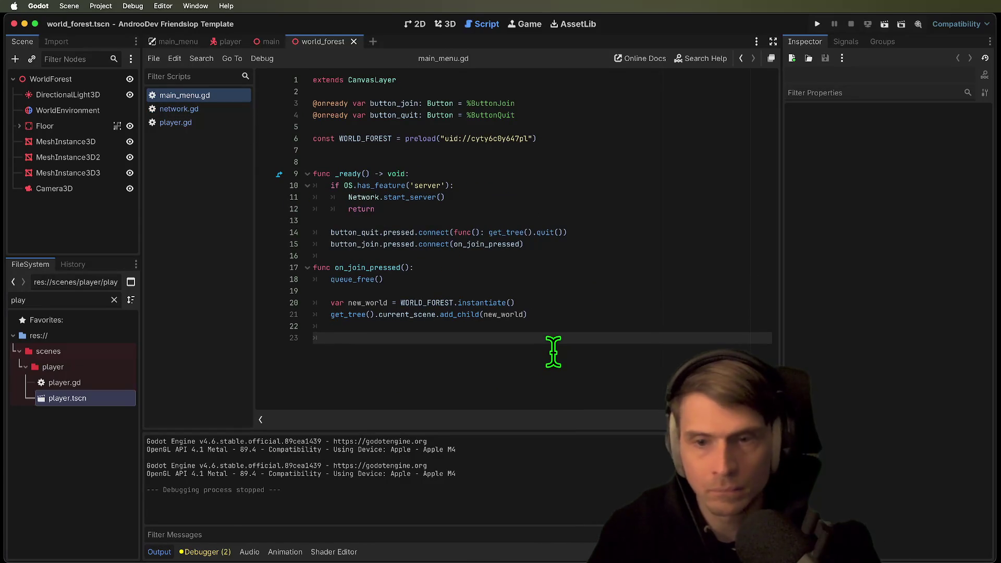
type("Network.j")
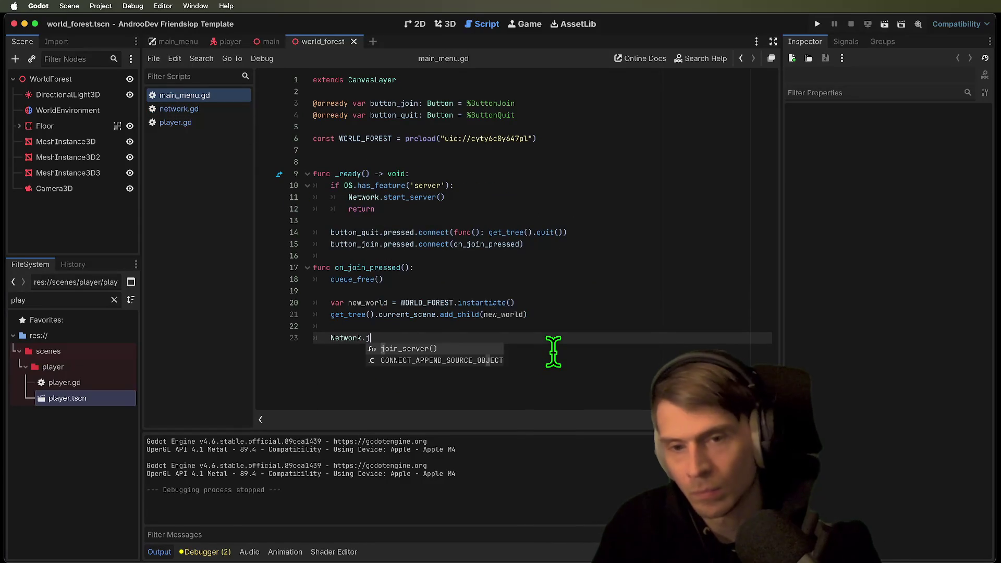
key("Return")
key("Return")
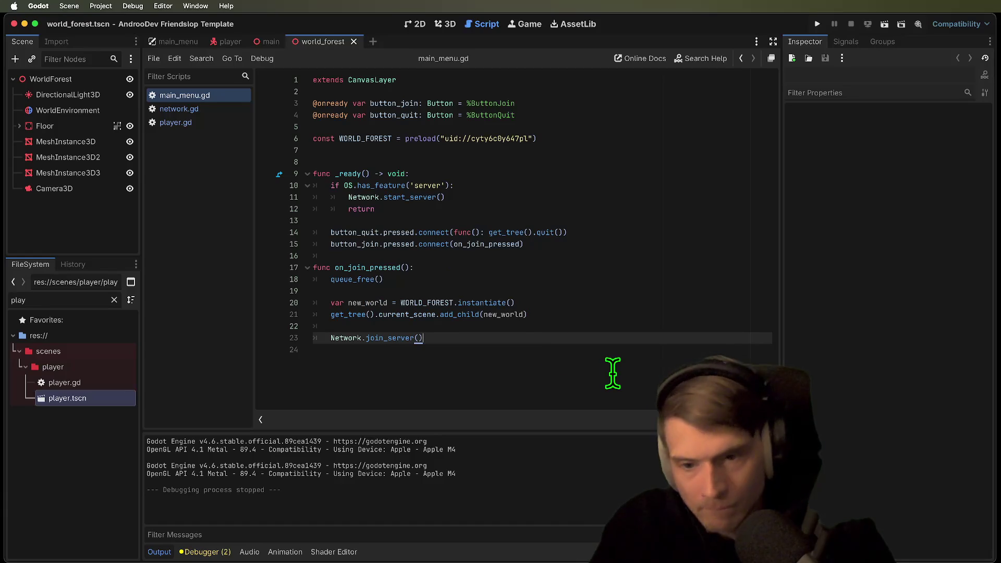
left_click(639, 328)
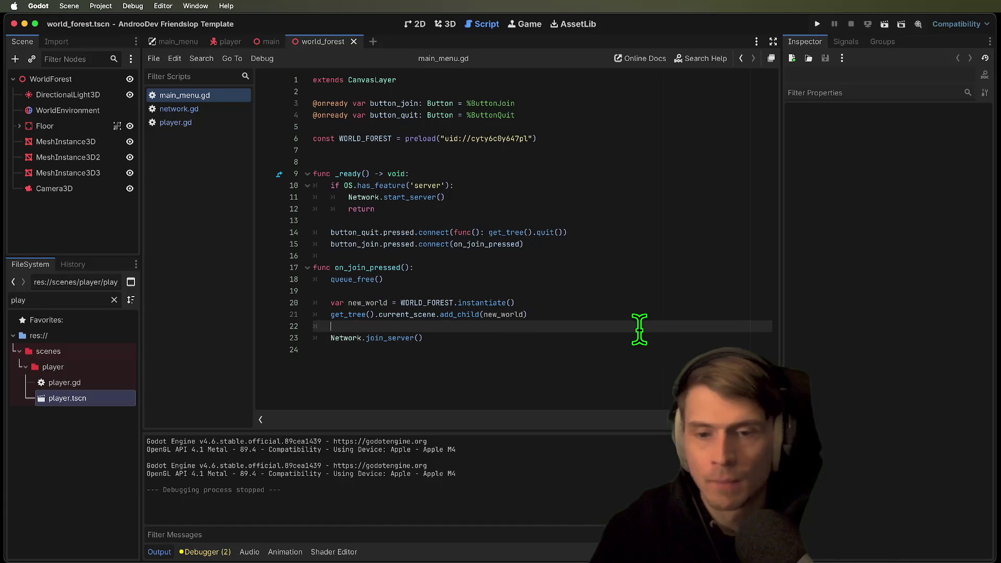
left_click(529, 396)
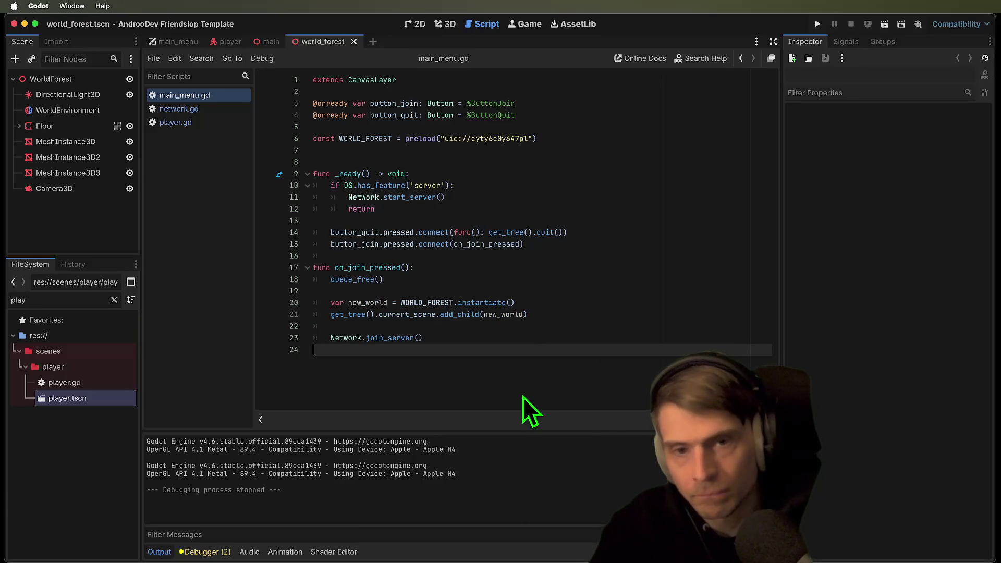
Test-run the two game instances, close them, and delete the empty line 24
key("super+b")
left_click_drag(512, 194, 347, 128)
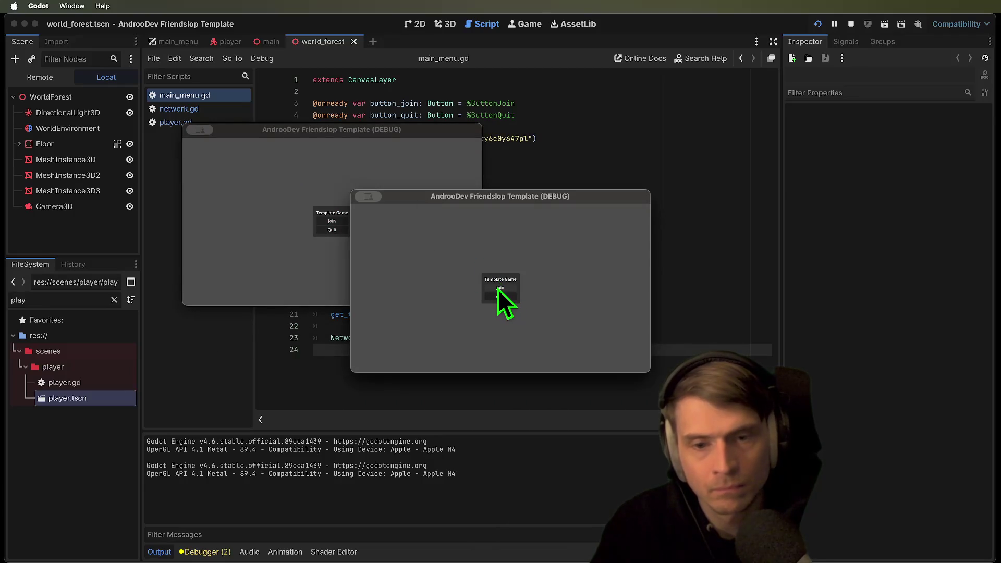
left_click(344, 264)
left_click(338, 232)
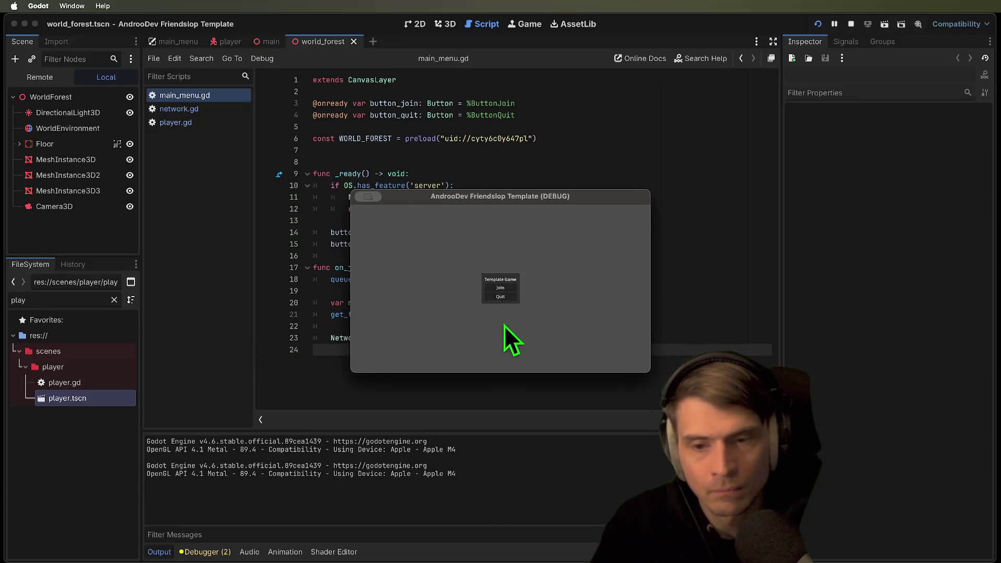
left_click(500, 297)
key("BackSpace")
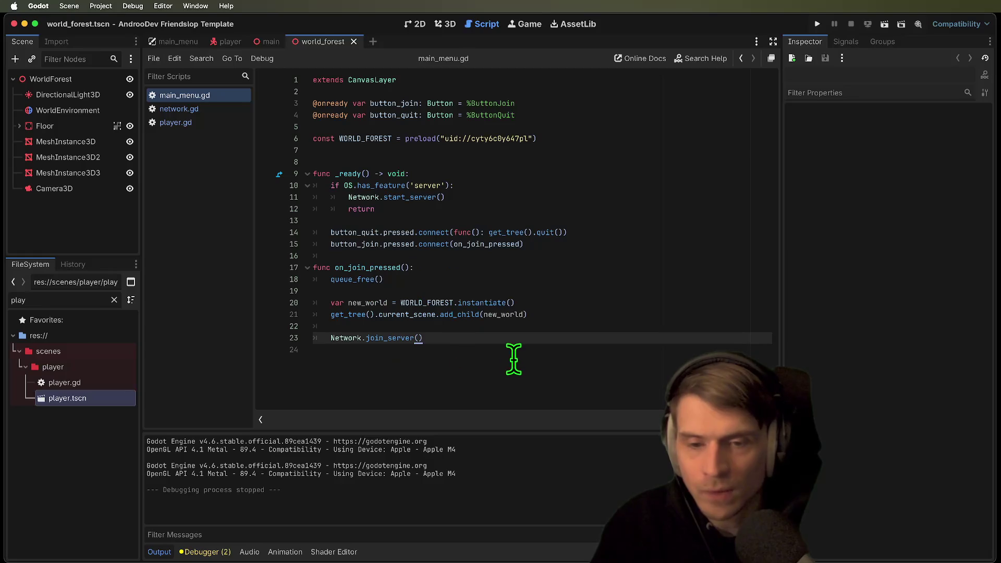
left_click(94, 4)
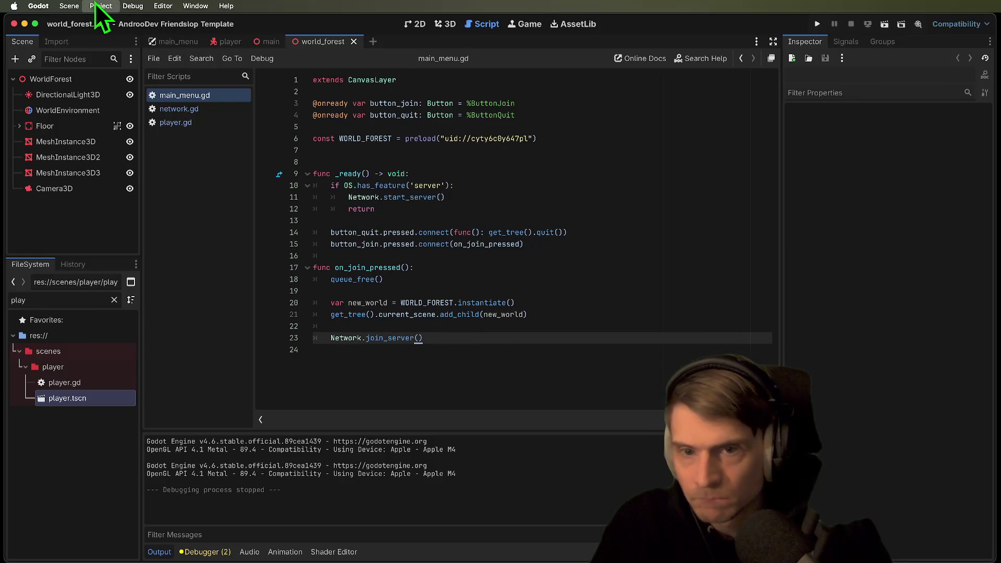
Check the run instances settings and select the return lines 11–12 in _ready
double_click(427, 186)
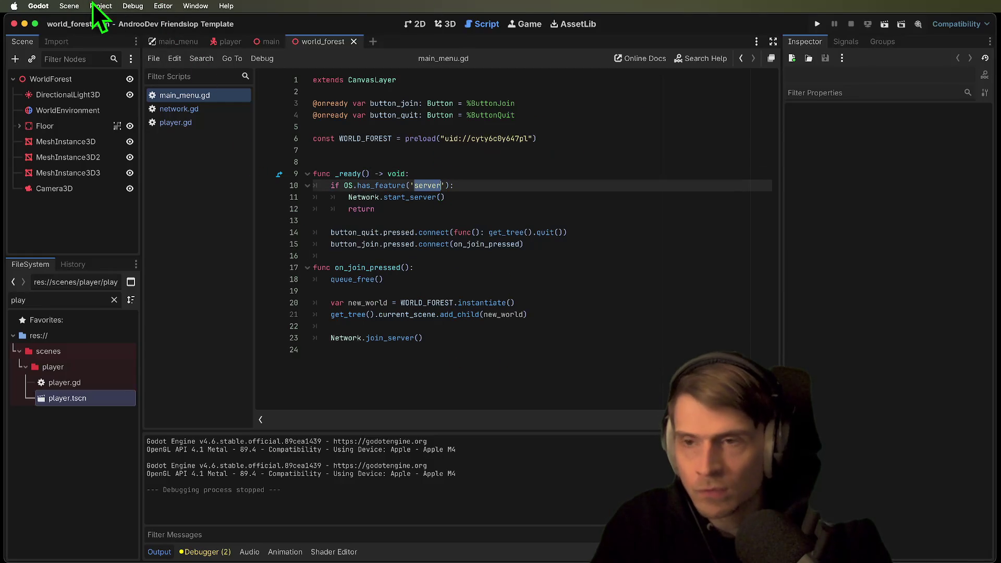
left_click(156, 161)
key("Return")
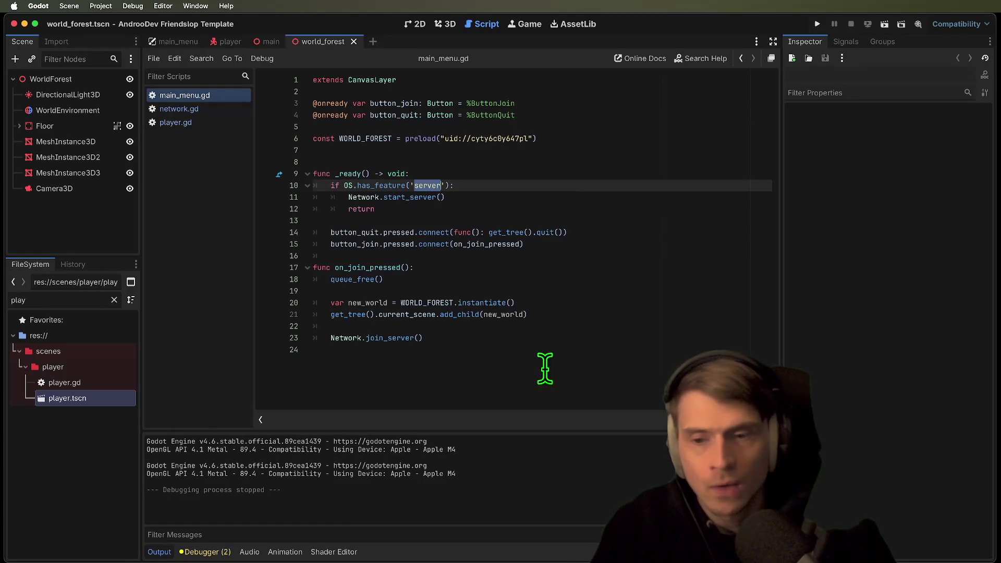
left_click(480, 205)
key("shift+Home")
key("shift+Up")
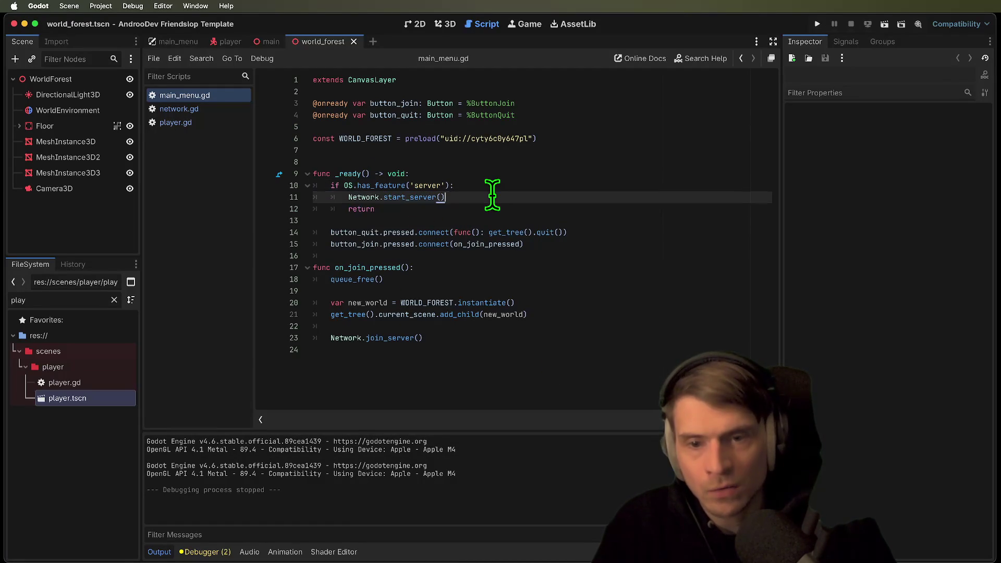
Copy queue_free() under the server check, remove the empty line, and test-run the project
left_click(402, 277)
key("ctrl+c")
left_click(520, 197)
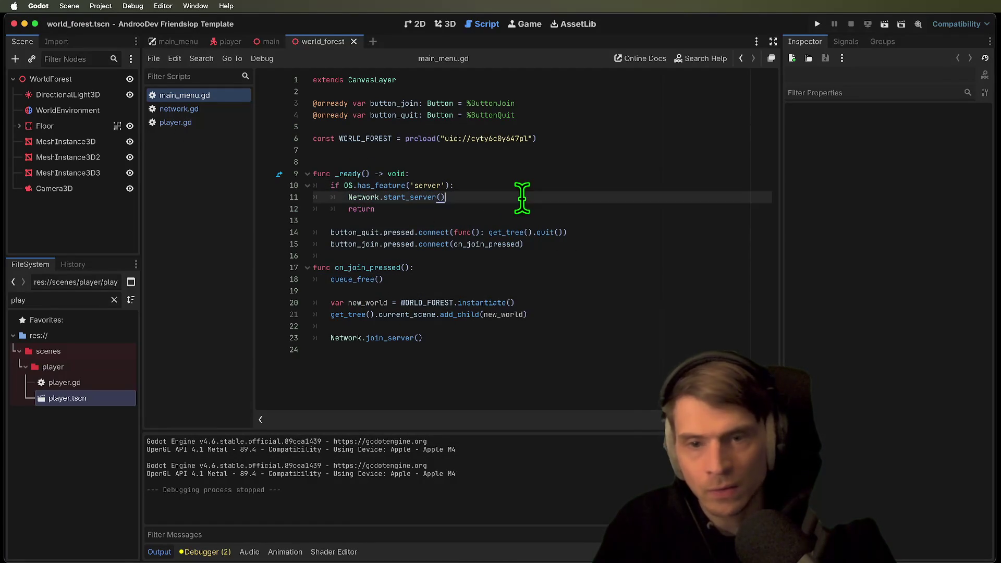
key("ctrl+v")
key("Down")
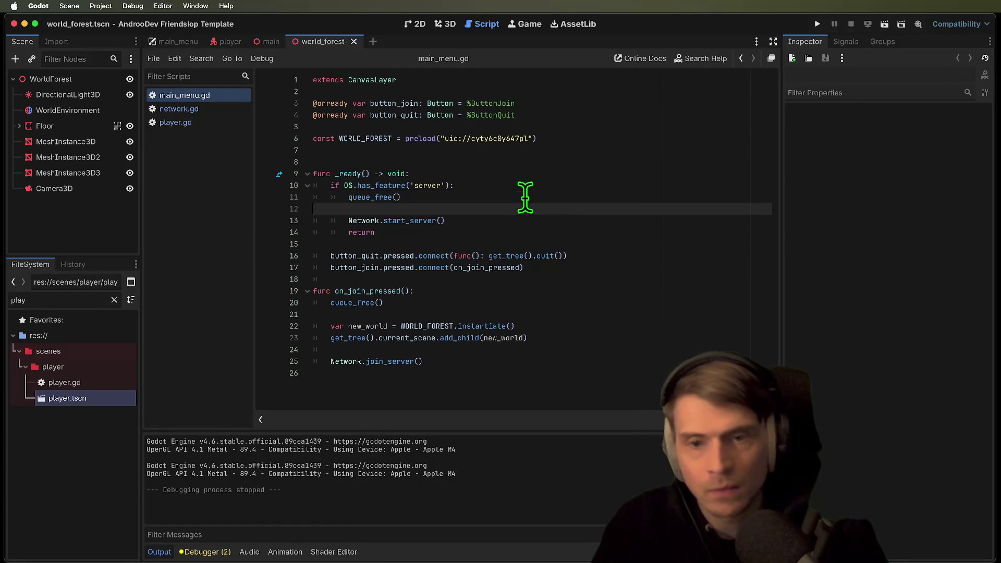
key("BackSpace")
left_click(564, 219)
left_click(600, 352)
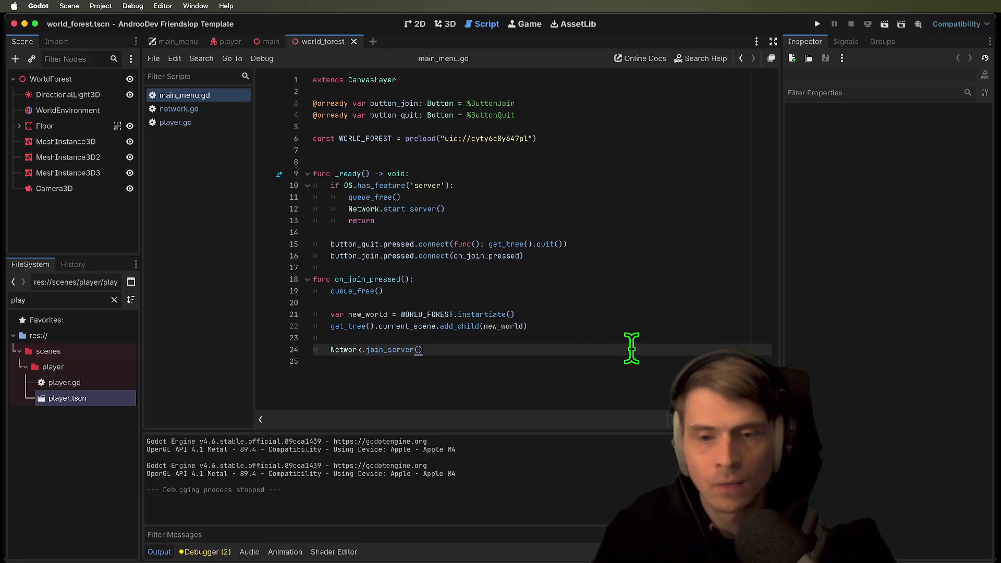
key("super+b")
left_click(851, 24)
Move the world-instancing lines from on_join_pressed into a new add_world() function loading WORLD_FOREST
mouse_move(526, 326)
left_mouse_down()
mouse_move(246, 313)
mouse_move(541, 324)
left_mouse_up()
key("super+x")
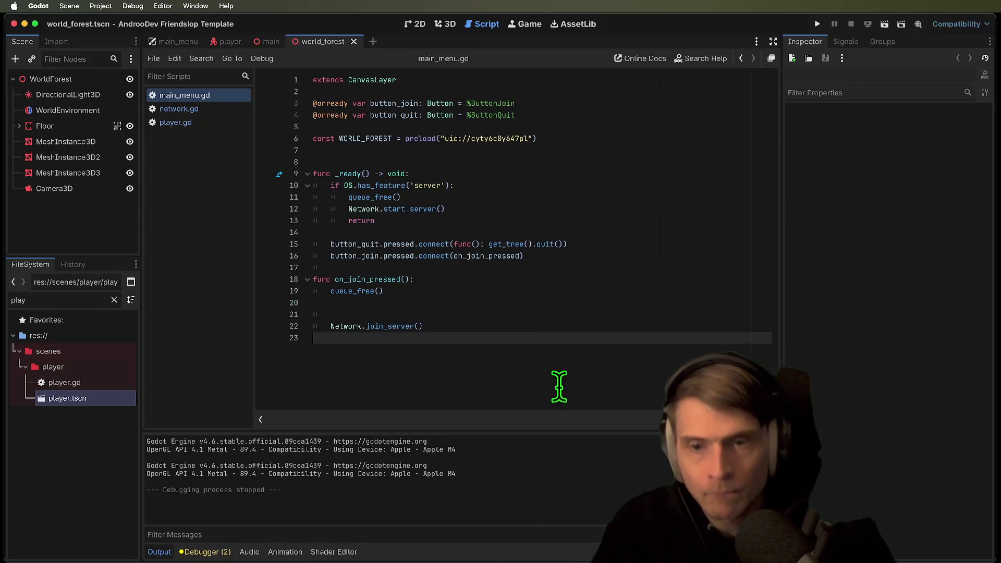
left_click(559, 386)
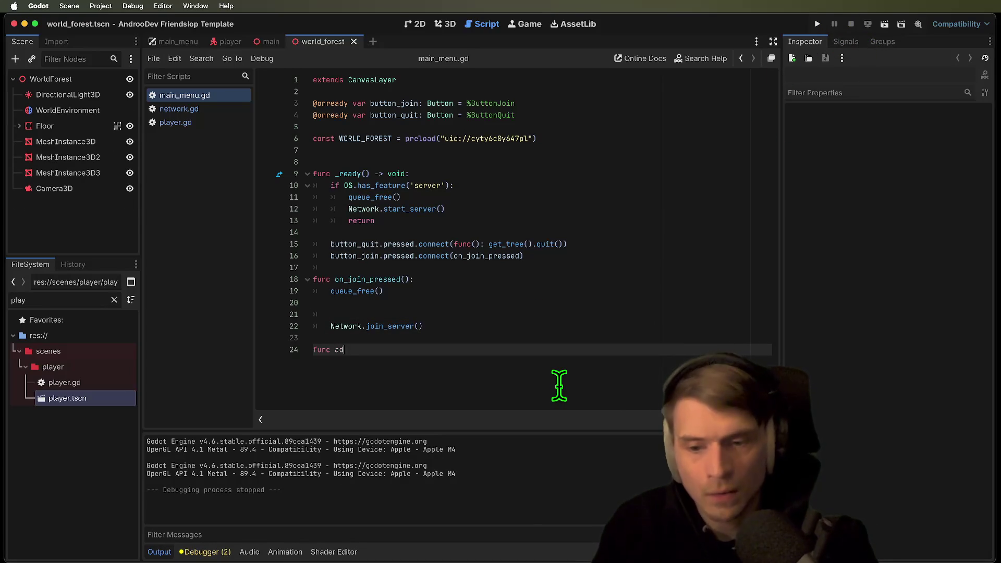
type("d_world(")
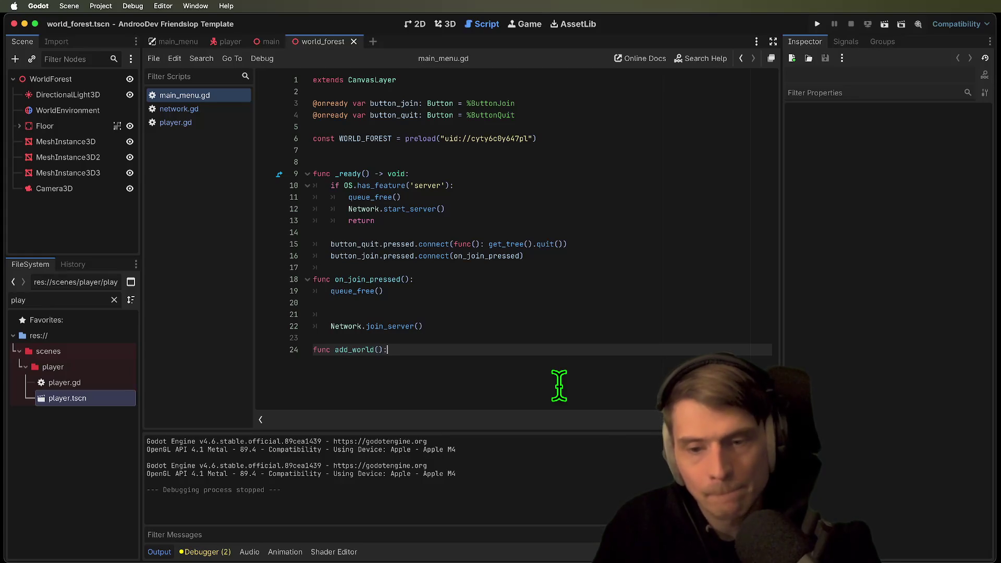
type(":")
key("Return")
key("Tab")
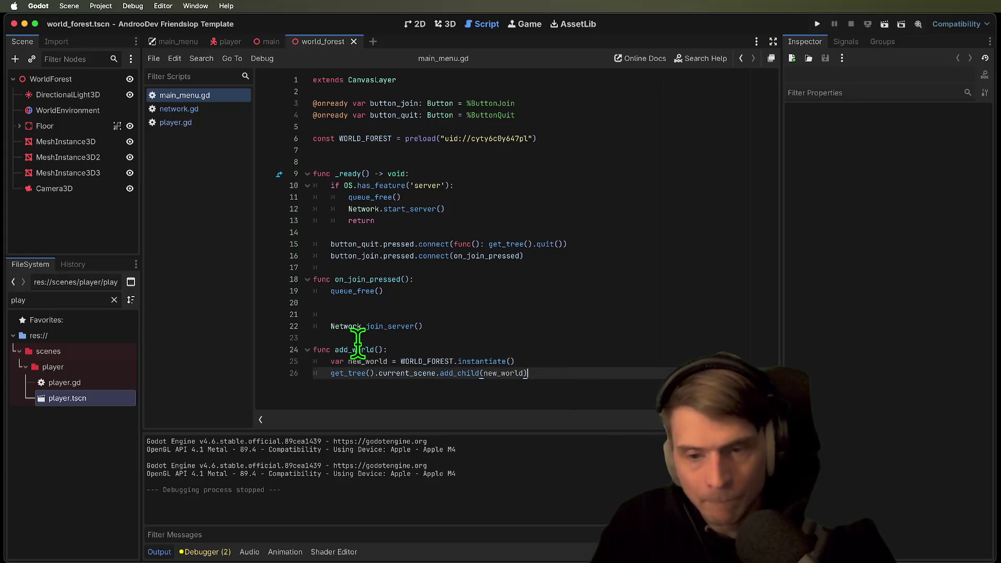
Paste the add_world name into on_join_pressed and save main_menu.gd
double_click(359, 350)
left_click(564, 307)
key("Down")
key("Down")
key("Up")
key("super+v")
key("super+s")
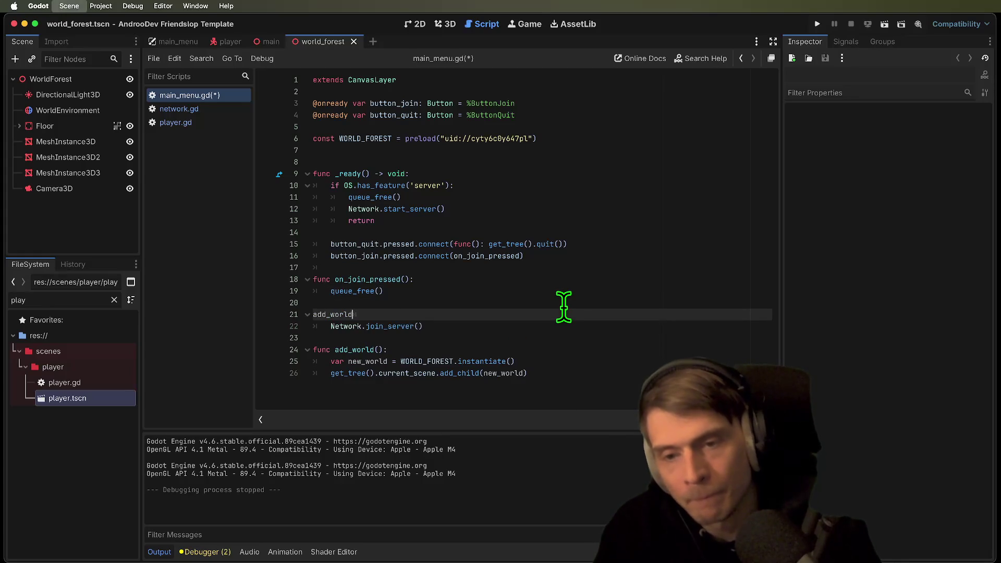
Make add_world a call and move queue_free below join_server in on_join_pressed
key("Up")
key("Down")
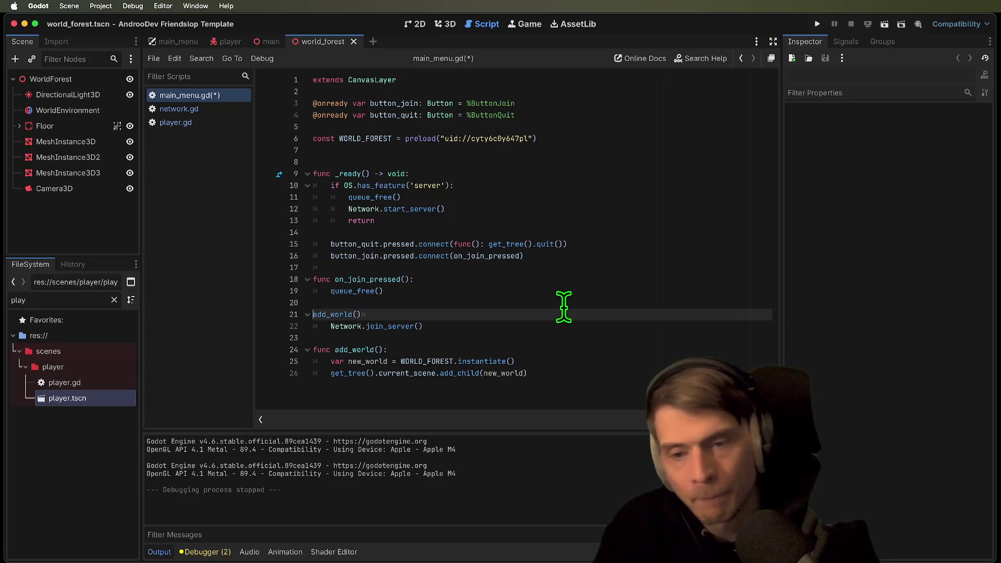
key("Tab")
key("Up")
key("Up")
key("super+x")
key("Down")
key("Down")
key("Down")
key("super+v")
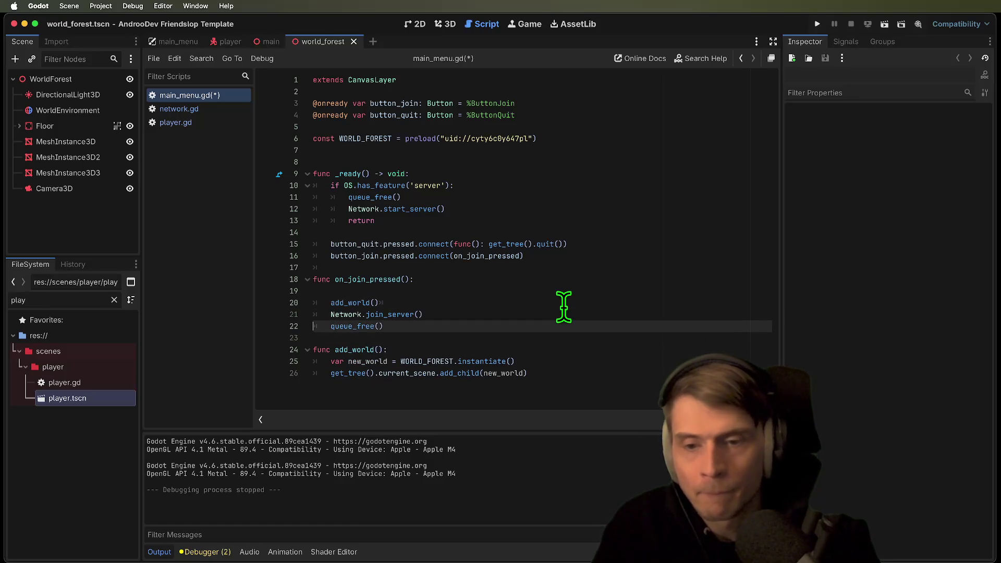
key("Up")
key("Down")
key("Up")
key("shift+Up")
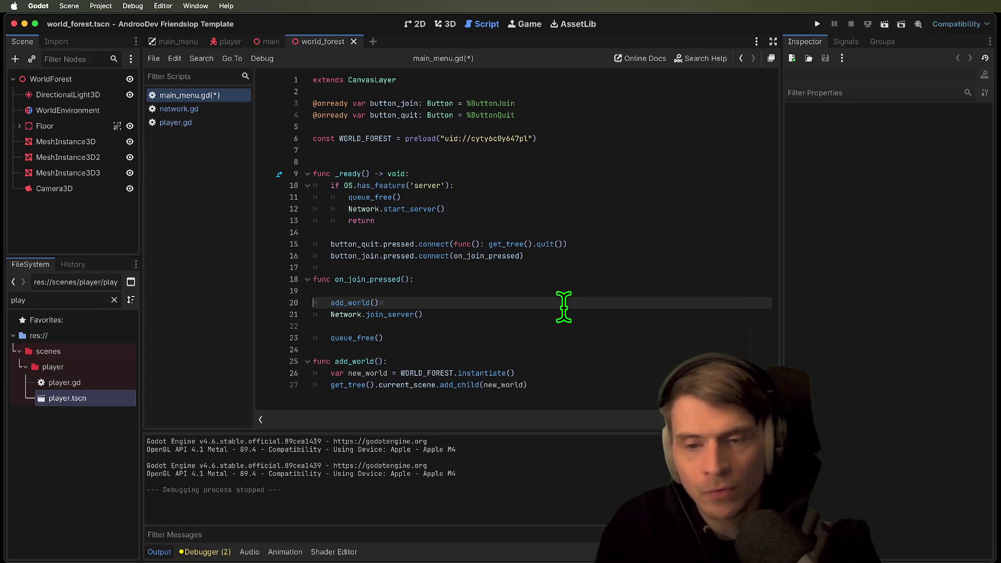
key("alt+Up")
Move queue_free() to just after start_server in the server branch
left_click(520, 186)
left_click(546, 199)
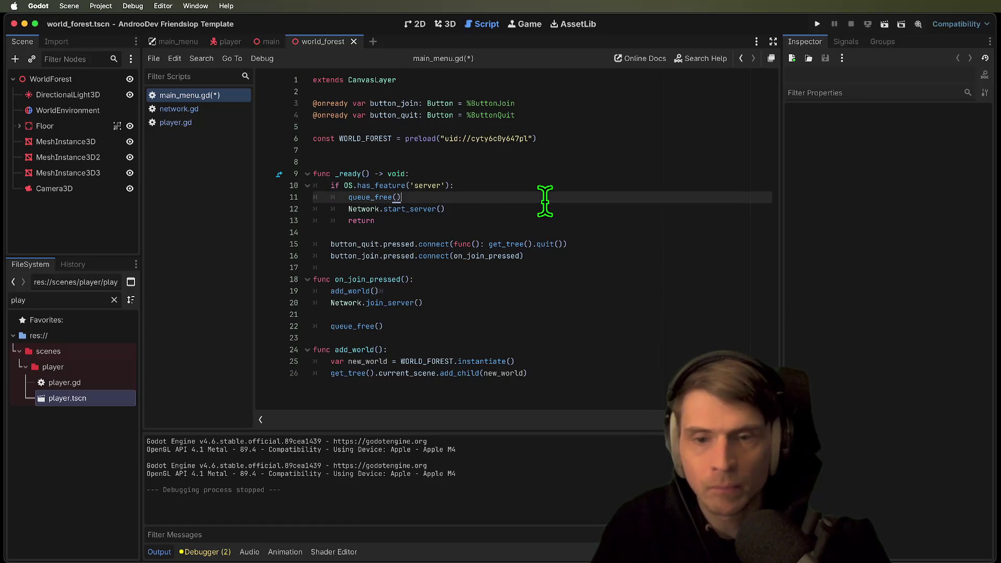
key("super+x")
key("Up")
left_click(545, 201)
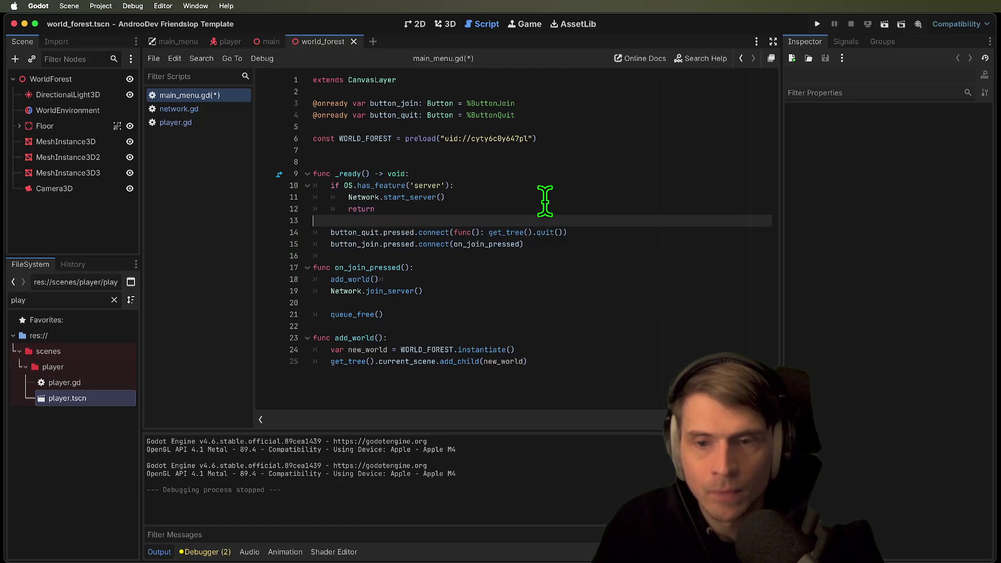
key("Return")
key("super+v")
key("BackSpace")
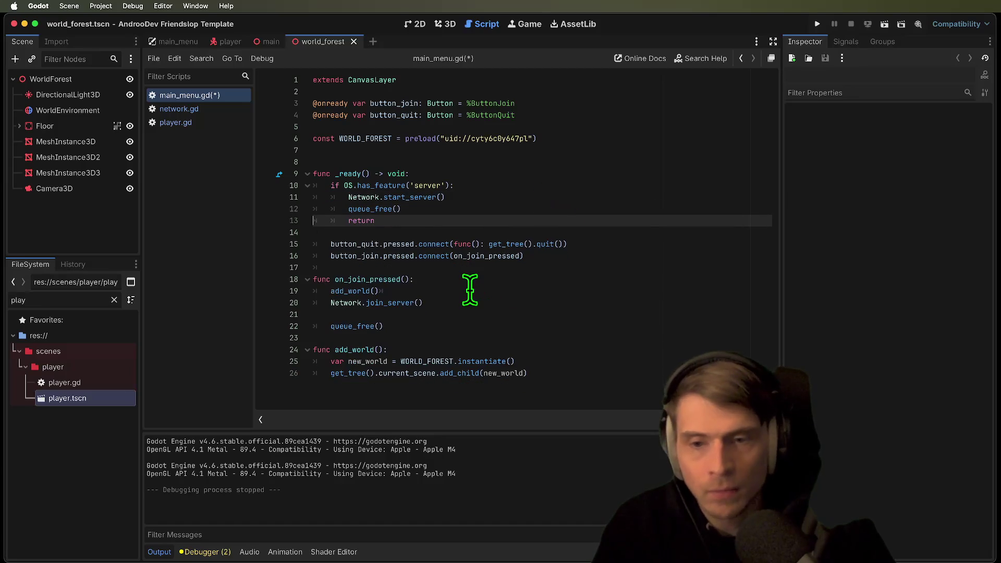
Move the add_world() call from on_join_pressed to below start_server
left_click(470, 291)
key("super+x")
left_click(615, 206)
key("Up")
key("End")
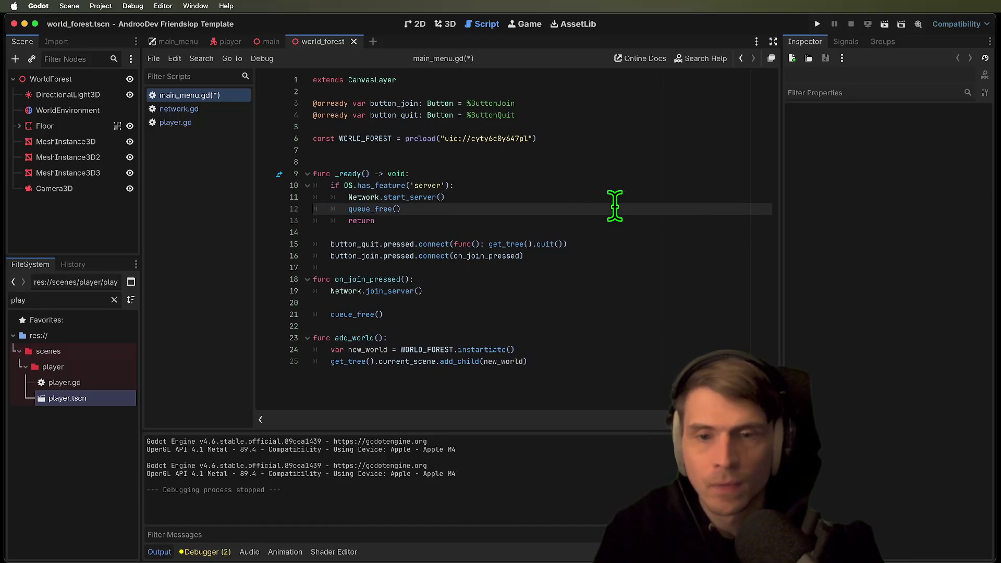
key("Return")
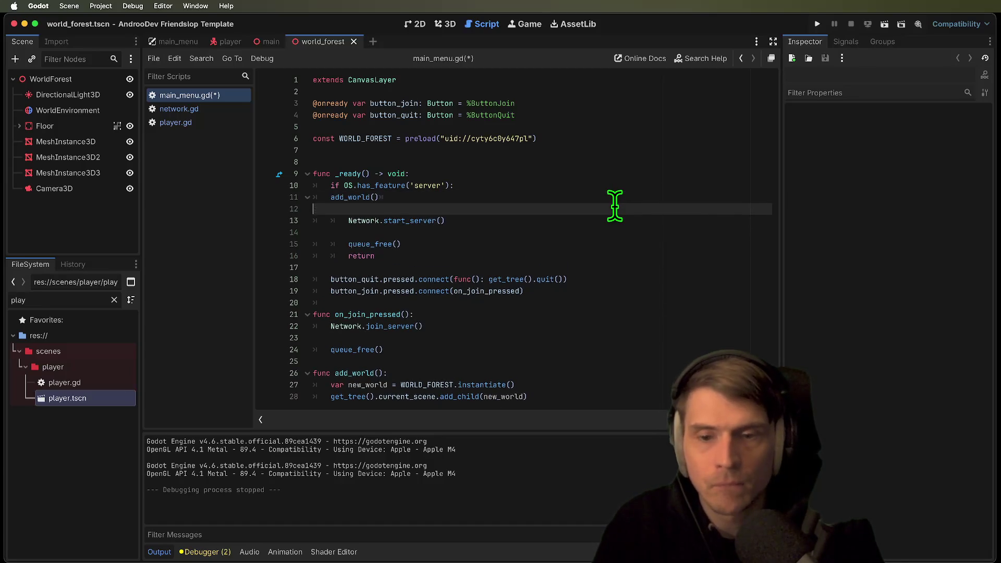
key("super+v")
Indent add_world under start_server and delete the blank lines around queue_free
key("Up")
key("Tab")
key("Down")
key("super+shift+k")
key("Down")
key("Down")
key("Down")
key("Down")
key("Down")
key("Down")
key("Down")
key("Down")
key("super+shift+k")
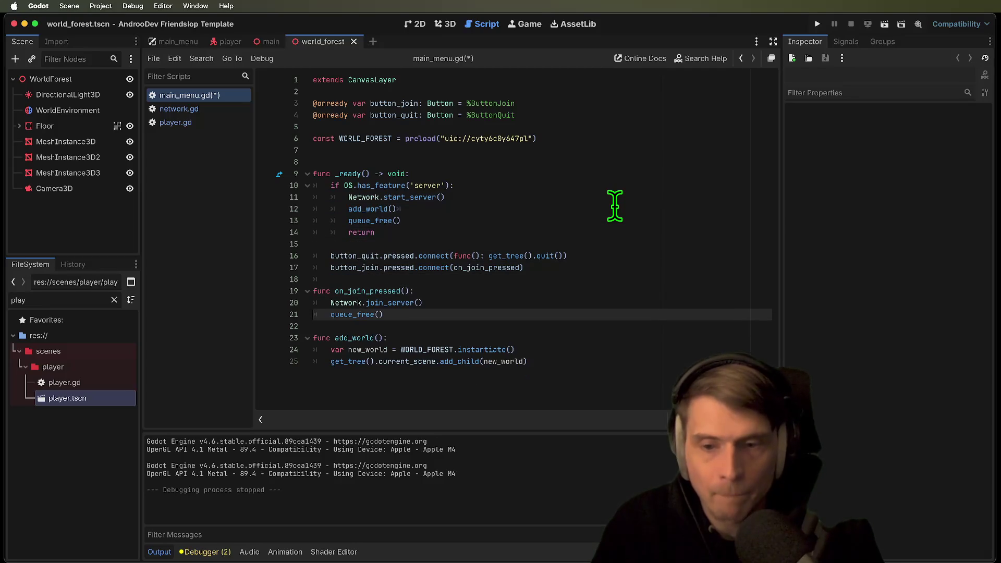
key("Up")
key("Down")
Add an add_world() call above join_server in on_join_pressed, then save and run
key("Return")
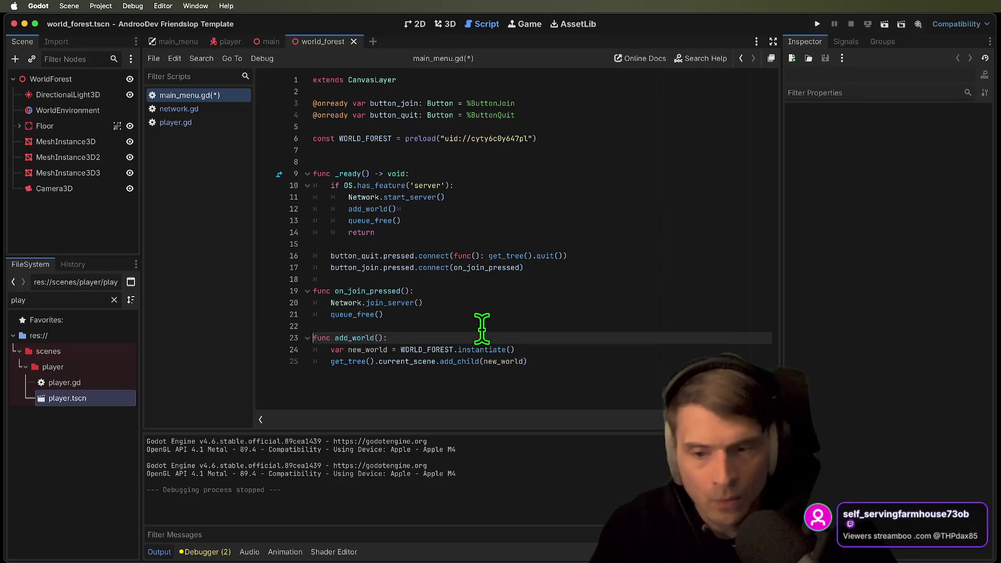
key("Up")
key("super+shift+k")
key("Up")
key("Return")
type("add")
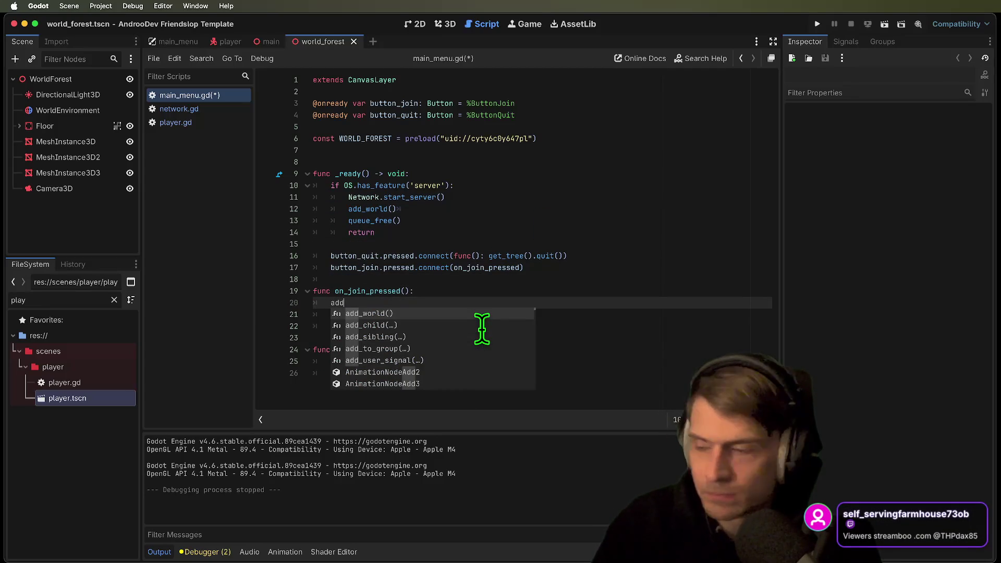
key("Return")
key("Down")
key("Down")
key("Down")
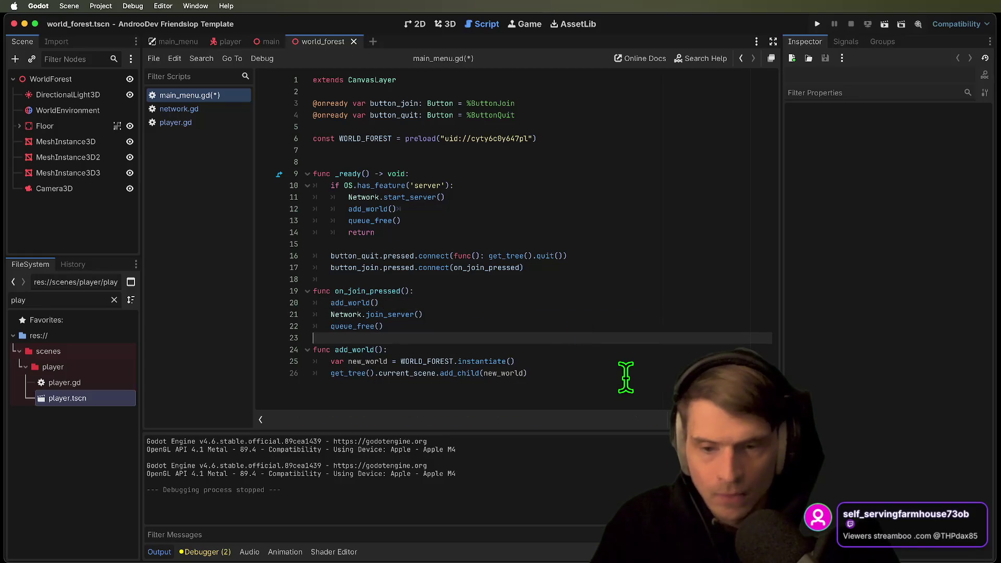
key("super+b")
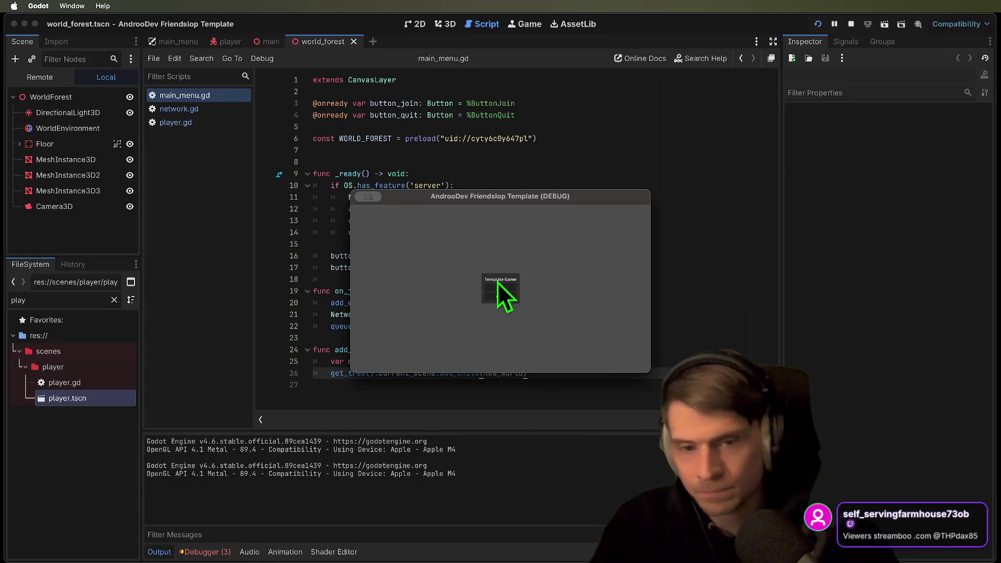
Join the forest world, check the second instance, and stop both debug sessions
left_click(498, 288)
left_click_drag(517, 196, 310, 153)
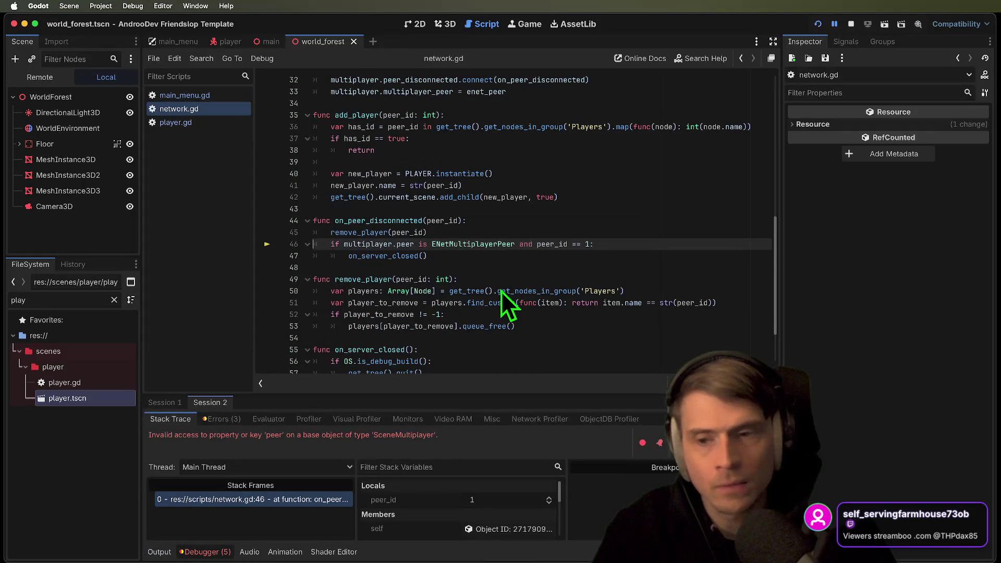
left_click(851, 24)
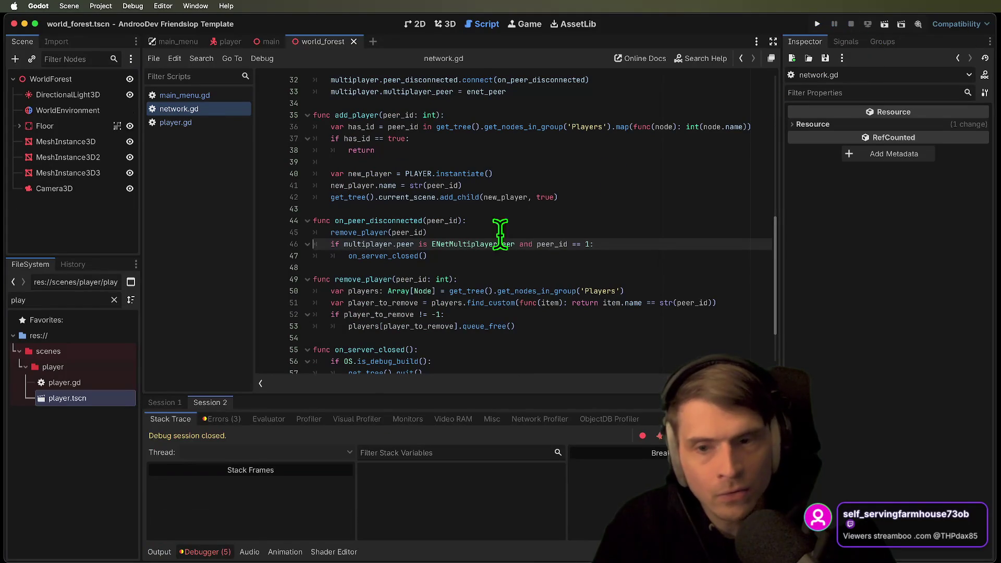
left_click(487, 267)
Review the peer check in the player script and the add_world call in main_menu.gd
scroll(487, 264, "down", 1)
double_click(391, 234)
left_click(570, 236)
left_click(167, 122)
left_click(204, 95)
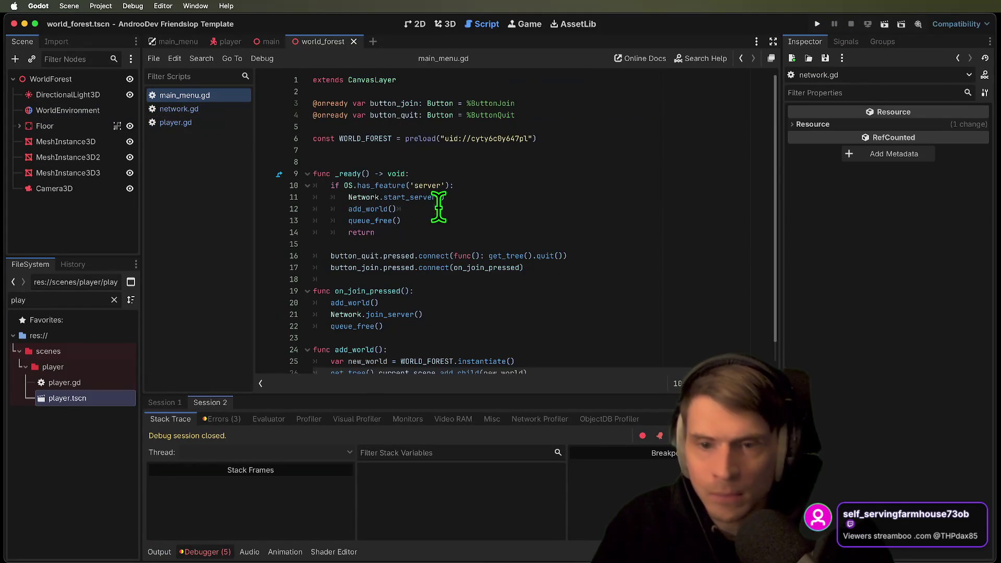
left_click(443, 209)
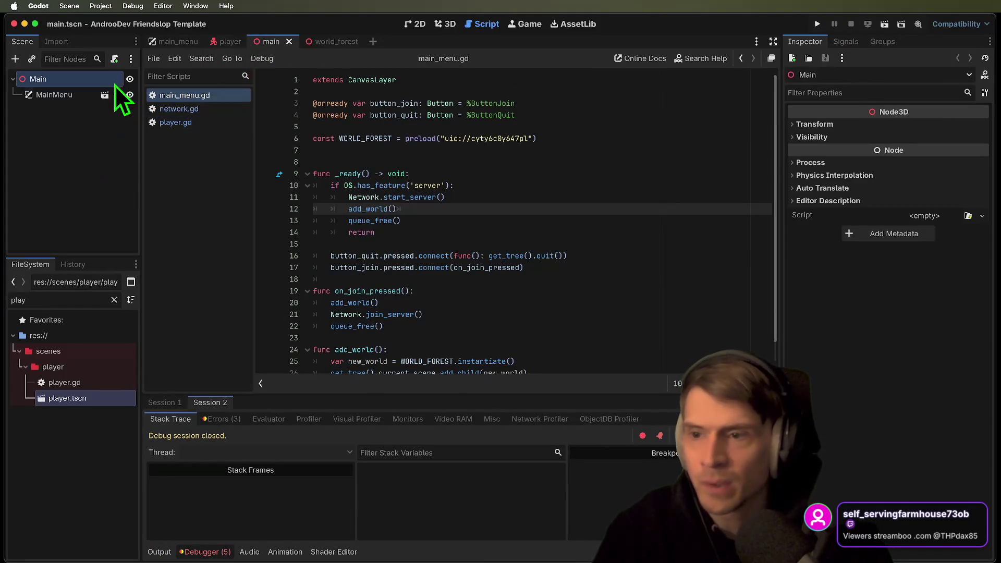
Open the MainMenu scene and inspect its Label, ButtonQuit and ButtonJoin nodes
left_click(54, 96)
left_click(107, 94)
left_click(70, 157)
left_click(94, 187)
left_click(93, 174)
left_click(93, 189)
left_click(92, 174)
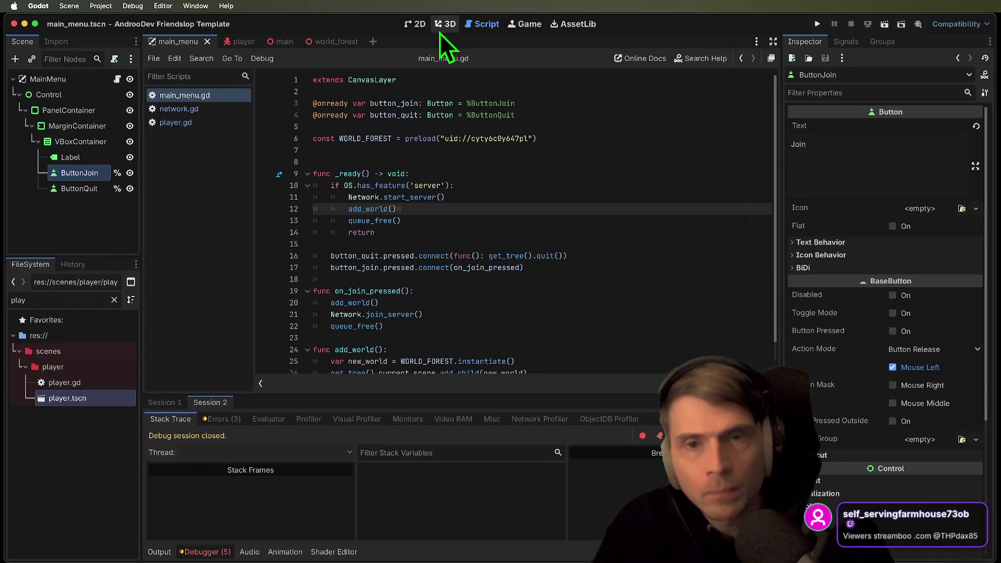
Inspect the button_join declaration and the add_world call in on_join_pressed
left_click(511, 104)
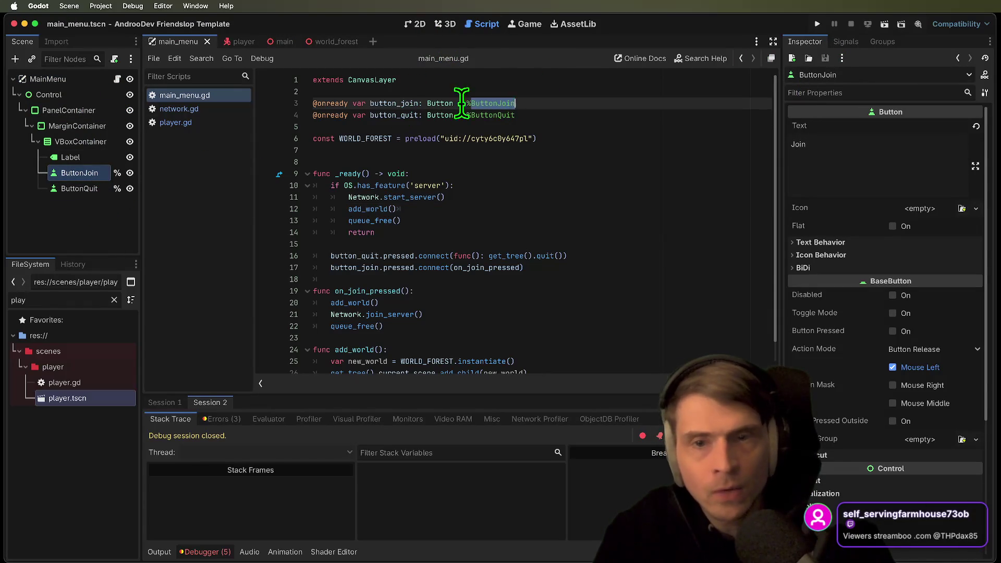
double_click(381, 103)
double_click(491, 268)
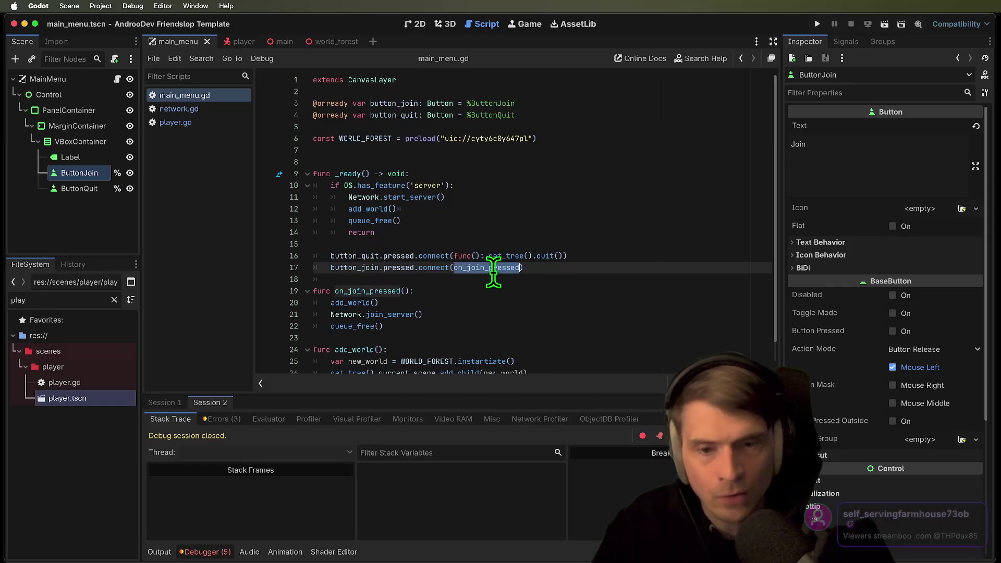
scroll(491, 274, "down", 2)
left_click(396, 281)
triple_click(388, 281)
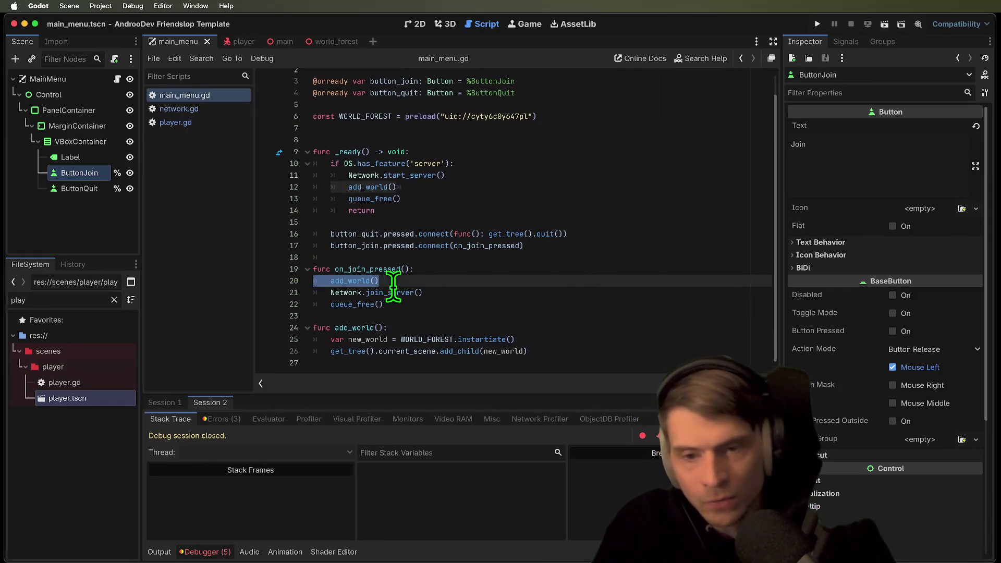
Jump to join_server in network.gd and highlight every use of add_player
left_click(391, 294, "super")
left_click_drag(509, 268, 235, 234)
scroll(637, 226, "down", 4)
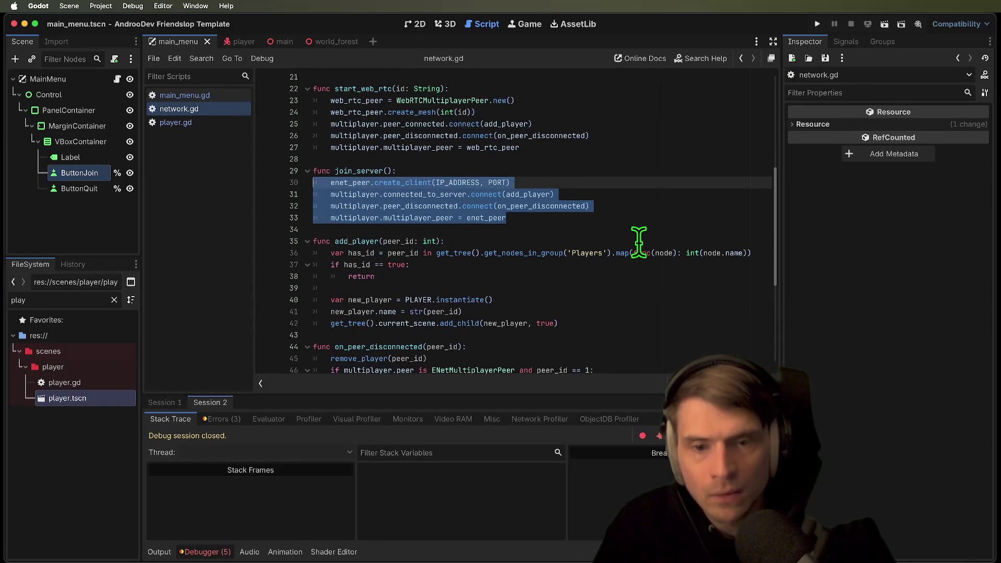
left_click(363, 230)
double_click(361, 242)
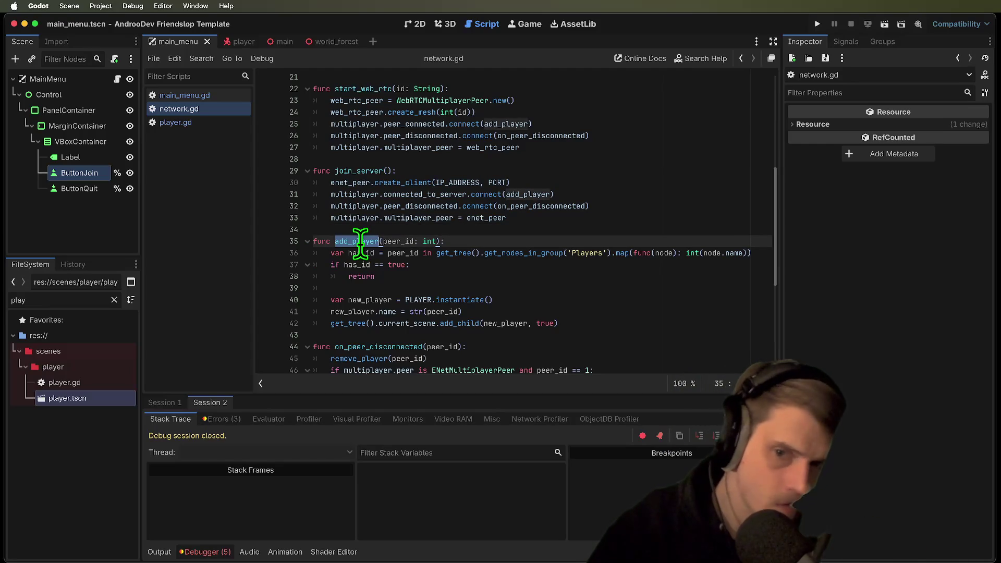
Highlight every use of peer_connected in network.gd
scroll(423, 203, "up", 3)
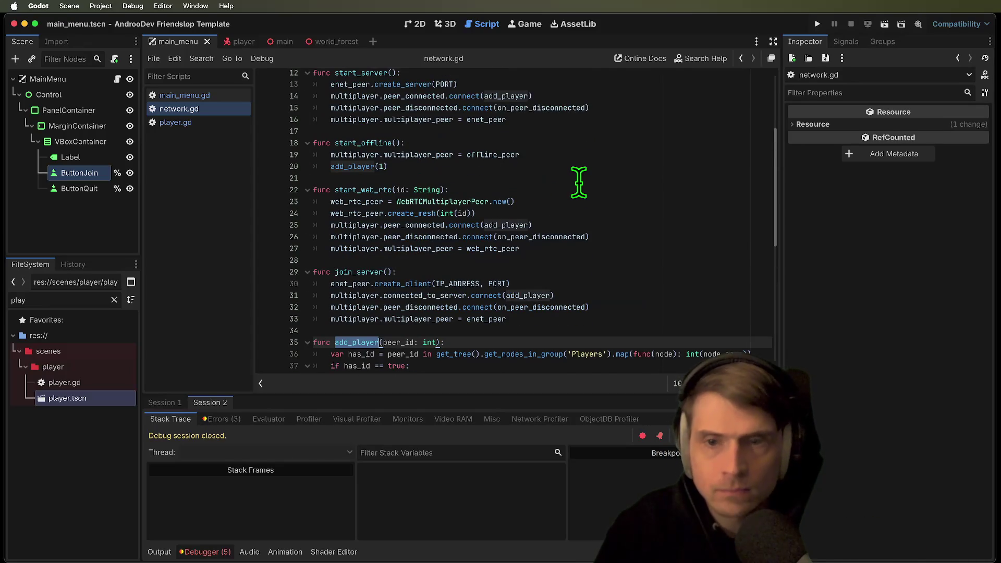
scroll(571, 179, "up", 1)
scroll(656, 133, "down", 1)
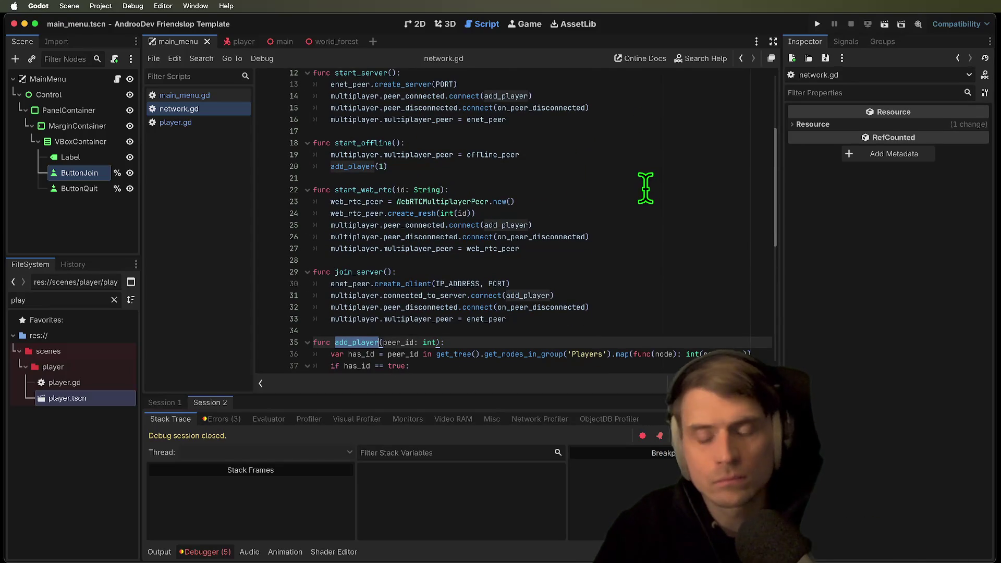
double_click(423, 224)
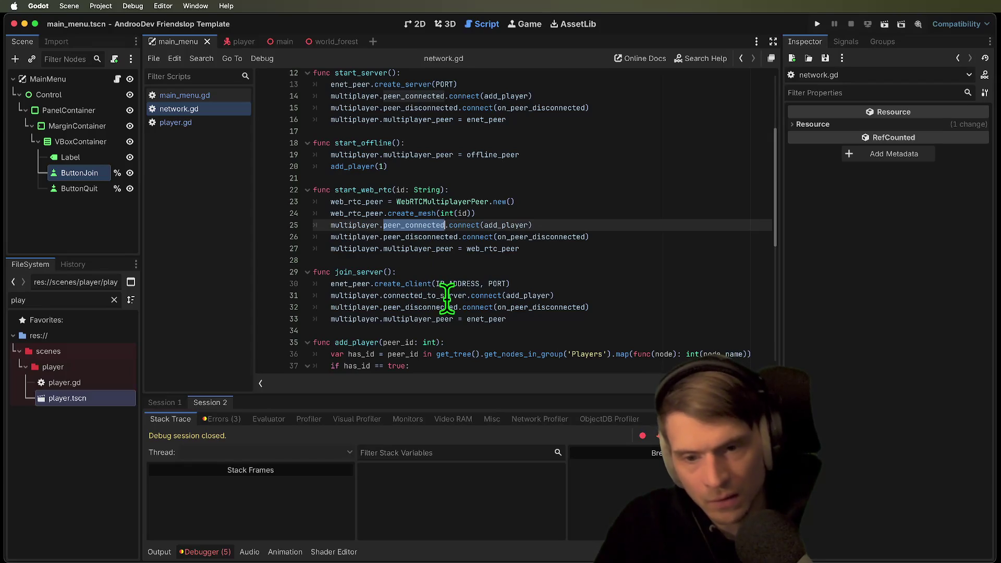
Cut the start_web_rtc function and paste it at the end of network.gd
scroll(626, 240, "up", 4)
left_click_drag(588, 306, 162, 245)
key("Delete")
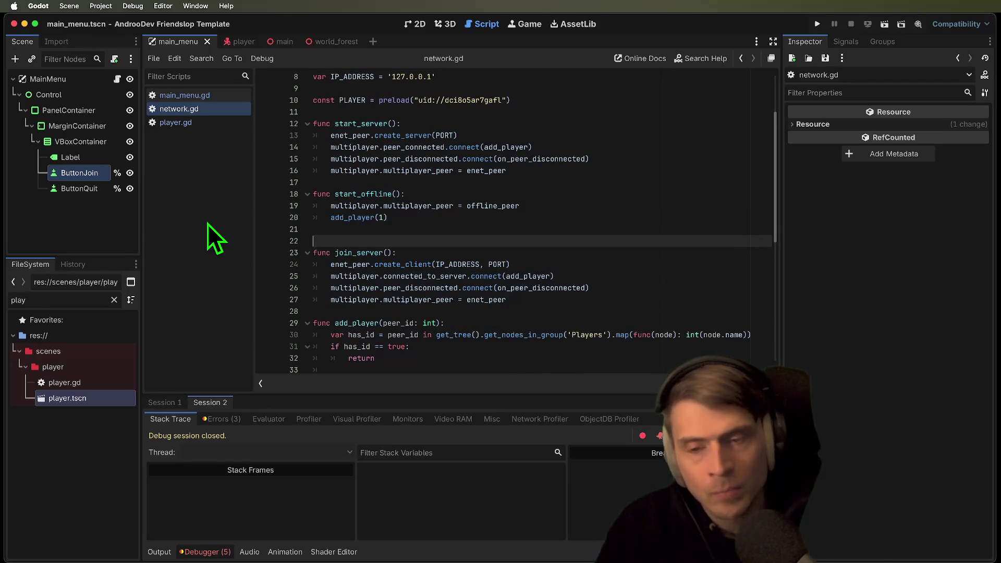
key("Up")
scroll(418, 329, "down", 7)
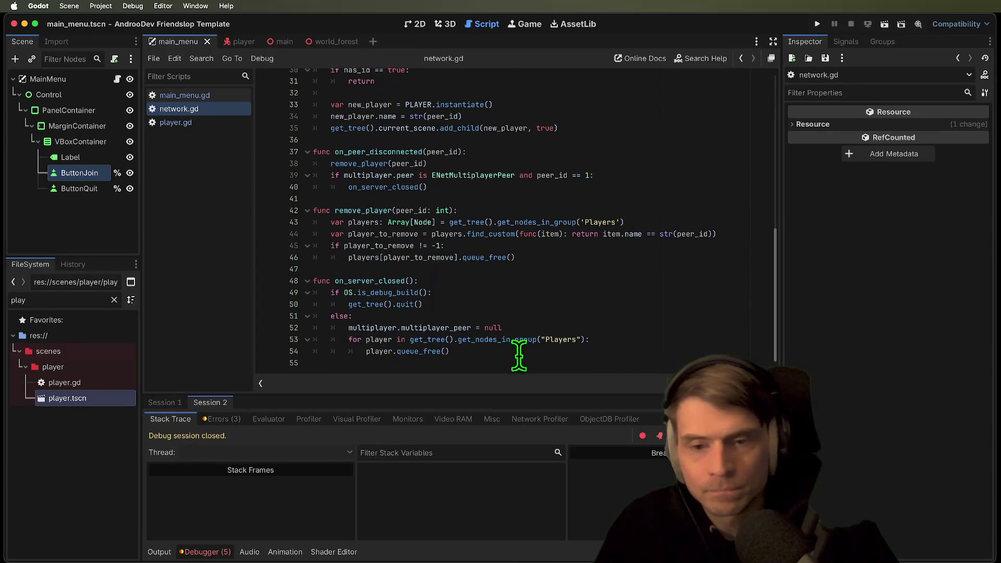
left_click(538, 359)
type("func start_web_rtc(id: String): \tweb_rtc_peer = WebRTCMultiplayerPeer.new() \tweb_rtc_peer.create_mesh(int(id)) \tmultiplayer.peer_connected.connect(add_player) \tmultiplayer.peer_disconnected.connect(on_peer_disconnected) \tmultiplayer.multiplayer_peer = web_rtc_peer")
scroll(502, 264, "up", 7)
Review add_player's Players-group has_id check that returns early for existing peers
mouse_move(447, 211)
left_mouse_down()
mouse_move(570, 188)
mouse_move(436, 186)
left_mouse_up()
left_click(600, 211)
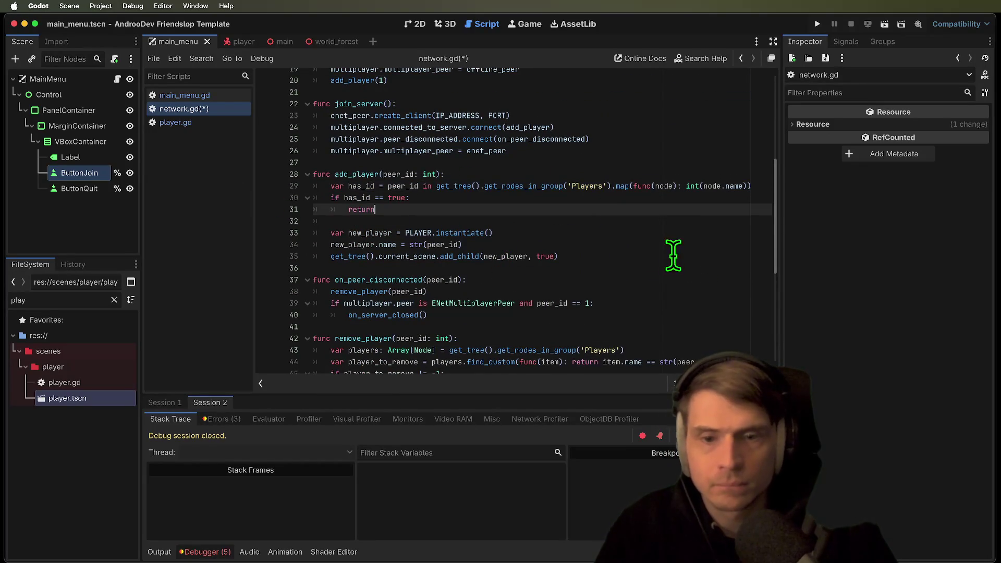
mouse_move(643, 208)
left_mouse_down()
mouse_move(153, 195)
mouse_move(157, 208)
mouse_move(172, 187)
left_mouse_up()
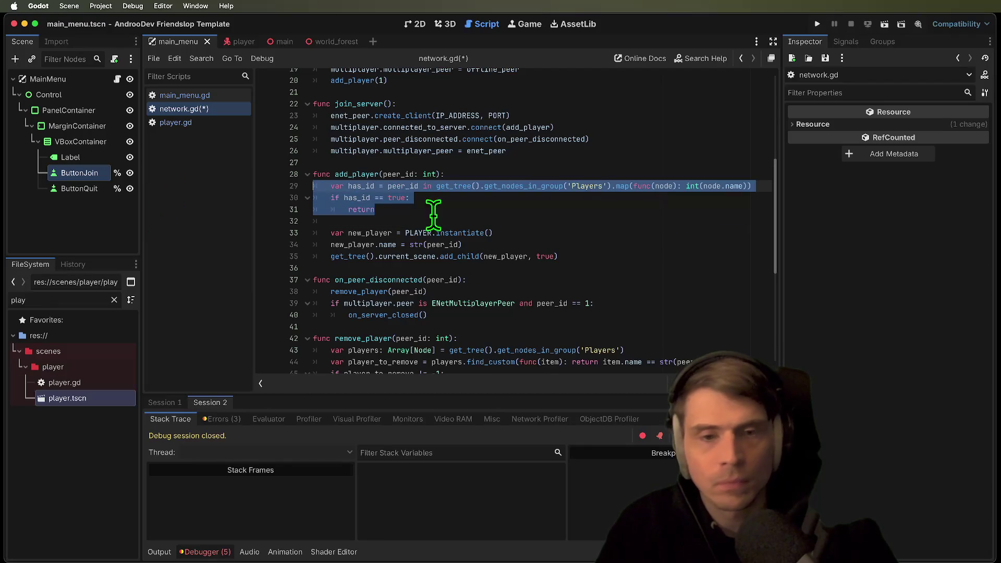
left_click(436, 230)
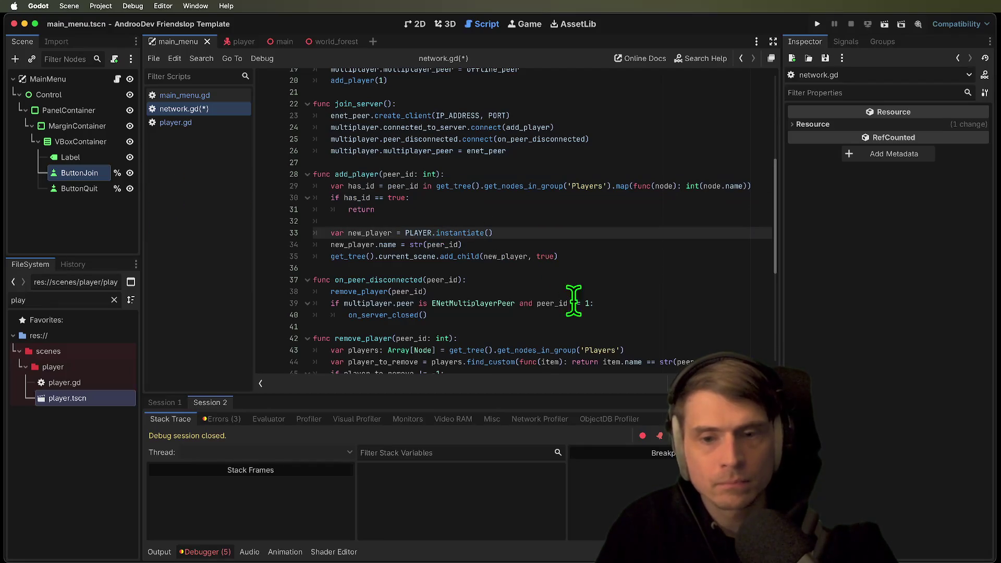
key("shift+F3")
scroll(707, 219, "up", 2)
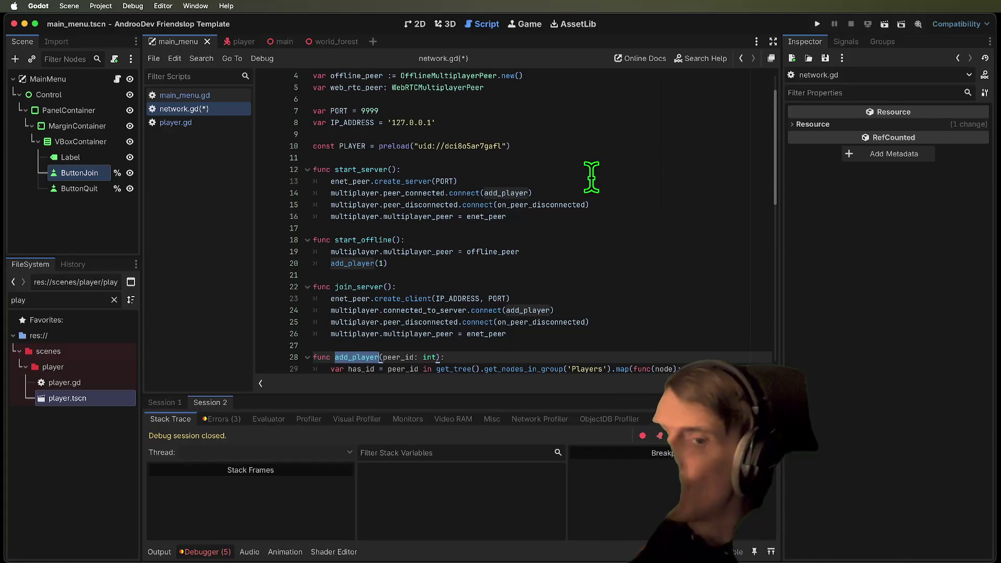
Replace connected_to_server with peer_connected on line 24, save, and run two debug instances
scroll(552, 245, "down", 1)
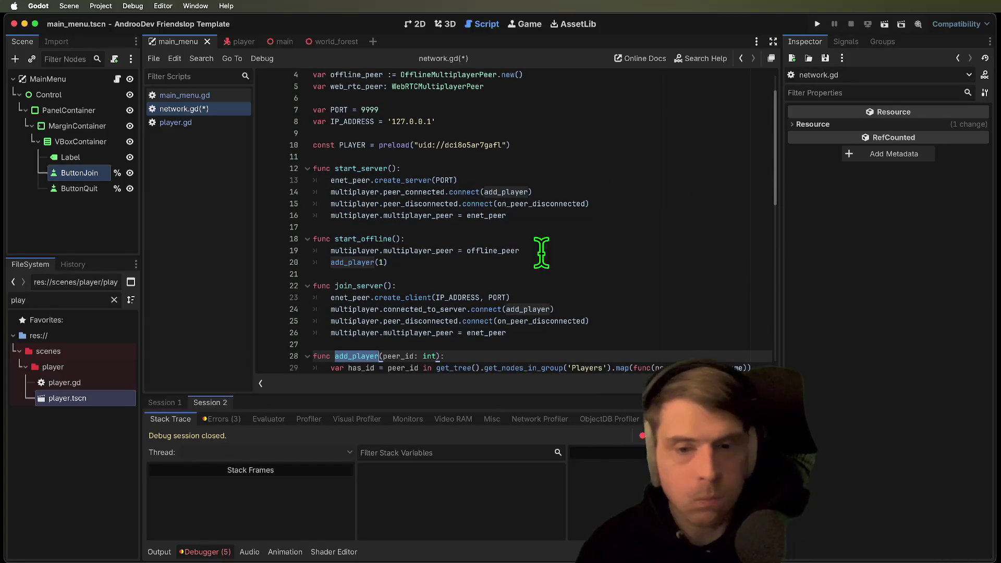
mouse_move(524, 308)
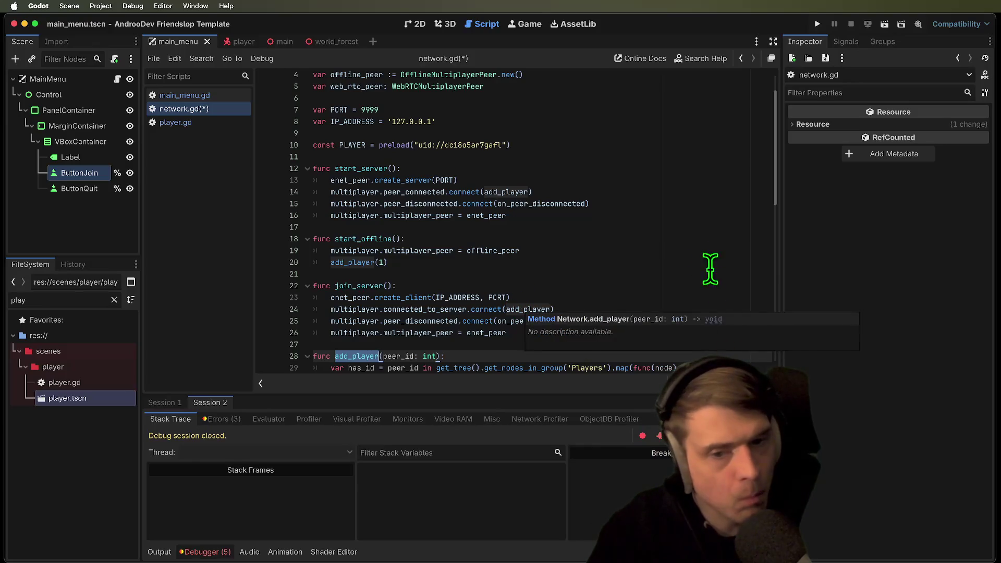
double_click(374, 309)
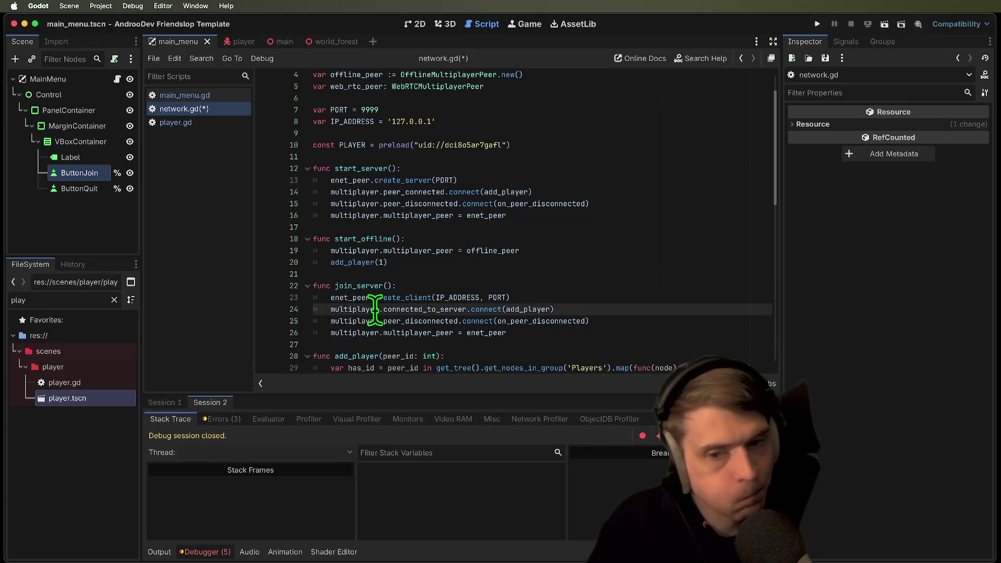
double_click(415, 311)
key("BackSpace")
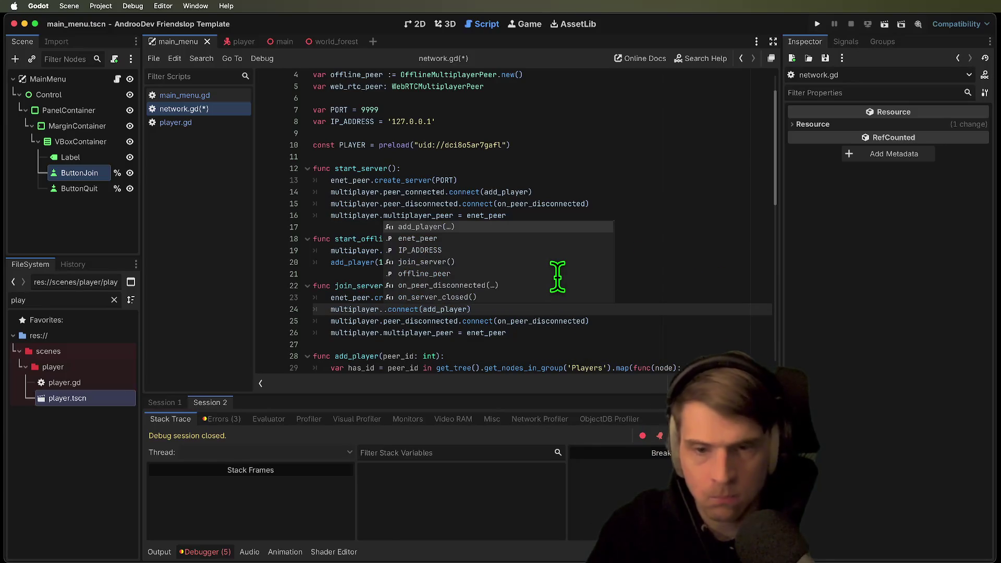
type("co")
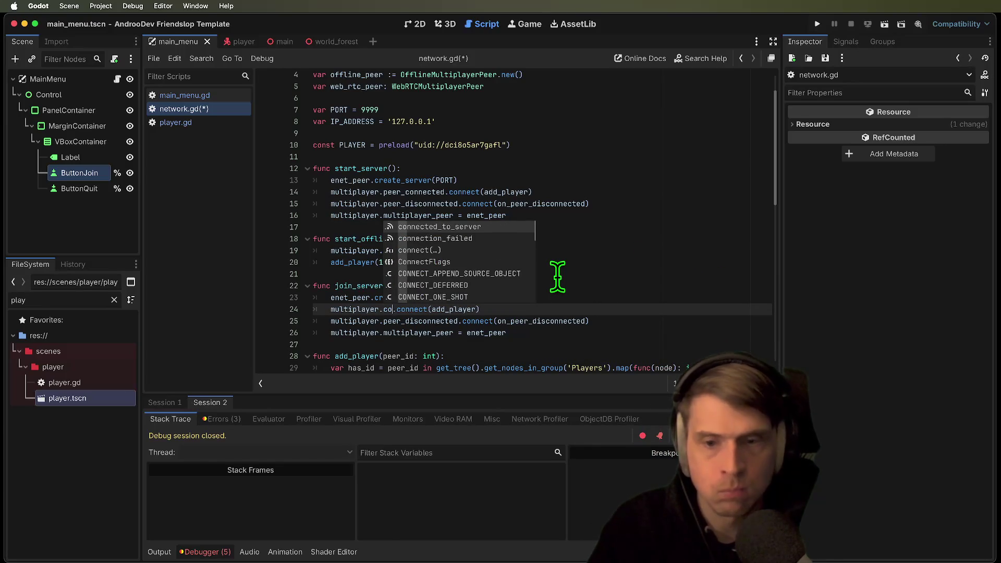
key("BackSpace")
key("BackSpace")
type("pee")
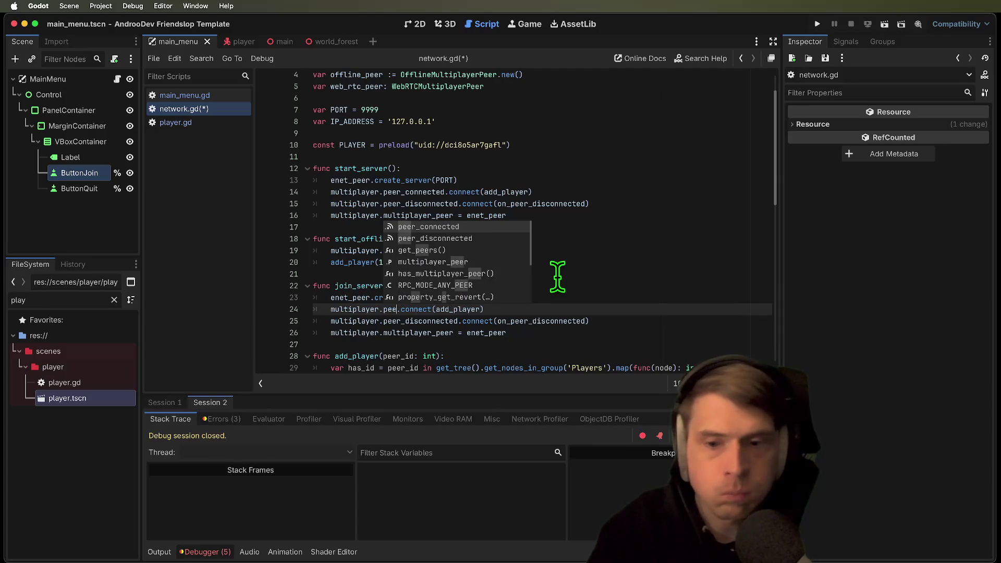
key("Return")
key("super+s")
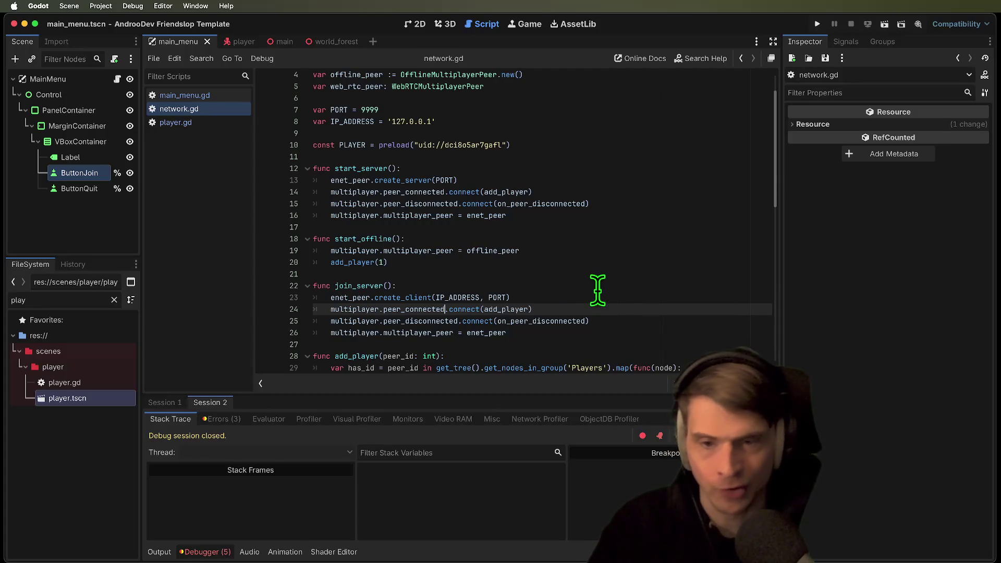
key("super+b")
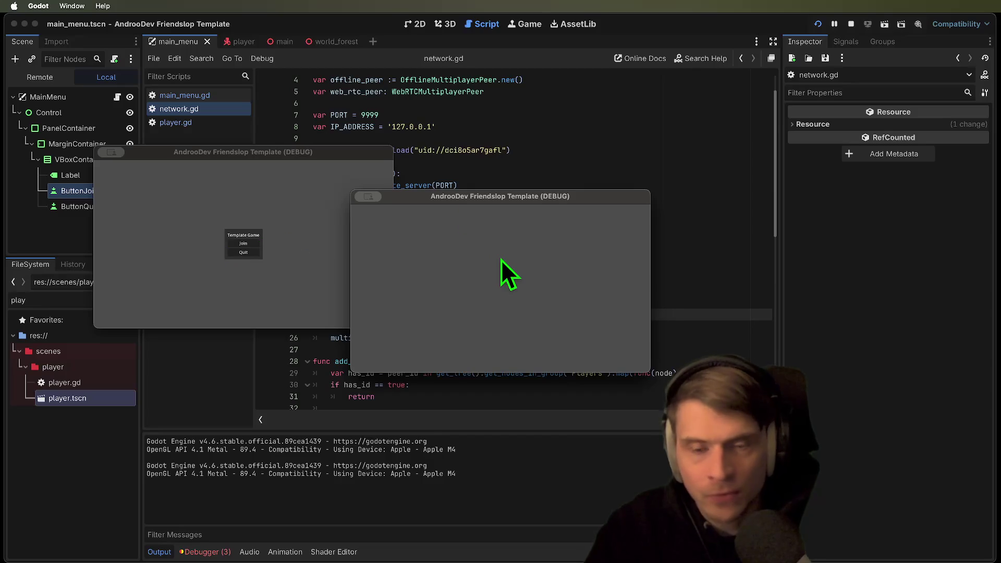
Stop the game and review the add_world() line and network.gd's start_server function
key("super+q")
key("super+q")
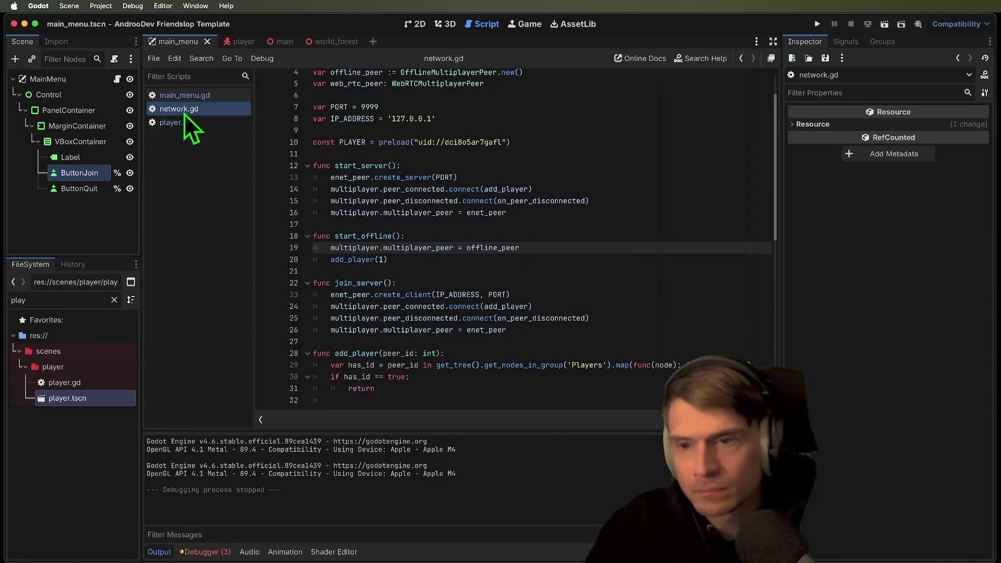
key("alt+Left")
triple_click(594, 208)
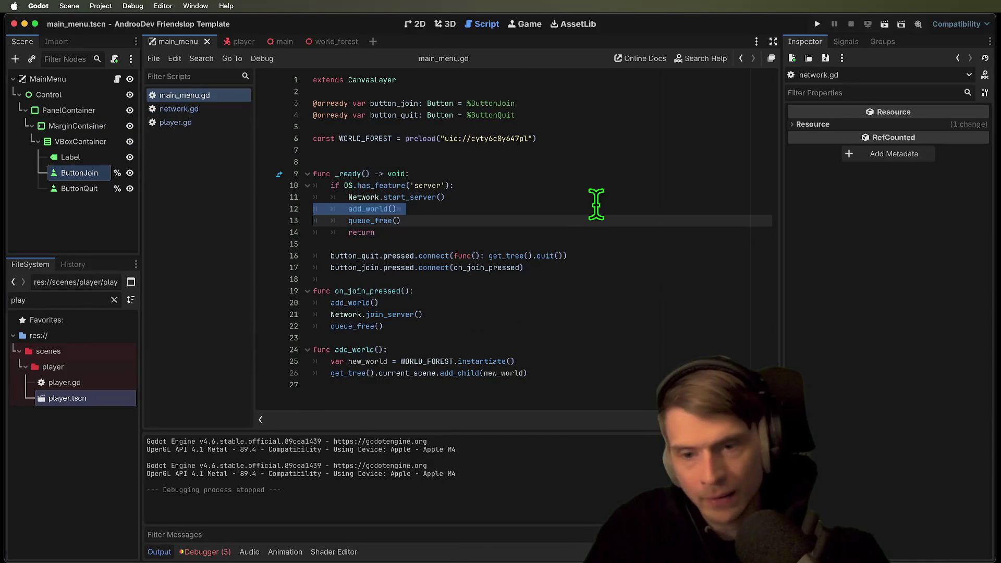
left_click(626, 375)
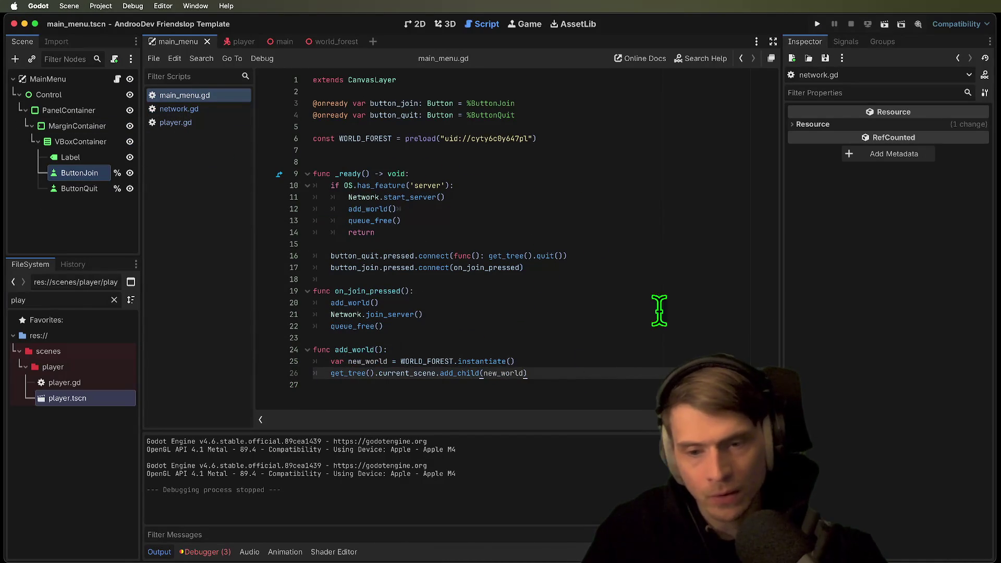
left_click(577, 360)
triple_click(501, 208)
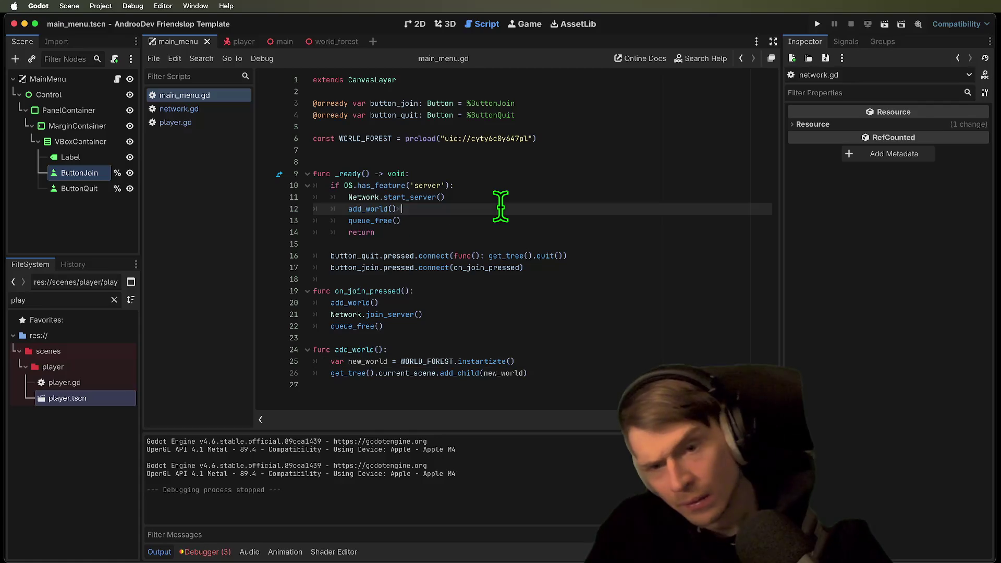
left_click(517, 186)
left_click(520, 196)
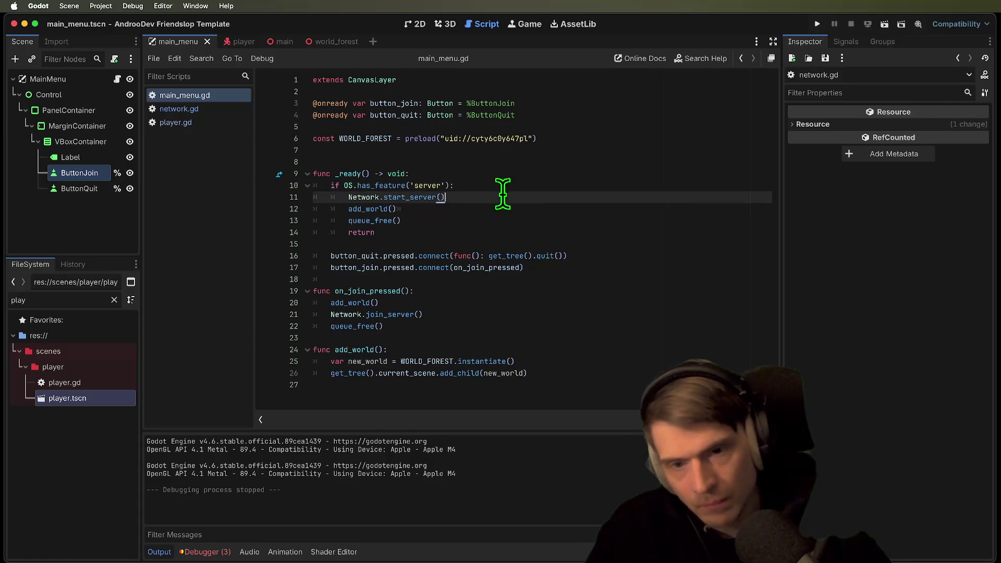
left_click(412, 197, "ctrl")
scroll(552, 304, "down", 1)
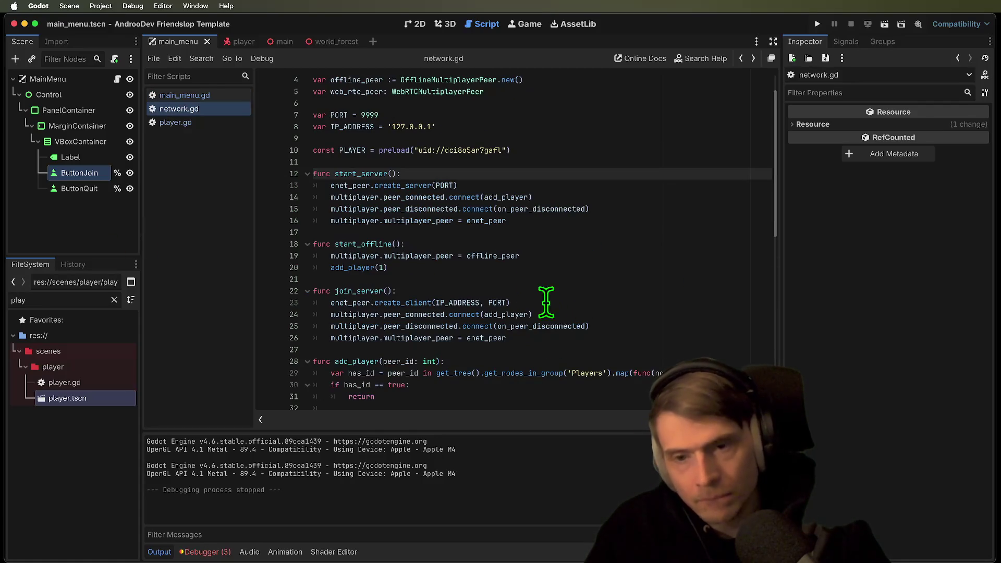
key("alt+Left")
Move the add_world() line above Network.start_server() in main_menu.gd's server branch
double_click(389, 185)
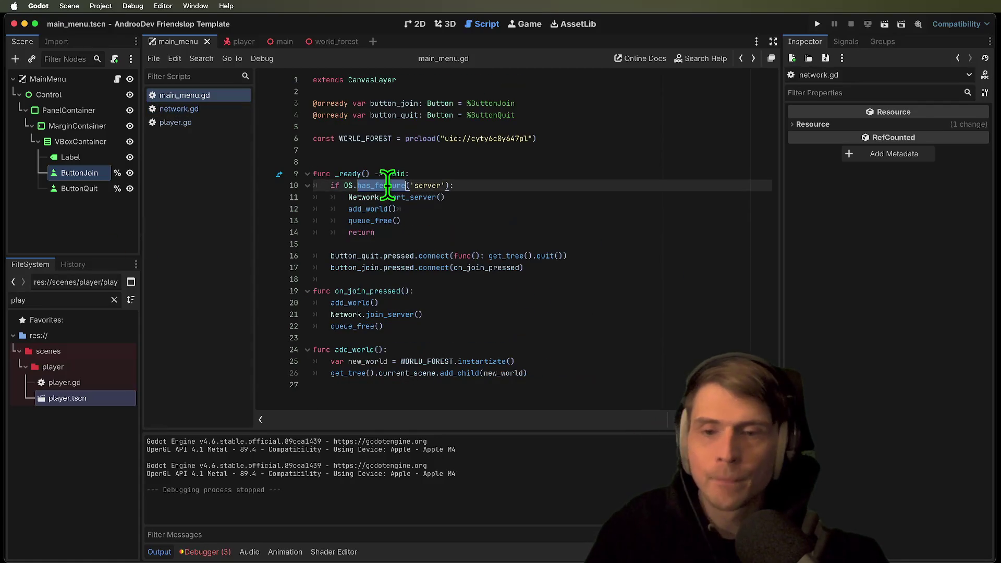
left_click(470, 211)
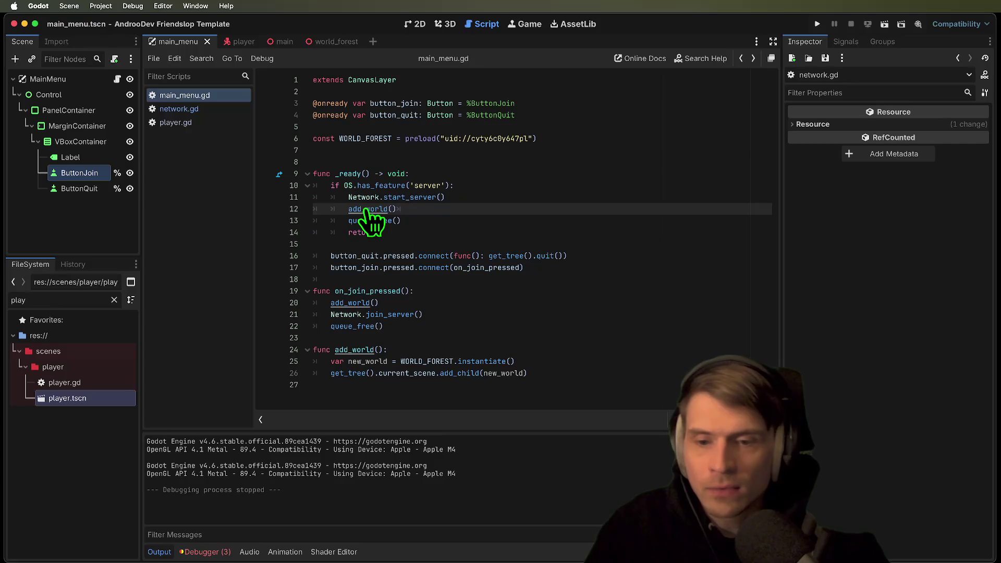
key("ctrl+x")
key("Return")
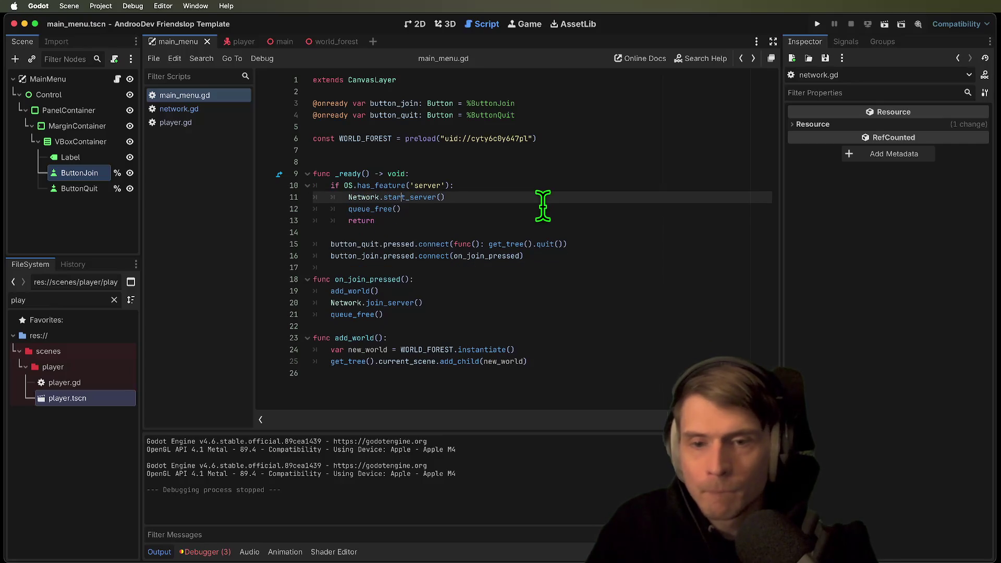
key("alt+Up")
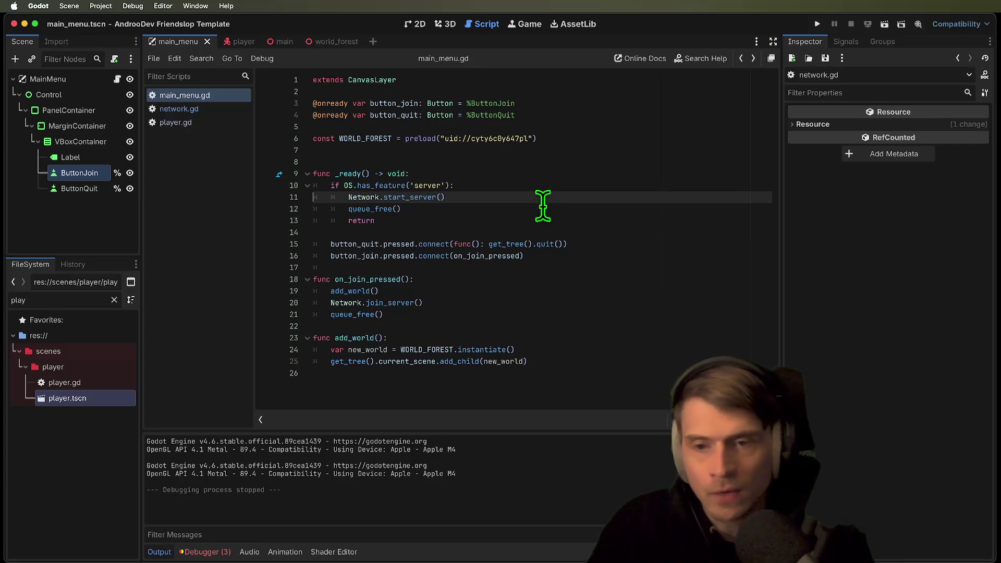
key("ctrl+v")
key("Delete")
Remove the blank line above func _ready() and run the project again
left_click(597, 328)
left_click(530, 156)
key("BackSpace")
left_click(619, 350)
key("super+b")
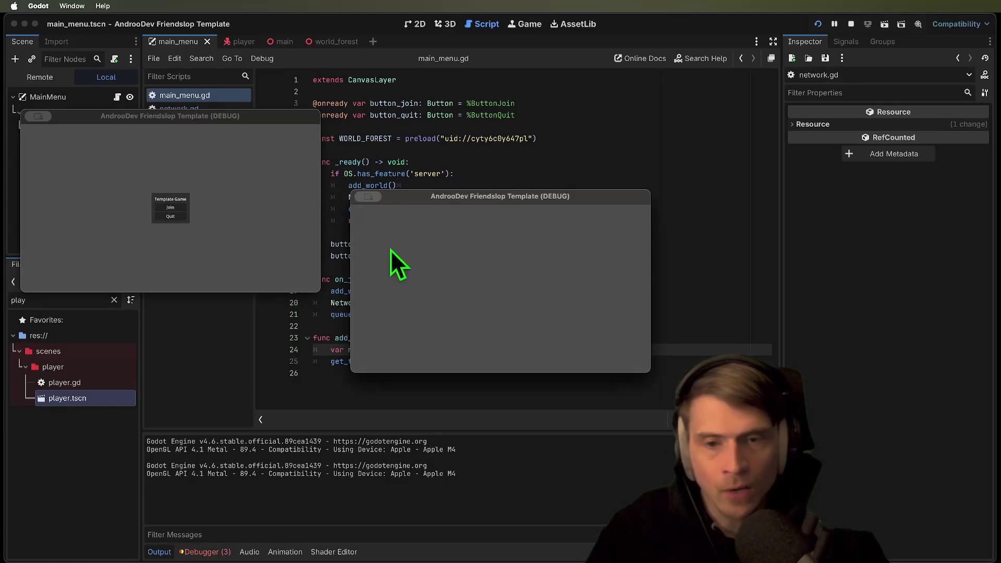
Stop the game and tick Current on world_forest's Camera3D
key("super+period")
left_click(280, 44)
left_click(315, 42)
left_click(51, 188)
scroll(968, 368, "down", 3)
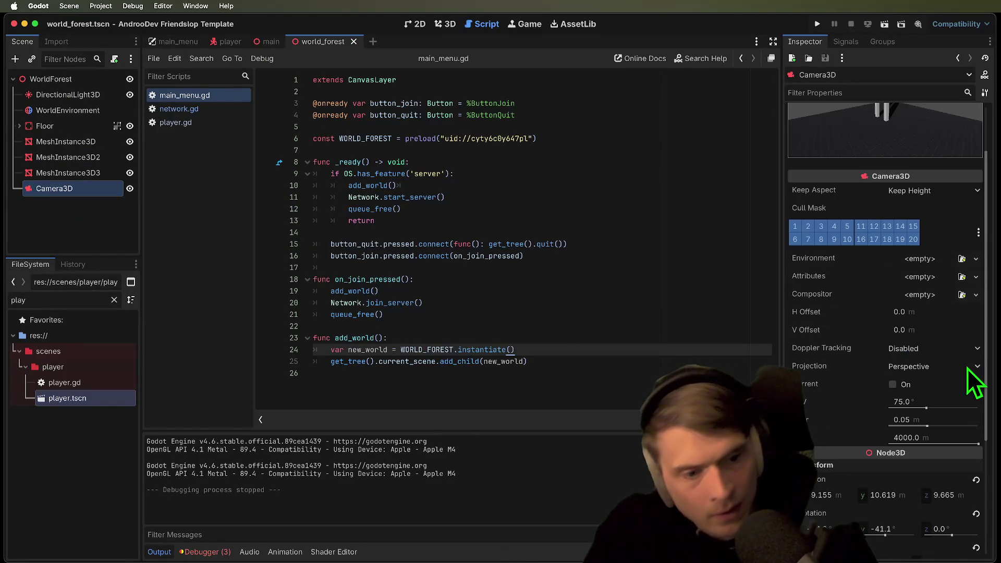
left_click(953, 384)
Rerun, open the add_world add_child error in the debugger's Errors list, then stop
key("super+b")
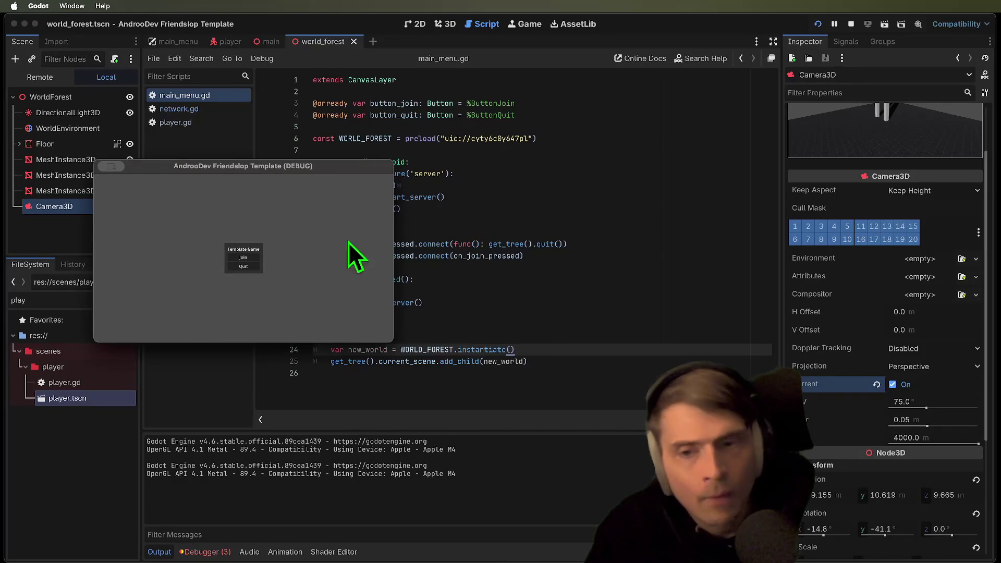
left_click(214, 552)
left_click(219, 420)
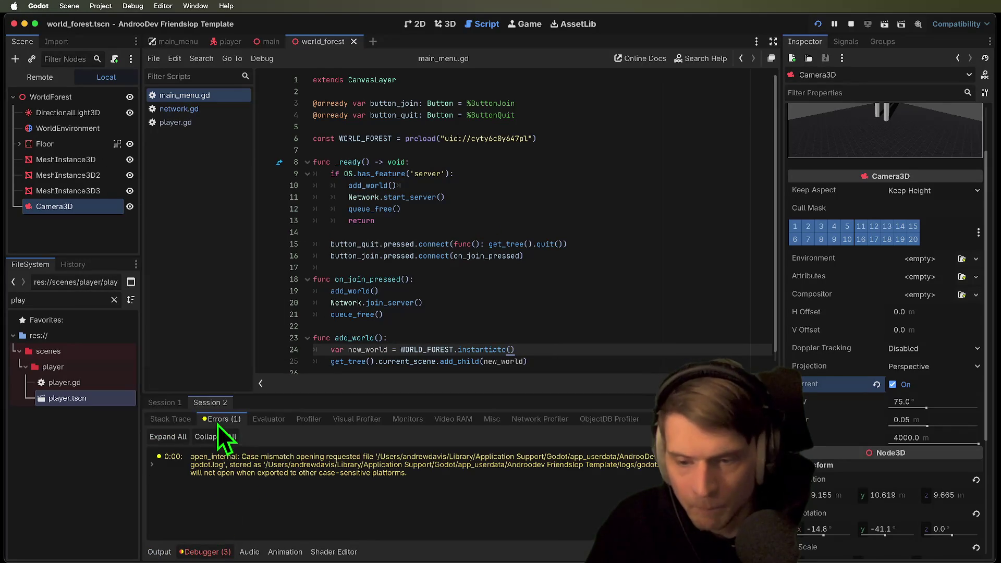
left_click(245, 489)
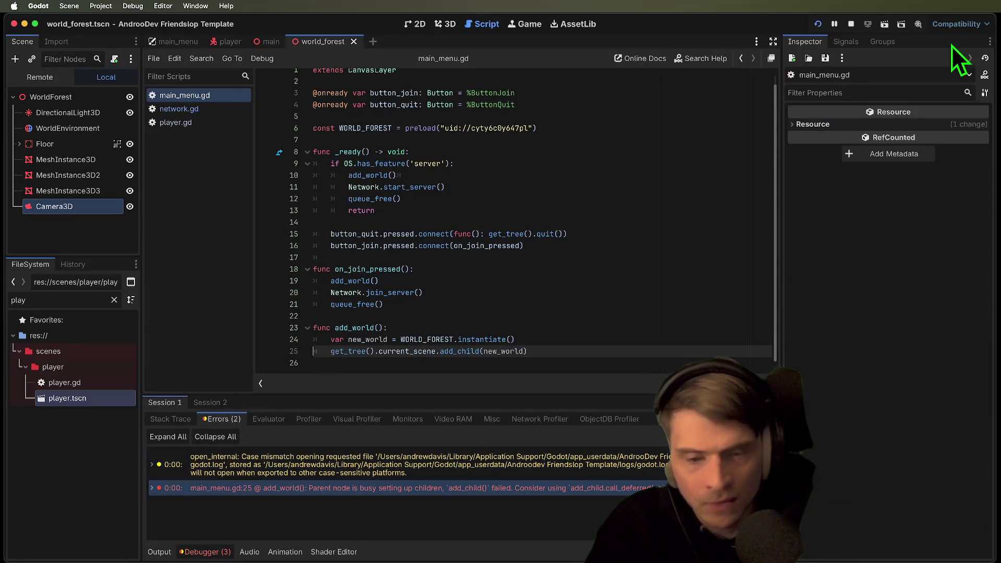
left_click(850, 25)
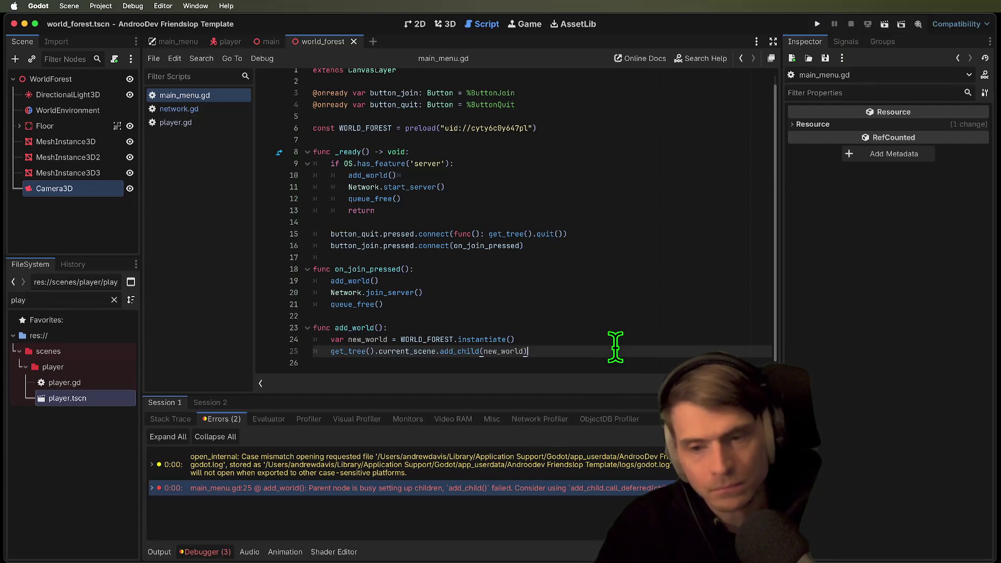
Move the WORLD_FOREST instancing lines into the server branch, indented, replacing its add_world() call
left_click_drag(616, 347, 615, 329)
key("BackSpace")
left_click(638, 209)
key("super+shift+Return")
key("super+v")
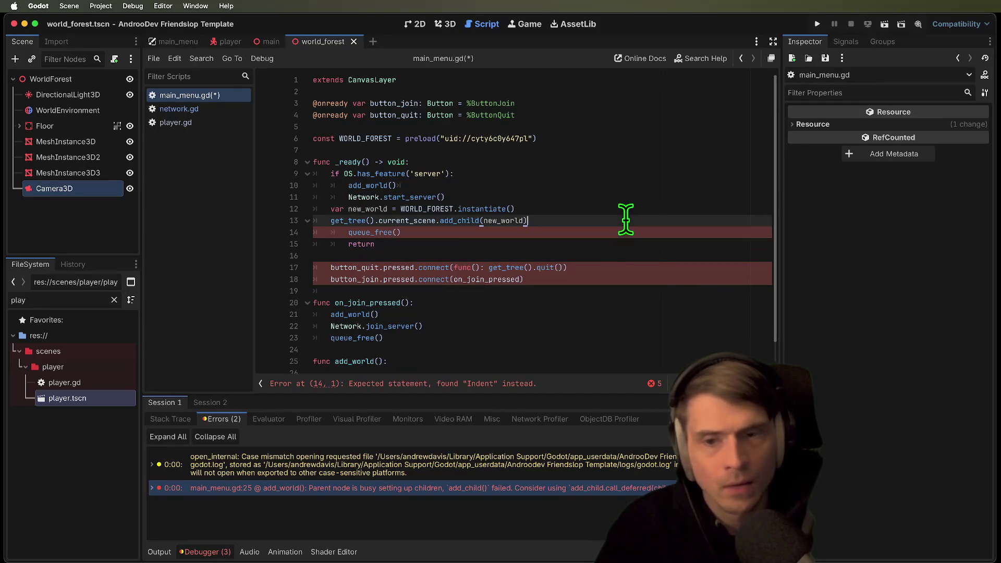
key("shift+Up")
key("shift+Home")
key("shift+Home")
key("Tab")
left_click(645, 176)
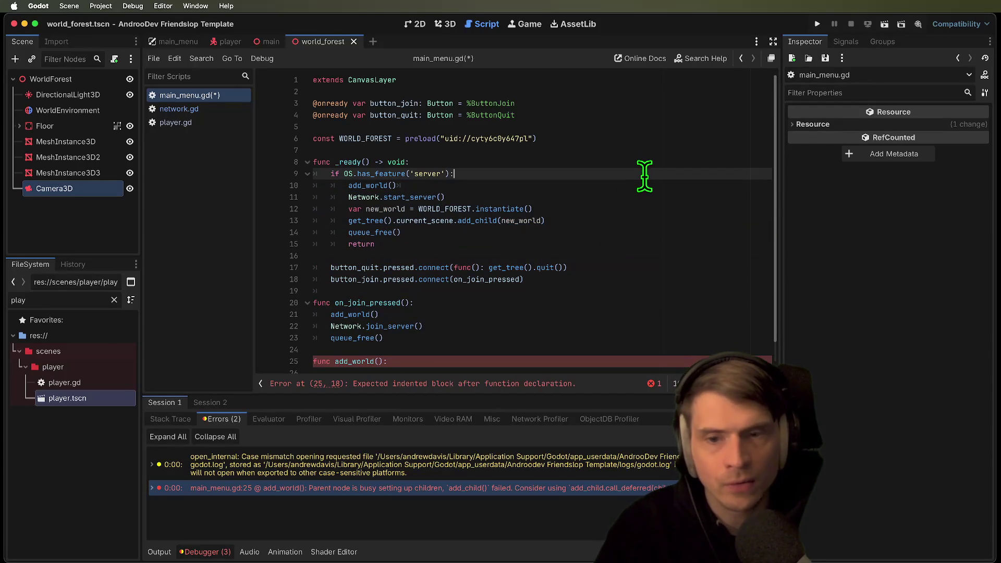
left_click(653, 185)
key("super+x")
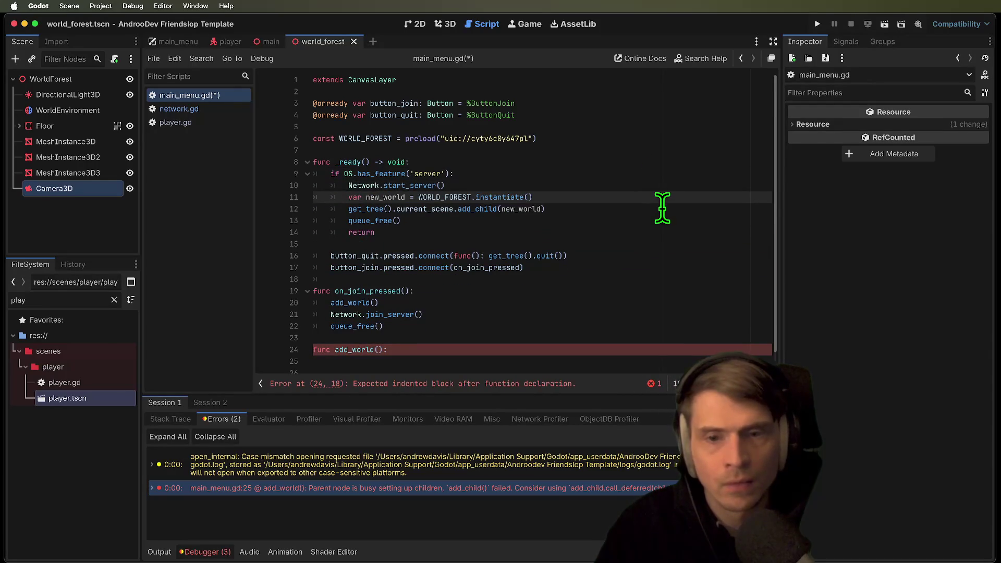
Replace add_world() in on_join_pressed with the instancing lines, un-indented one level
left_click(662, 207)
key("shift+Home")
key("shift+Home")
key("shift+Up")
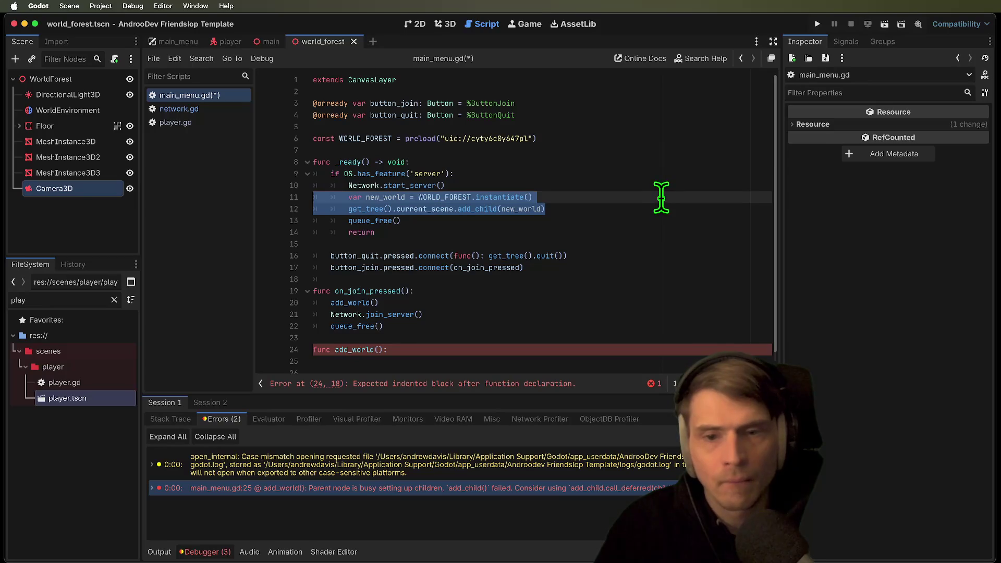
left_click(661, 308)
left_click(664, 301)
key("shift+Home")
key("shift+Home")
key("super+x")
key("Return")
key("Up")
key("super+v")
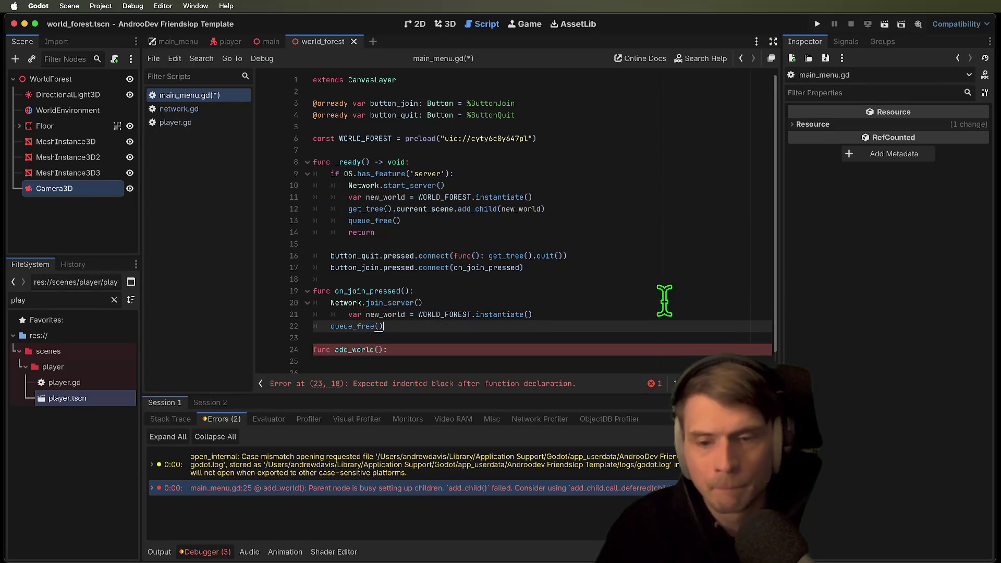
left_click(663, 314)
left_click_drag(663, 314, 675, 332)
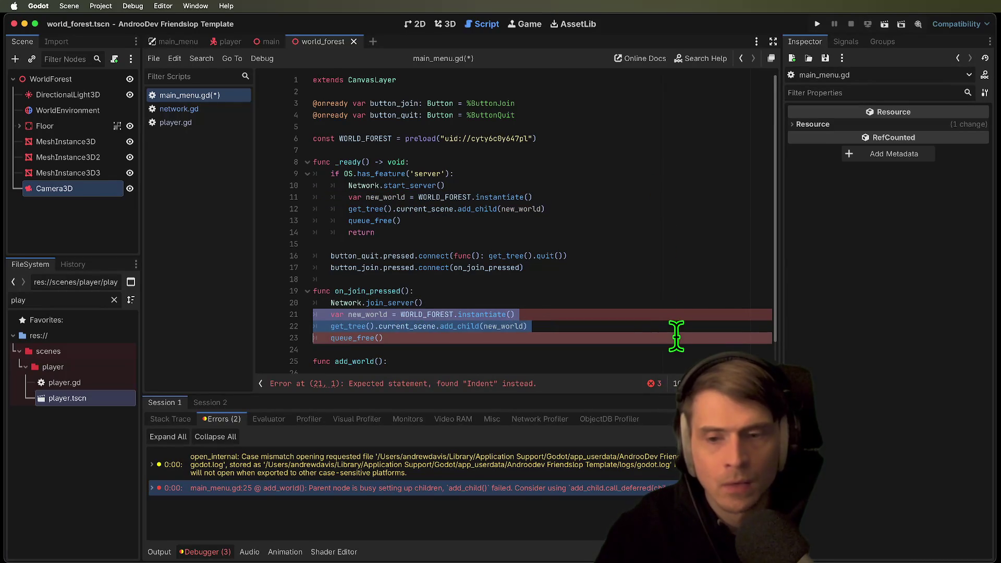
key("shift+Tab")
Delete the leftover add_world function, then save and run the game
left_click(679, 339)
key("Down")
key("shift+super+Down")
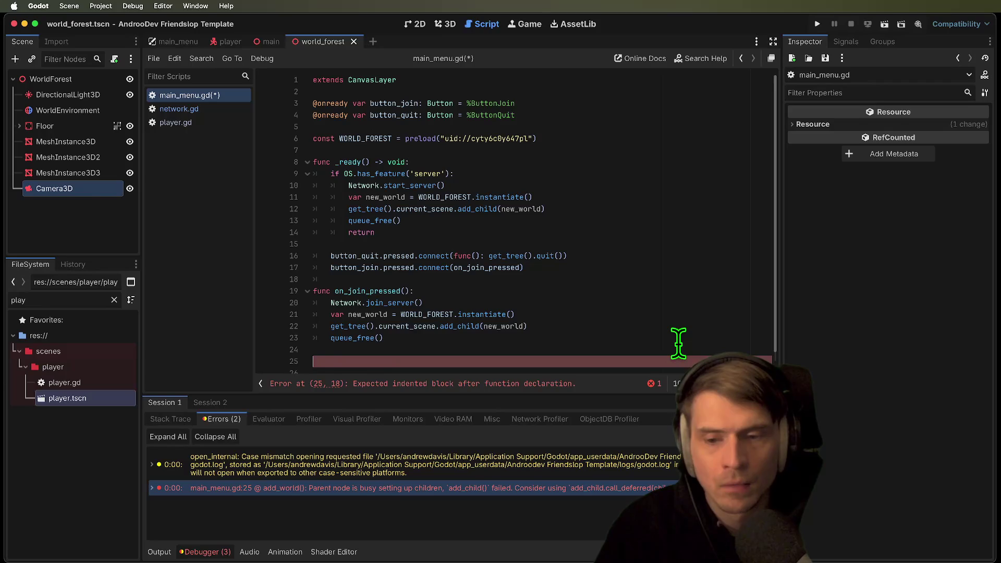
key("BackSpace")
key("super+b")
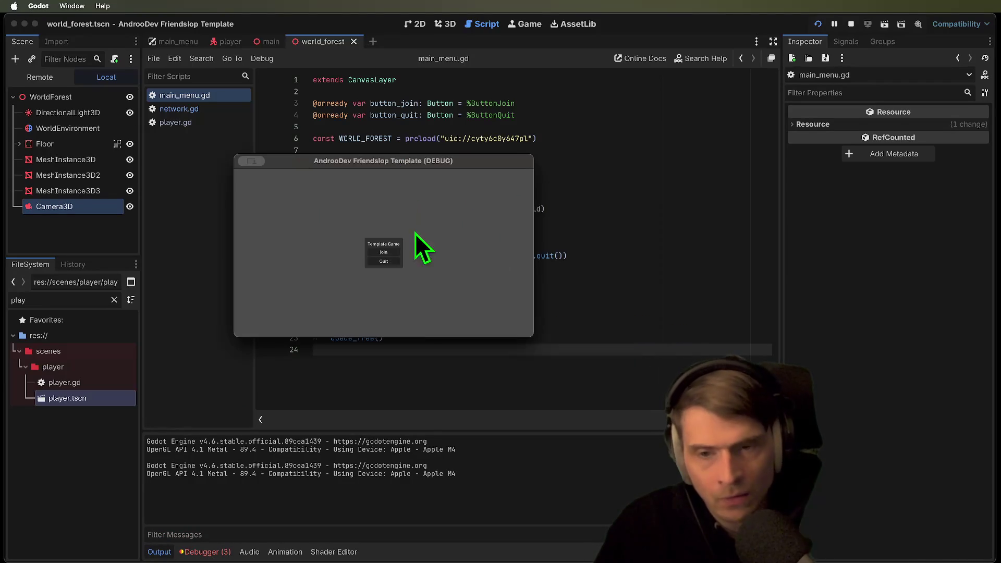
Join the game, stop it, and open network.gd:39's 'peer' access error from the debugger
left_click(386, 252)
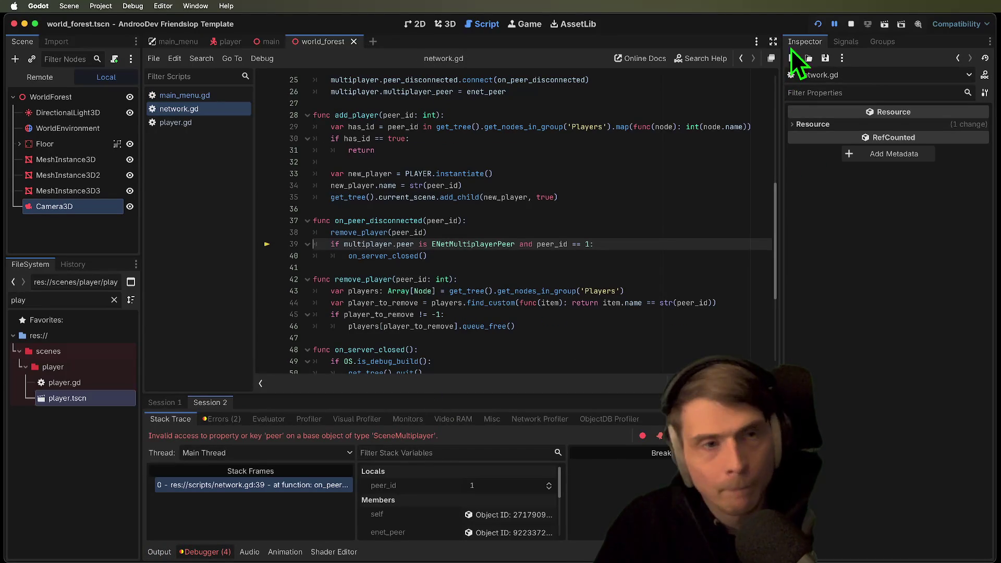
left_click(852, 24)
left_click(532, 233)
left_click(224, 419)
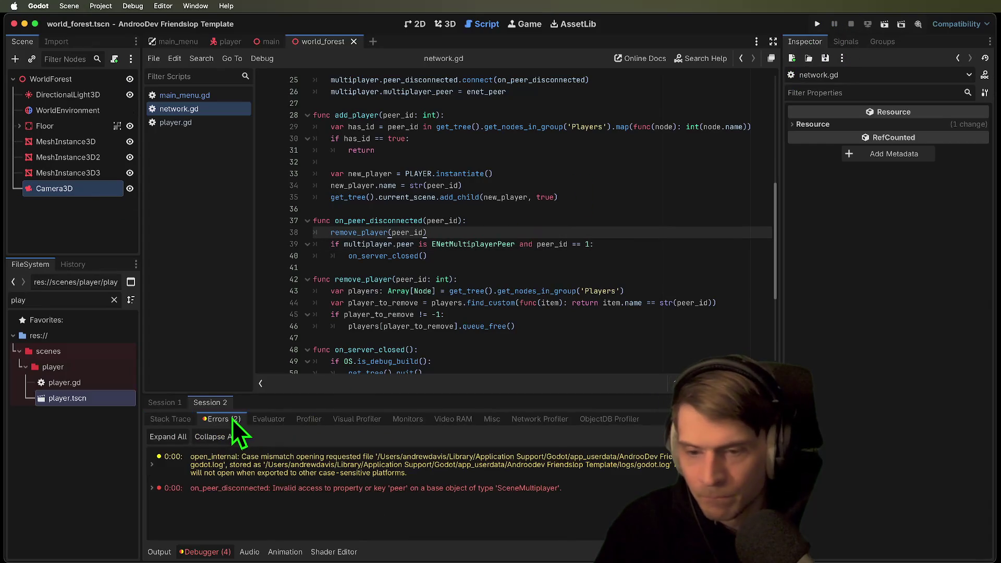
left_click(271, 489)
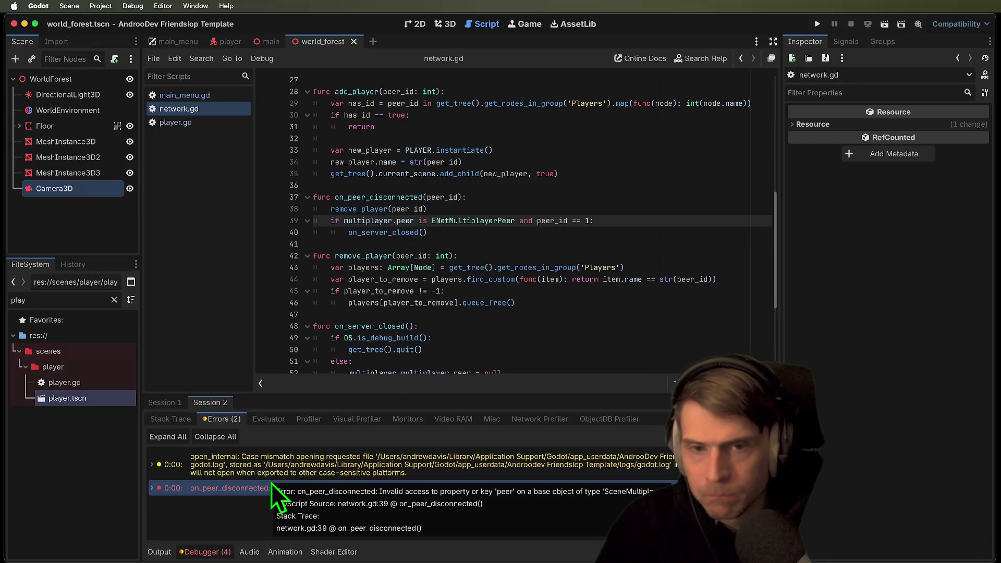
Change line 39's multiplayer.peer to multiplayer.multiplayer_peer and relaunch two game instances
double_click(491, 219)
mouse_move(496, 219)
left_mouse_down()
mouse_move(404, 215)
mouse_move(368, 230)
left_mouse_up()
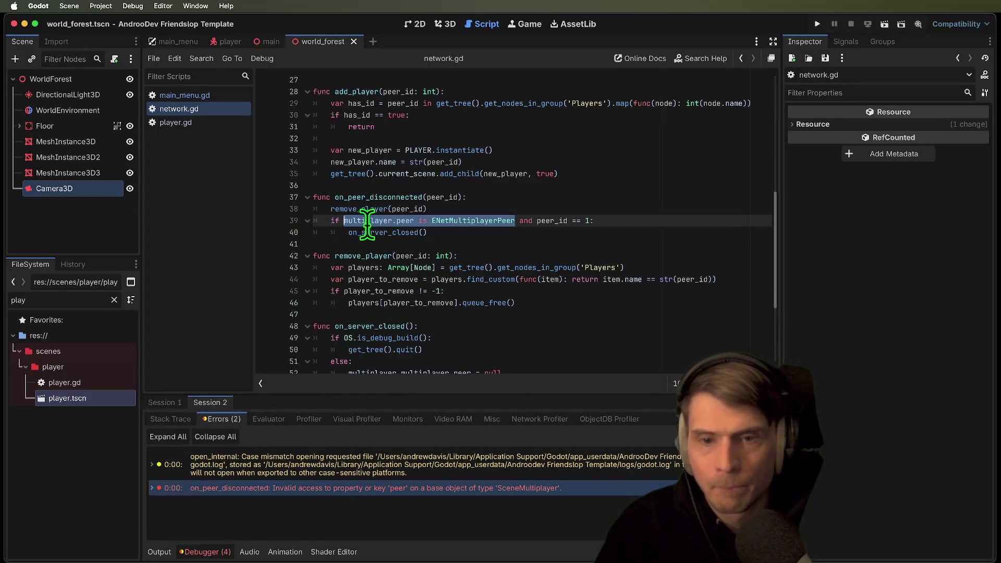
left_click(399, 490)
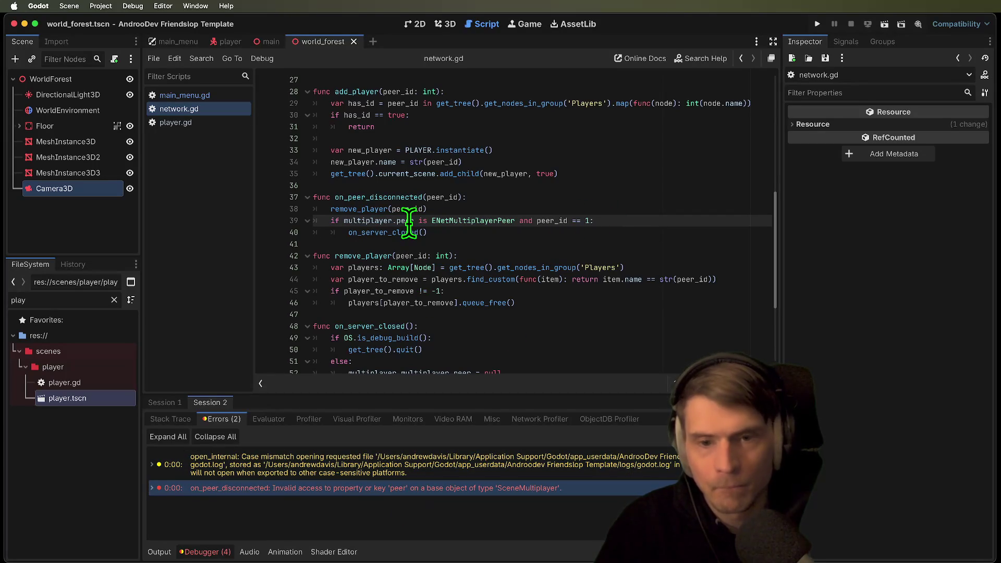
key("BackSpace")
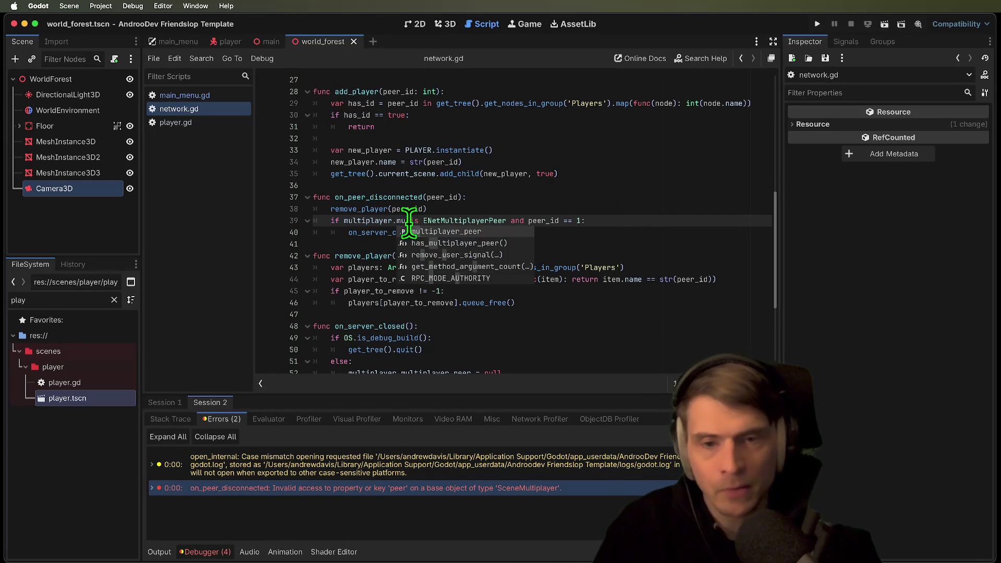
key("Return")
key("super+b")
mouse_move(428, 207)
left_mouse_down()
mouse_move(236, 163)
mouse_move(256, 175)
left_mouse_up()
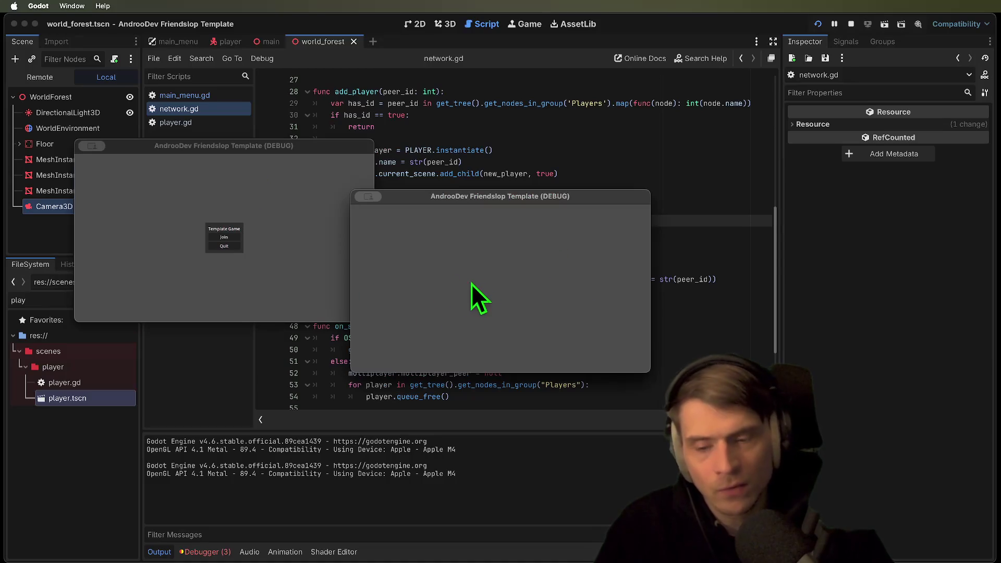
Open Session 1's 'parent busy' add_child error and jump to main_menu.gd line 12's WORLD_FOREST
left_click(204, 552)
left_click(180, 418)
left_click(172, 403)
left_click(334, 489)
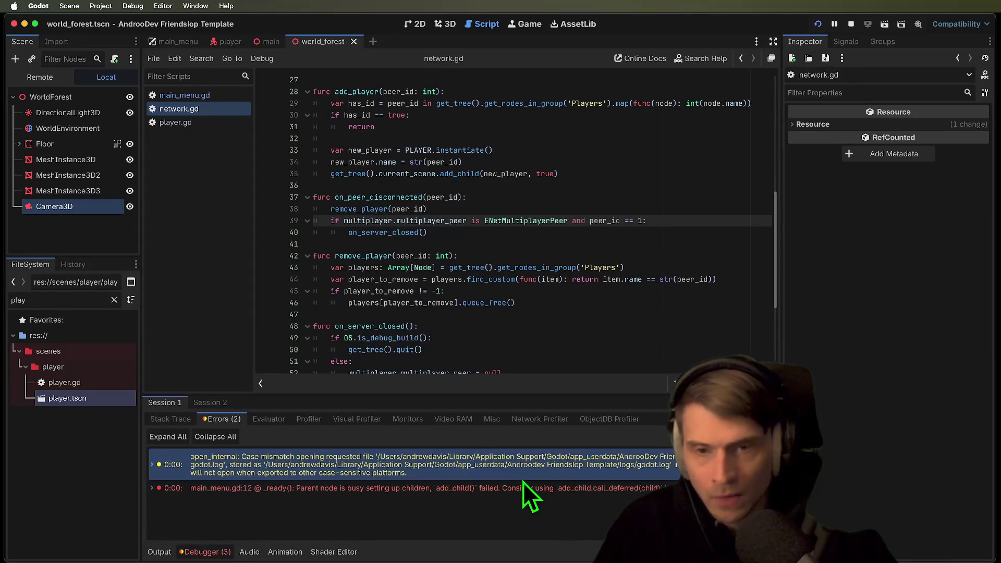
double_click(523, 486)
double_click(436, 197)
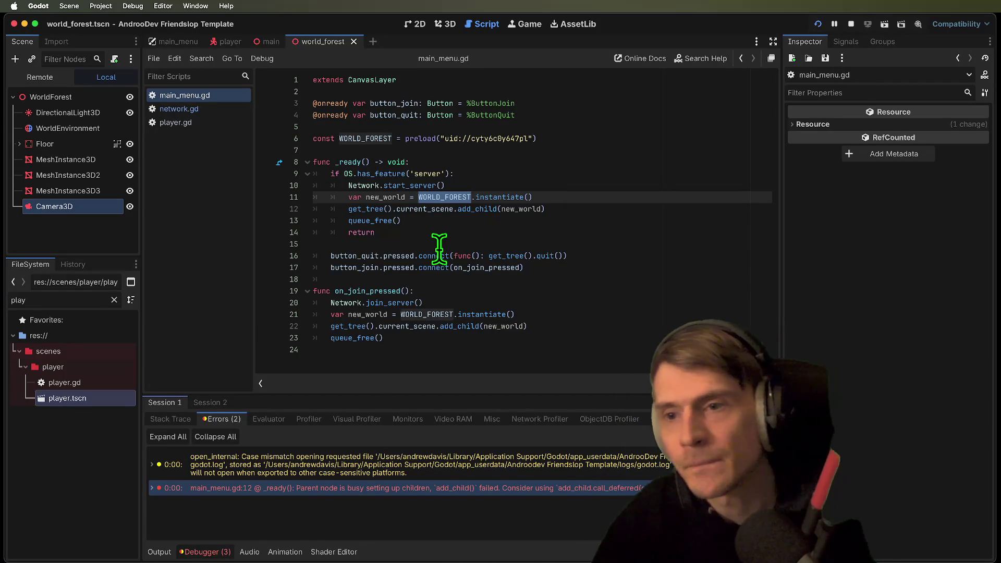
Delete the blank line before start_web_rtc in network.gd
left_click(243, 110)
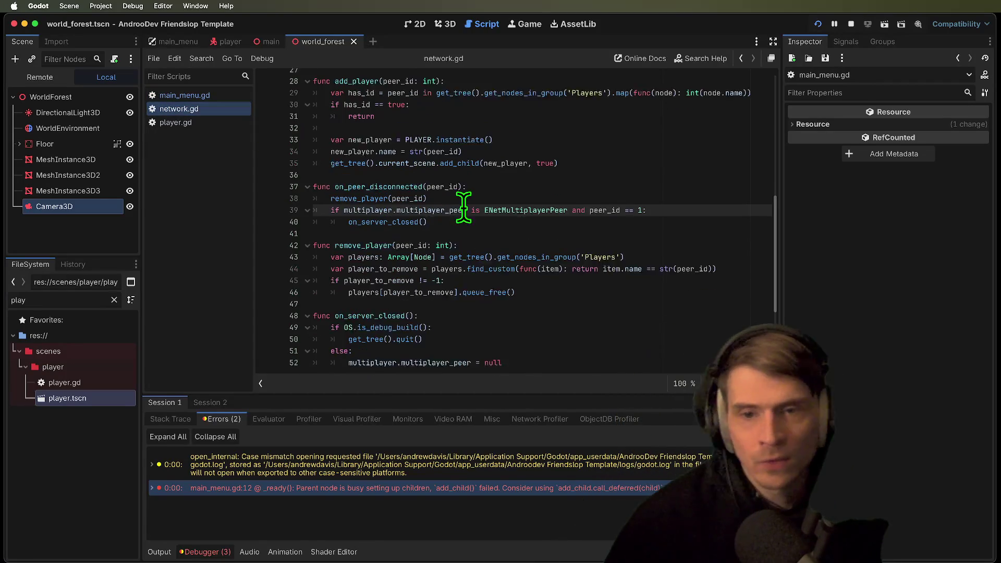
scroll(463, 206, "down", 3)
left_click(508, 292)
key("Down")
key("Down")
key("Down")
key("BackSpace")
key("Down")
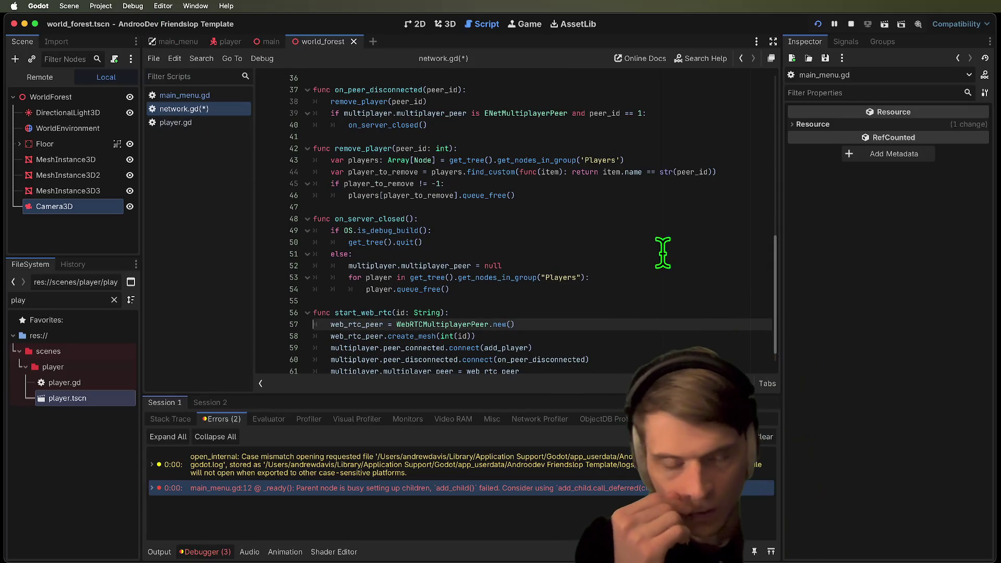
Clear the FileSystem filter, widen the dock, and reopen network.gd from the file tree
key("BackSpace")
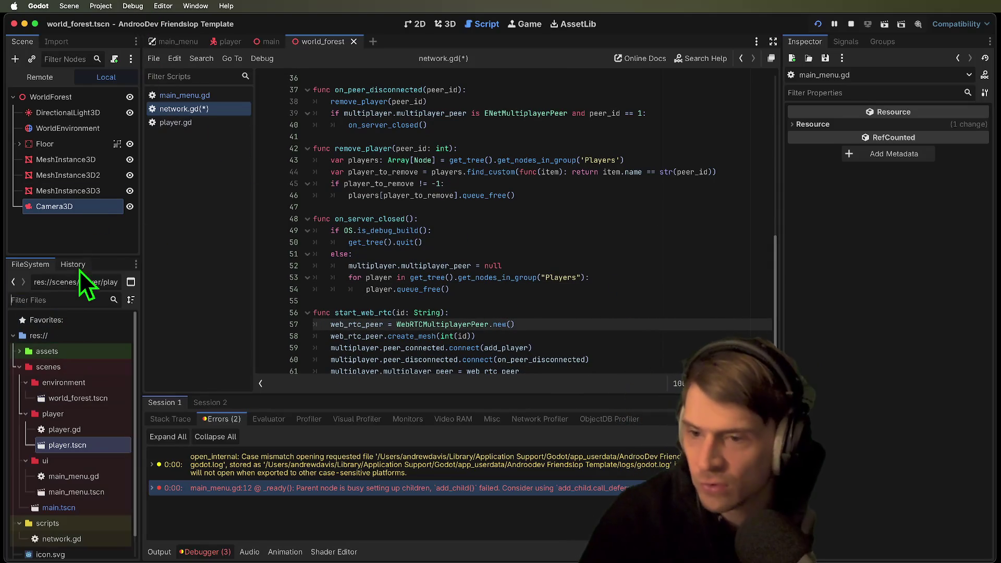
left_click_drag(141, 248, 206, 242)
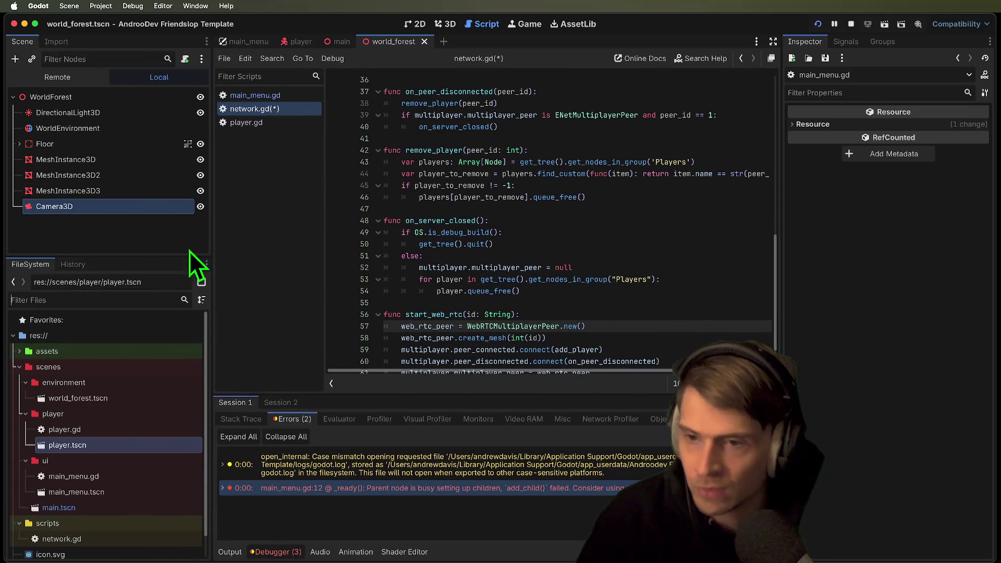
left_click_drag(148, 261, 163, 221)
left_click(134, 467)
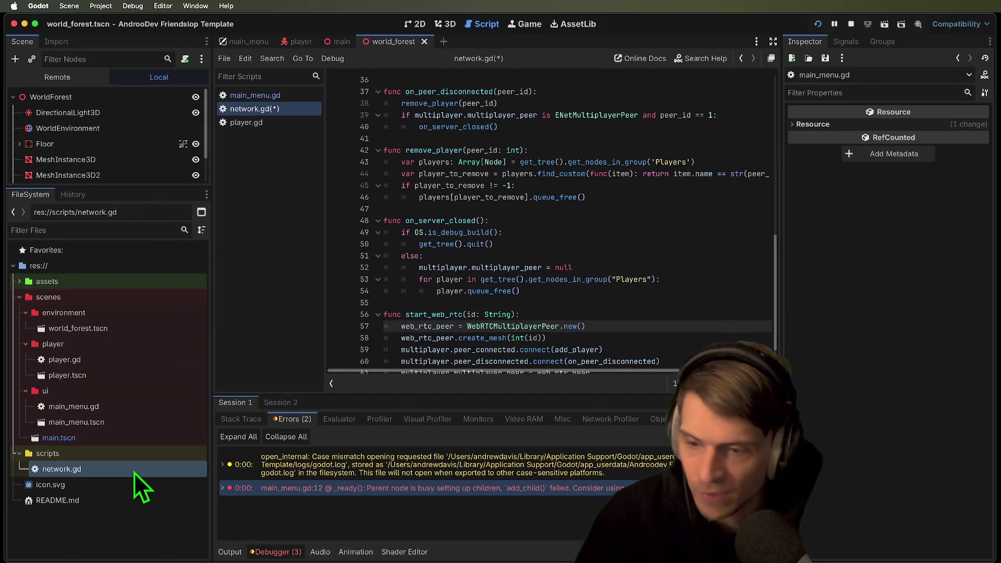
left_click(134, 473)
scroll(597, 313, "up", 10)
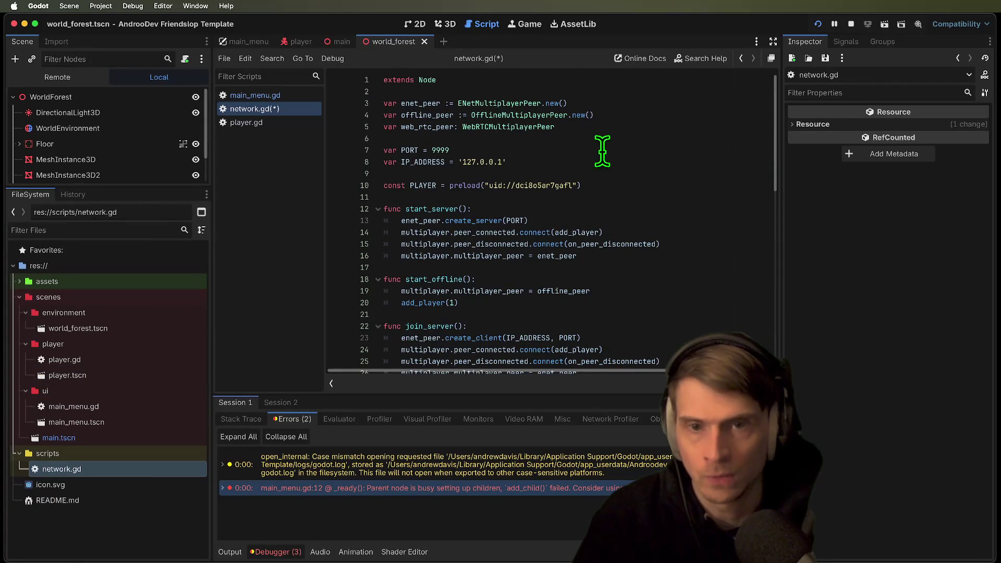
Check the lines after extends Node and the PLAYER constant, then switch to the main scene
left_click(602, 83)
key("Return")
key("BackSpace")
key("Down")
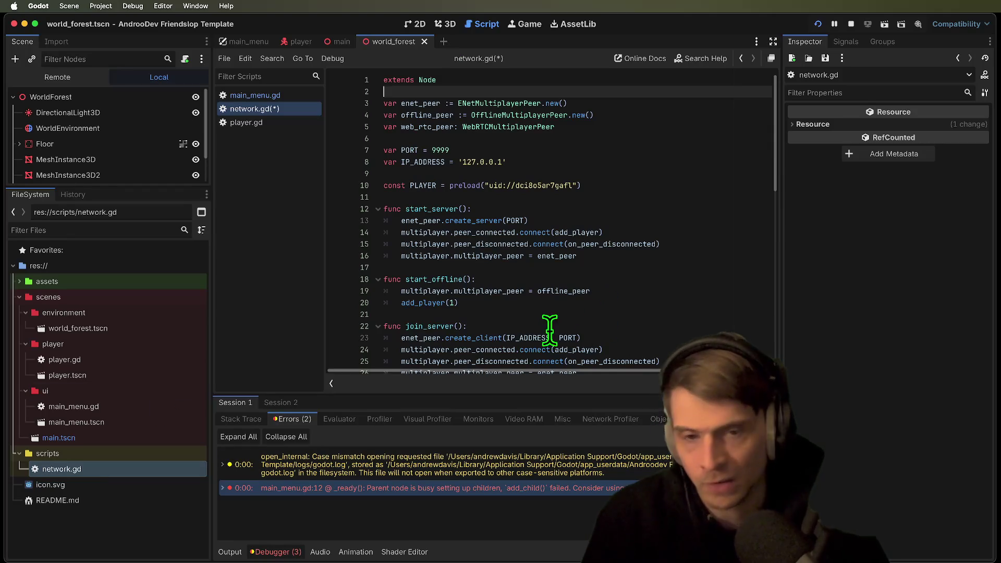
double_click(432, 185)
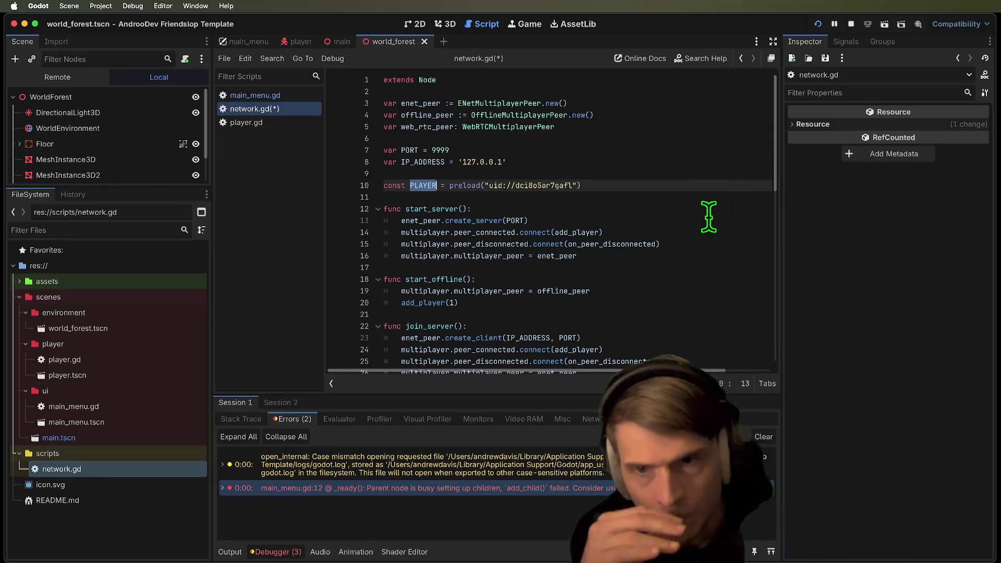
left_click(348, 45)
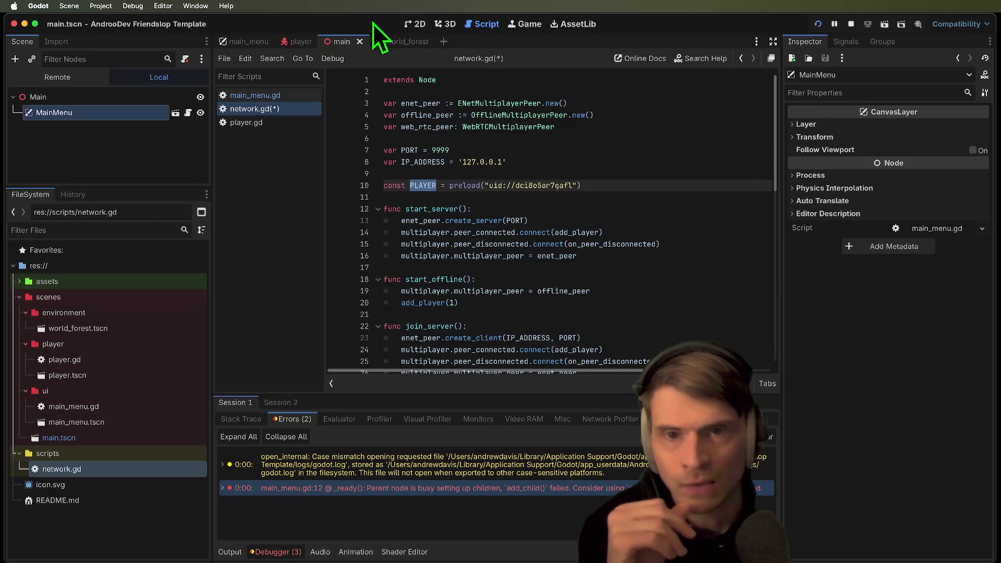
Show world_forest in 3D and select the three MeshInstance3D pillars
left_click(405, 42)
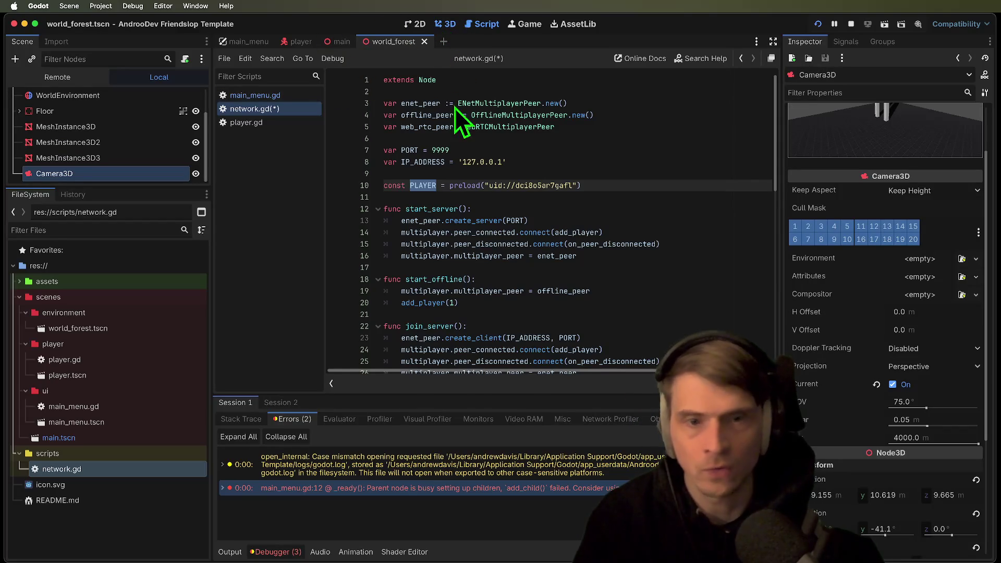
left_click(445, 24)
scroll(365, 208, "right", 5)
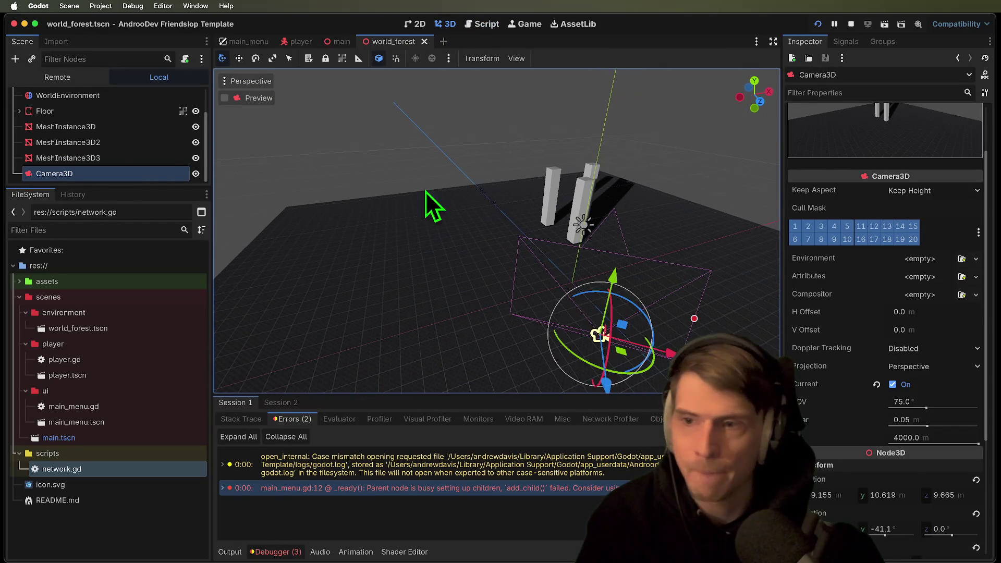
left_click(133, 143)
left_click(112, 129)
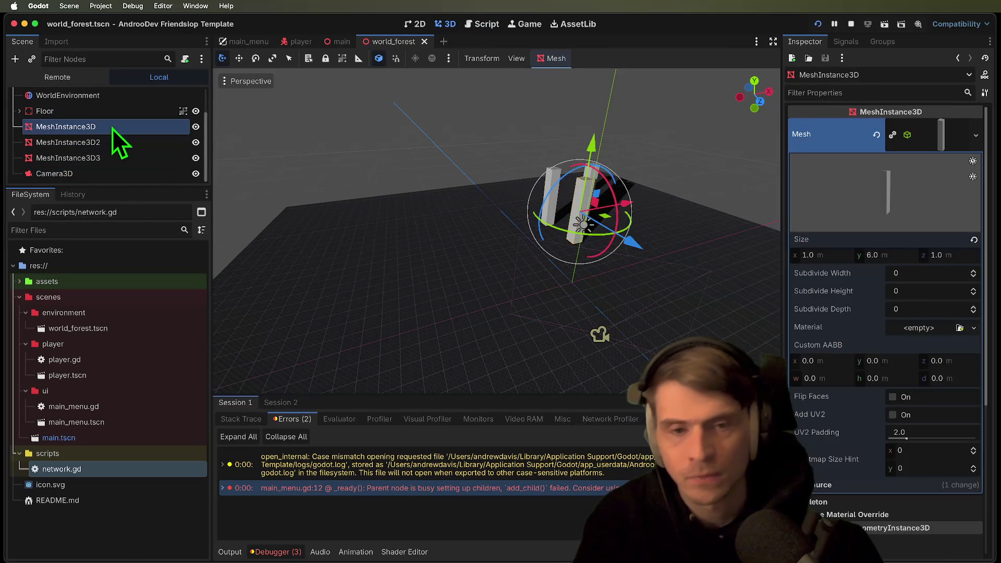
left_click(103, 162, "shift")
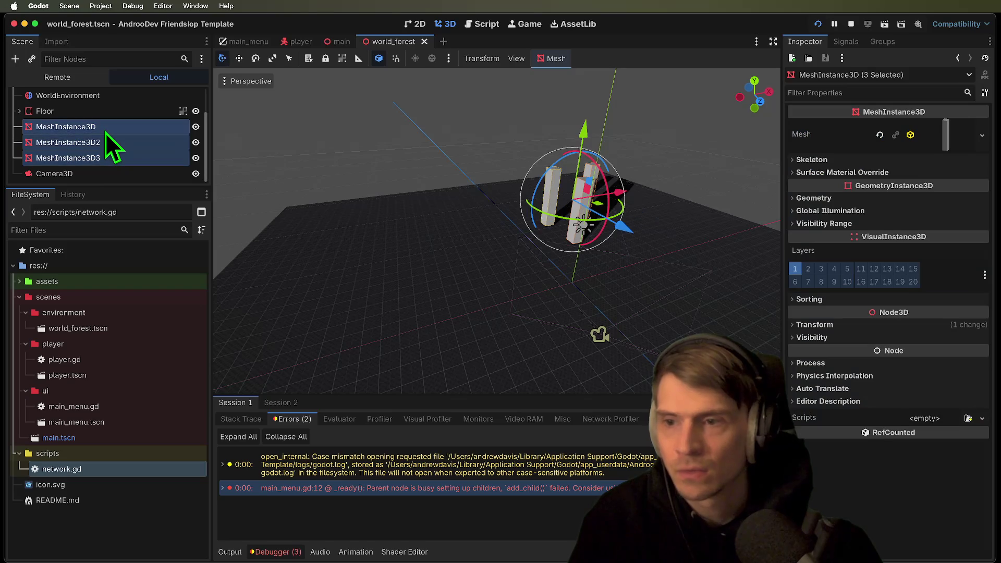
Reparent the pillars to a new Node3D and rename it Trees
right_click(105, 132)
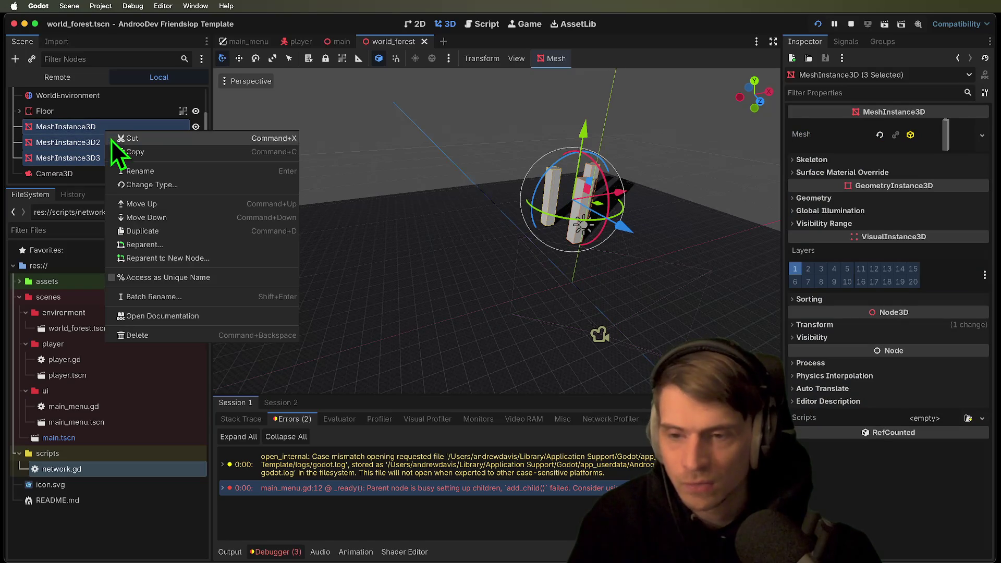
left_click(181, 259)
key("Return")
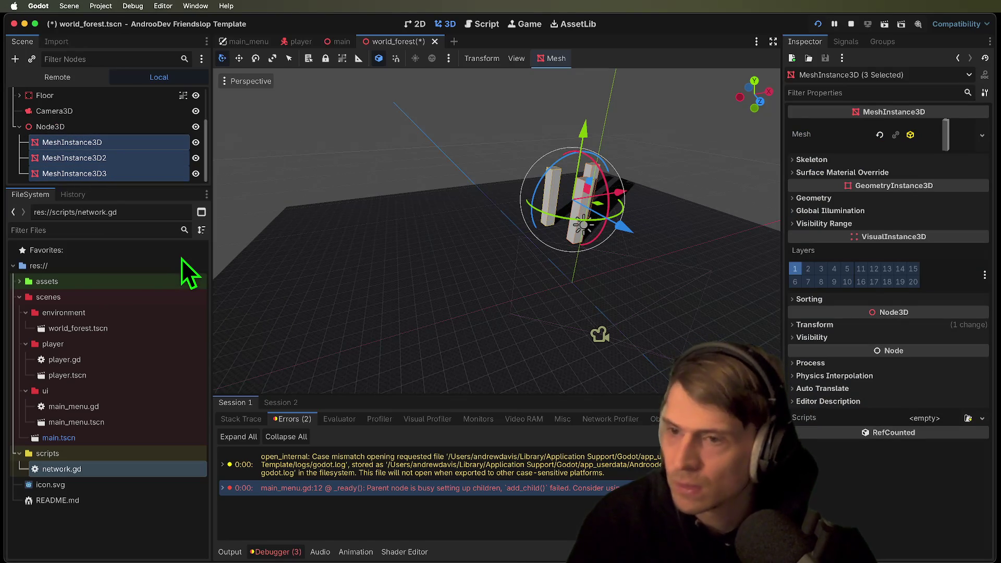
double_click(93, 127)
type("Trees")
key("Return")
key("Left")
left_click(78, 127)
Select the Floor's MeshInstance3D and inspect its material's resource options
left_click(79, 143)
key("Right")
left_click(96, 161)
left_click(106, 172)
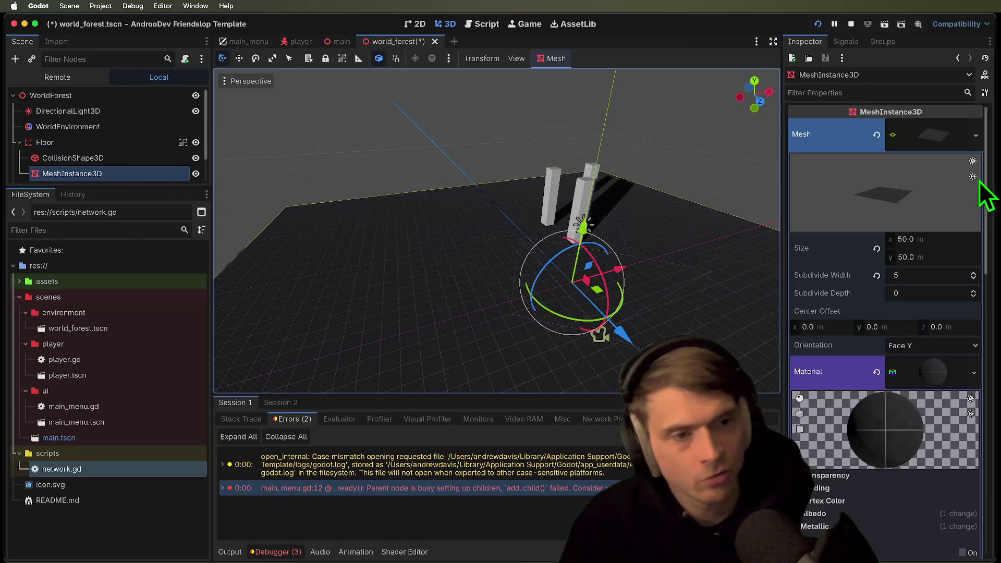
left_click(975, 371)
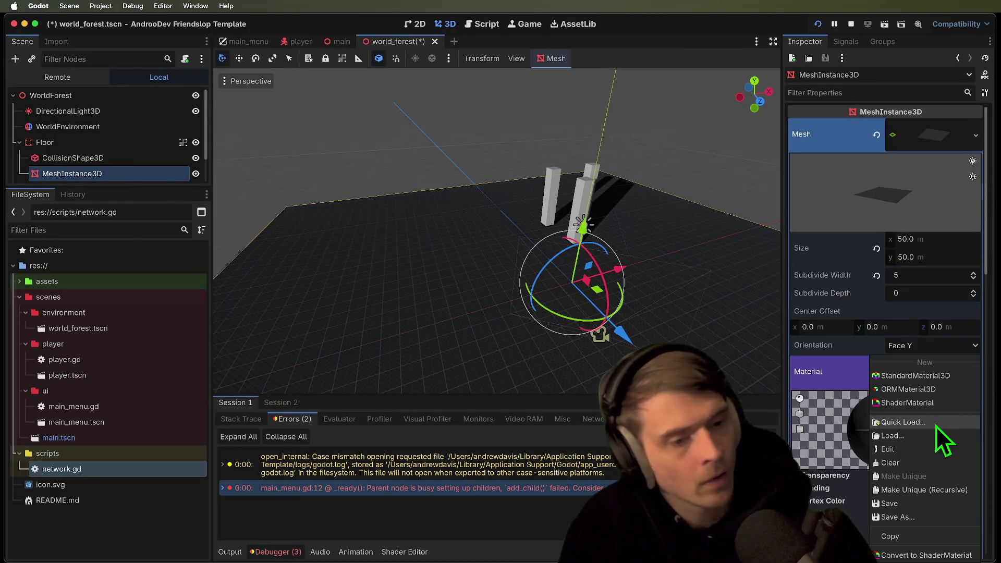
left_click(943, 441)
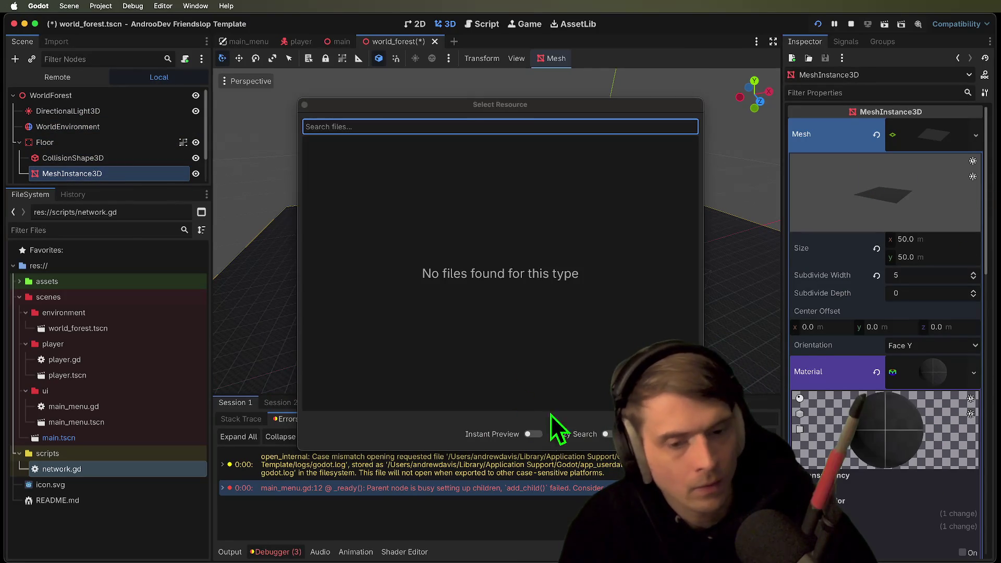
key("Escape")
scroll(899, 469, "down", 4)
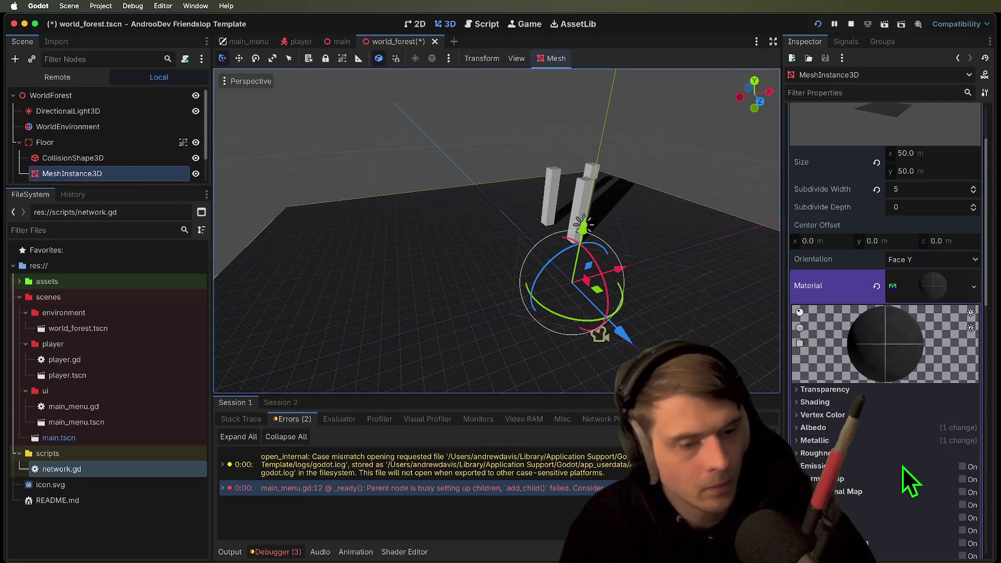
scroll(905, 498, "up", 1)
Set the floor material's Albedo texture to the green checker texture_08.png
left_click(913, 410)
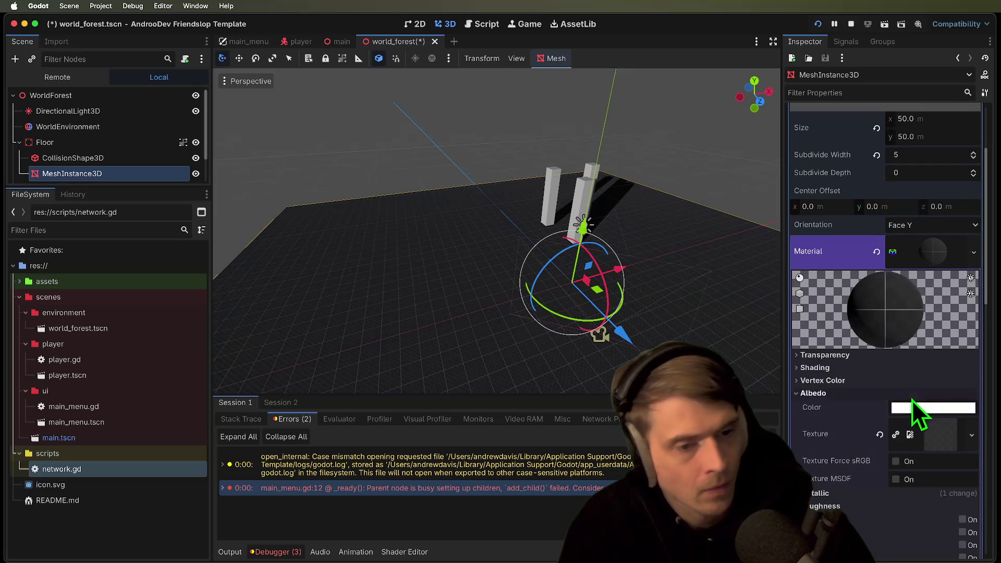
left_click(973, 438)
left_click(963, 436)
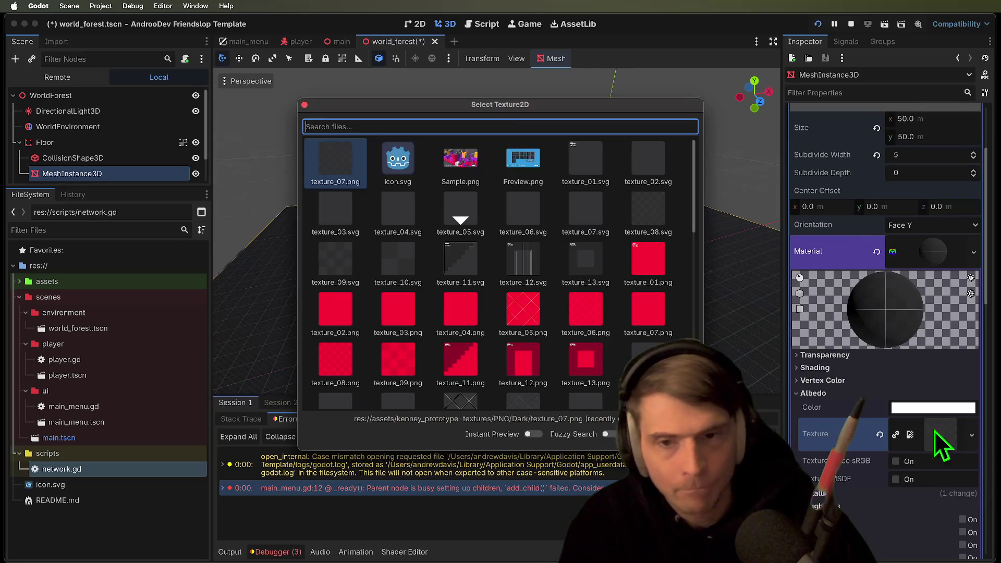
scroll(496, 358, "down", 5)
left_click(588, 316)
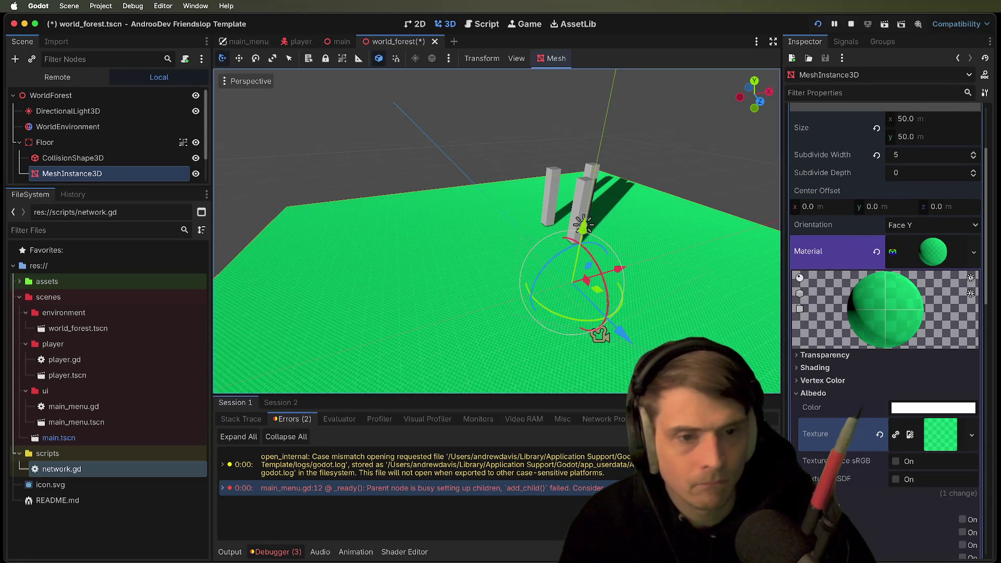
left_click(968, 435)
left_click(937, 437)
scroll(496, 313, "down", 5)
left_click(590, 326)
Save the world_forest scene and run the game in two debug instances
left_click(647, 334)
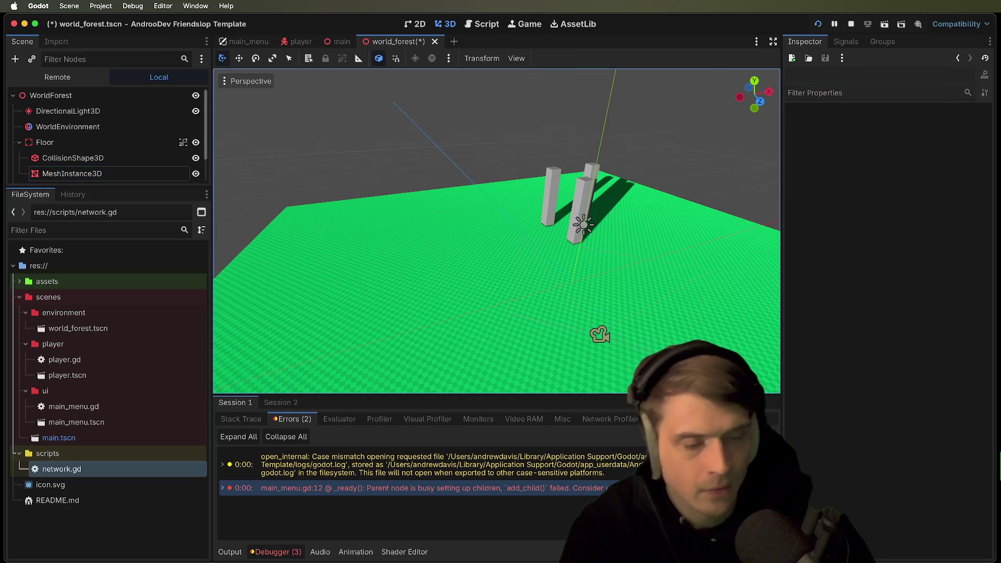
key("ctrl+s")
key("super+b")
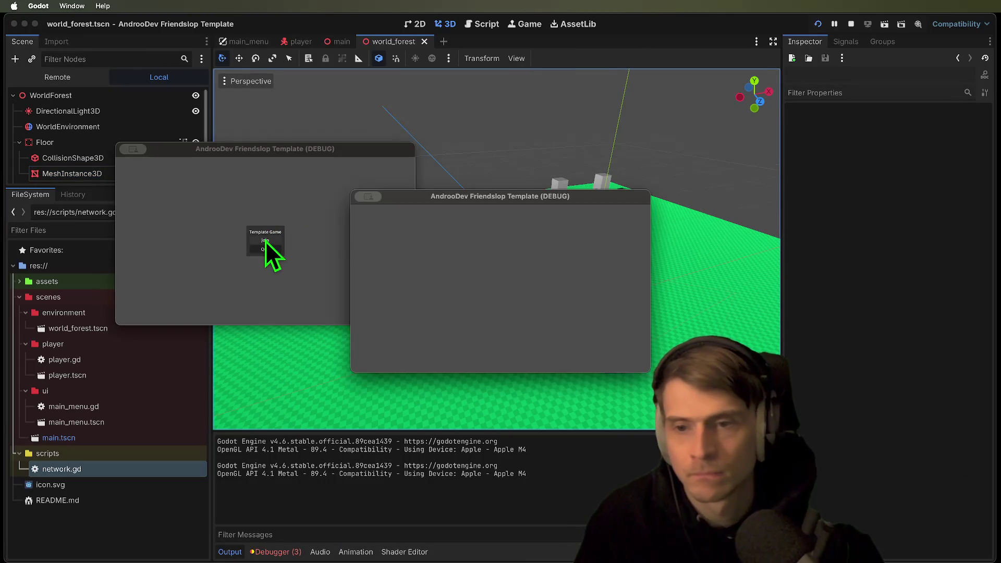
Stop the debug run and reselect the Floor MeshInstance3D to show its albedo material settings
key("super+q")
scroll(335, 218, "left", 10)
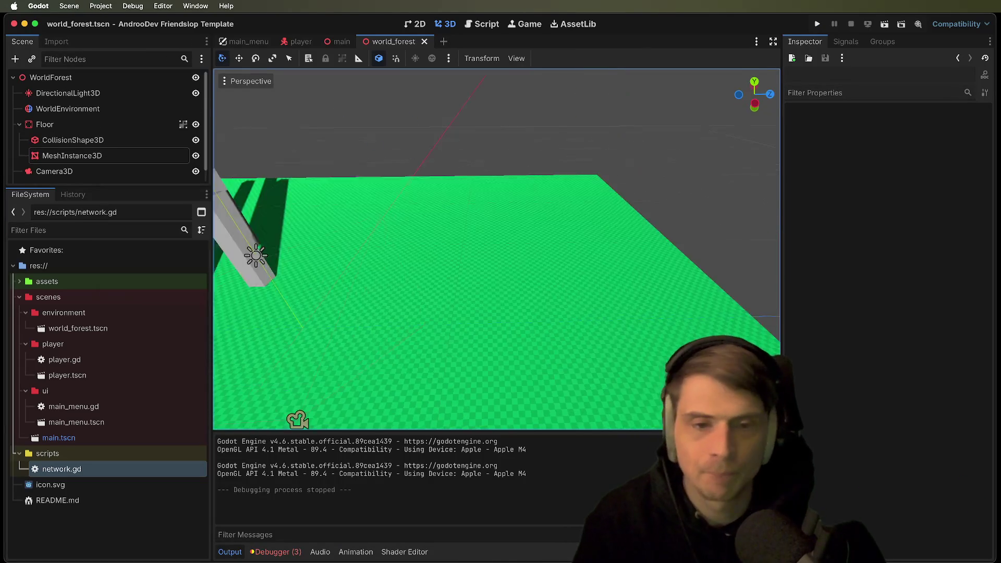
scroll(497, 250, "left", 10)
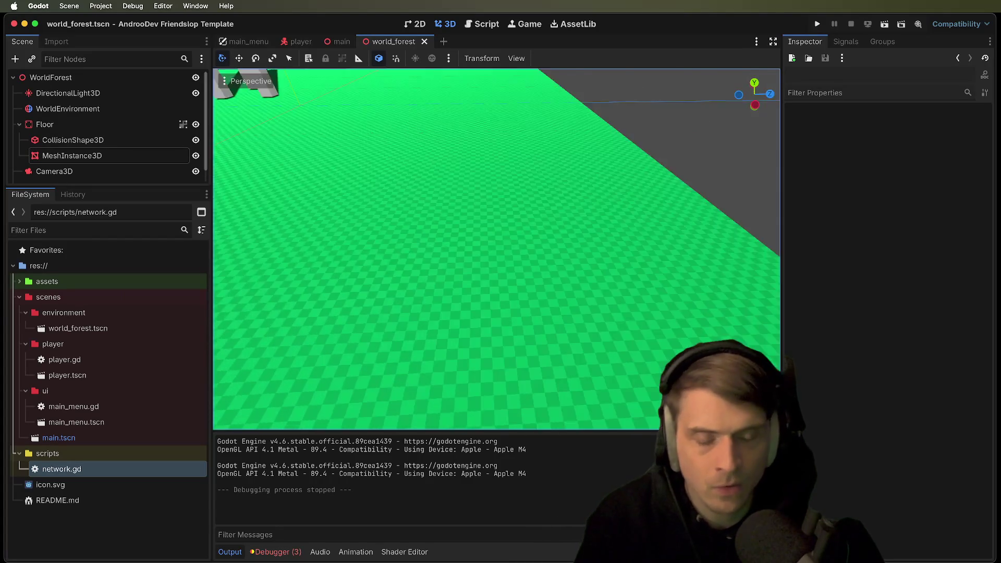
scroll(395, 330, "left", 2)
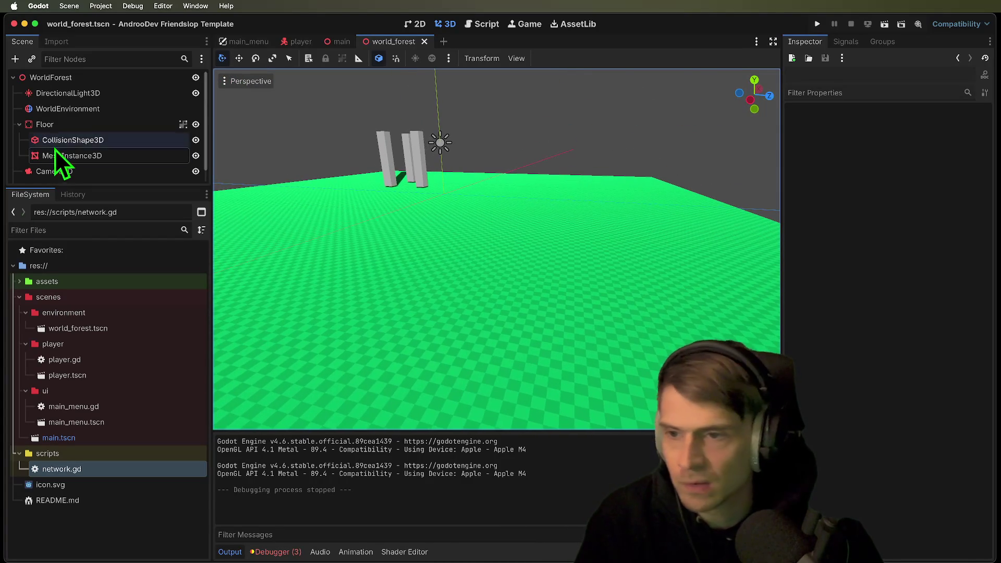
left_click(57, 156)
scroll(931, 460, "down", 5)
left_click(950, 364)
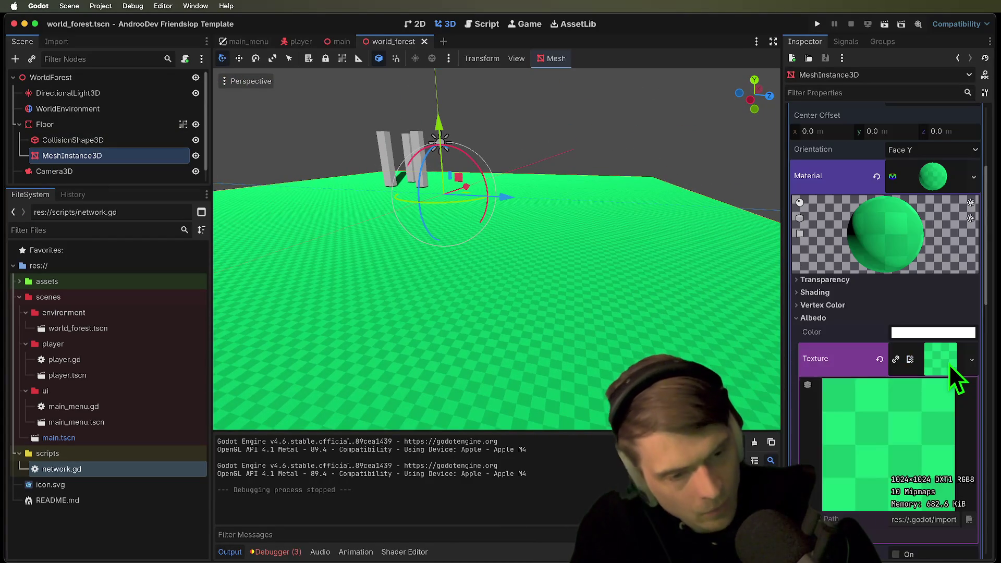
Expand the floor material's UV1 section and set its Scale to 0.3
scroll(927, 394, "down", 5)
left_click(835, 420)
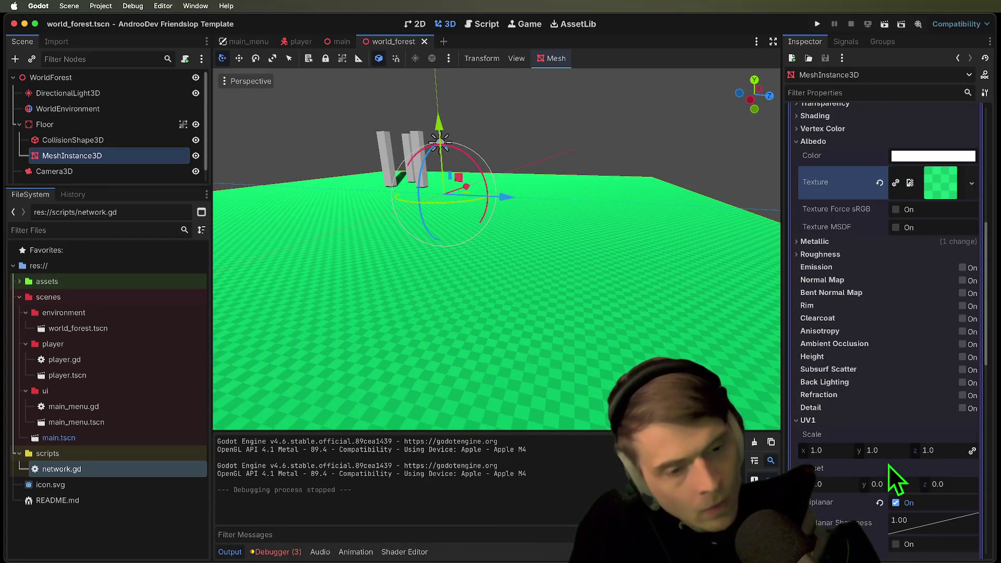
left_click(883, 451)
type("0.3")
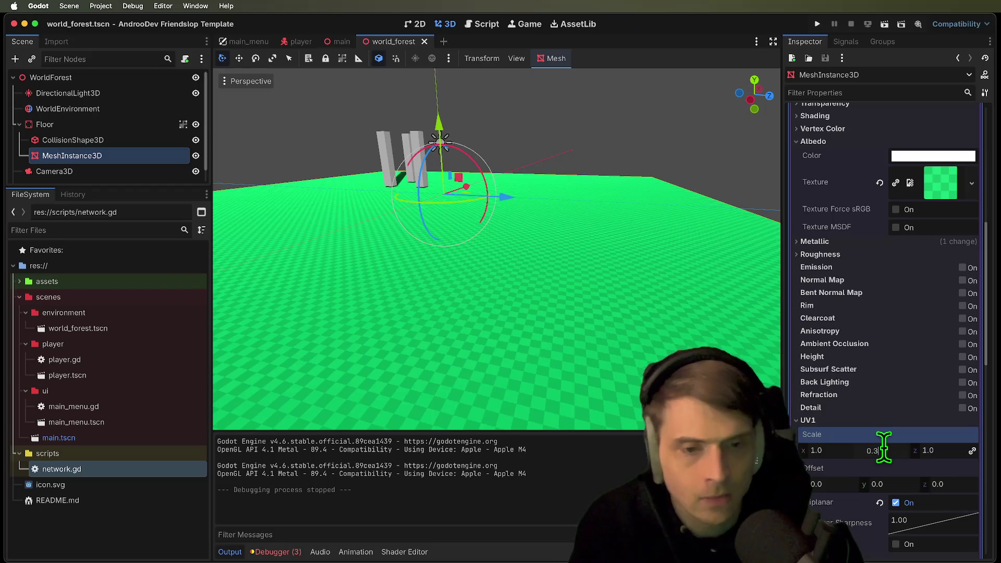
key("Return")
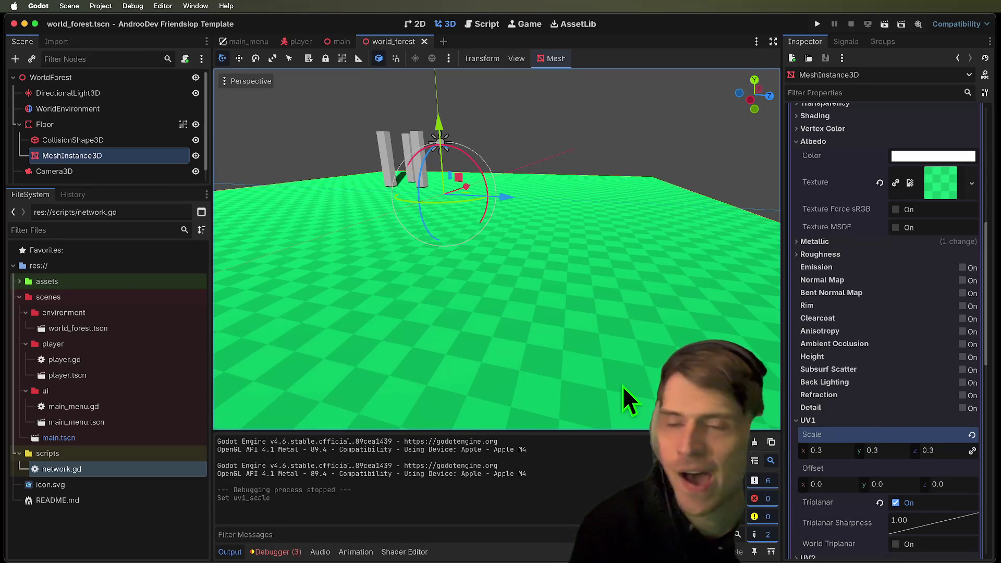
Enlarge the Scene dock, deselect the floor mesh and collapse the Floor node
left_click_drag(150, 185, 152, 364)
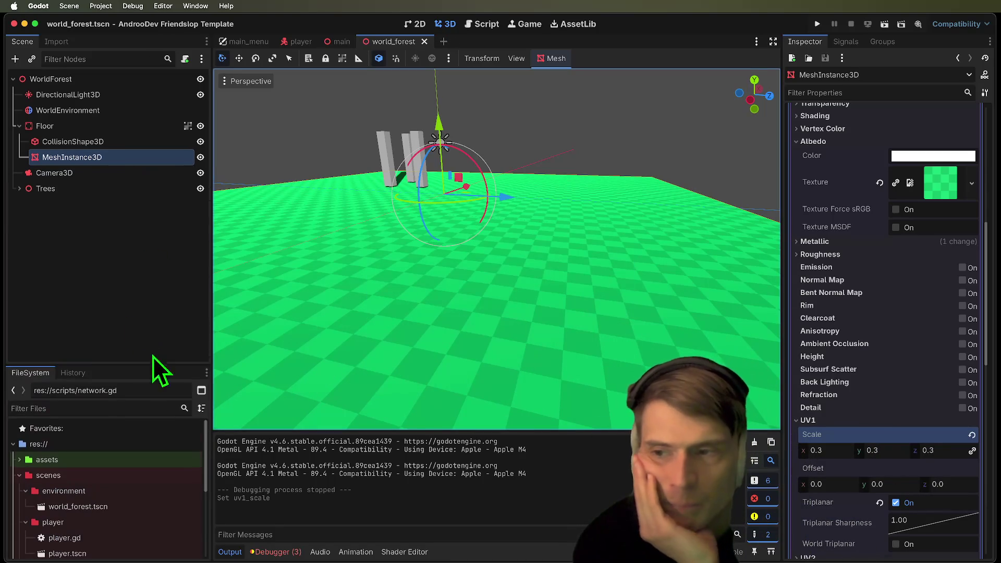
left_click(67, 221)
left_click(20, 127)
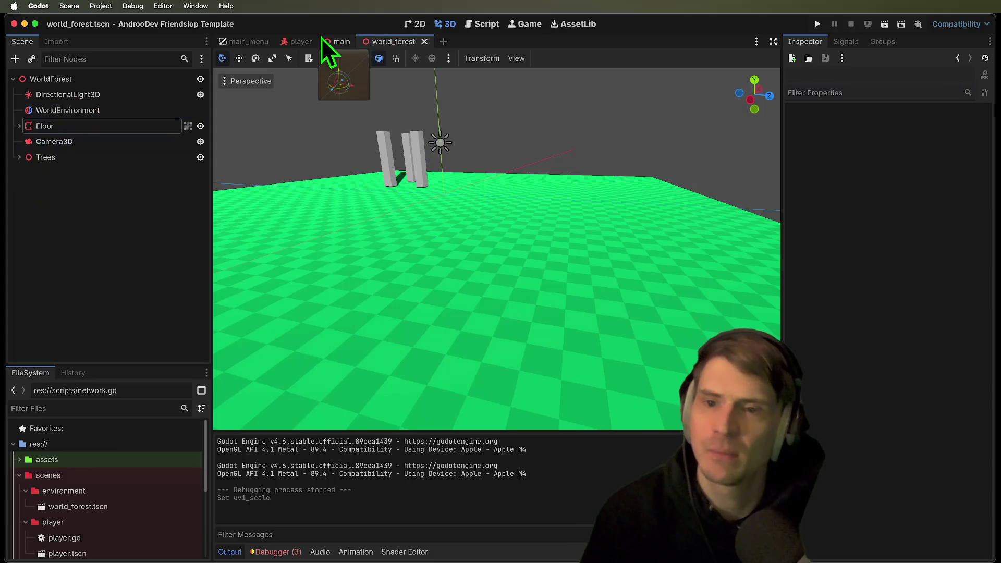
In main_menu.gd, cut the server branch's world-creation lines and delete its queue_free and return lines
left_click(261, 41)
left_click(101, 268)
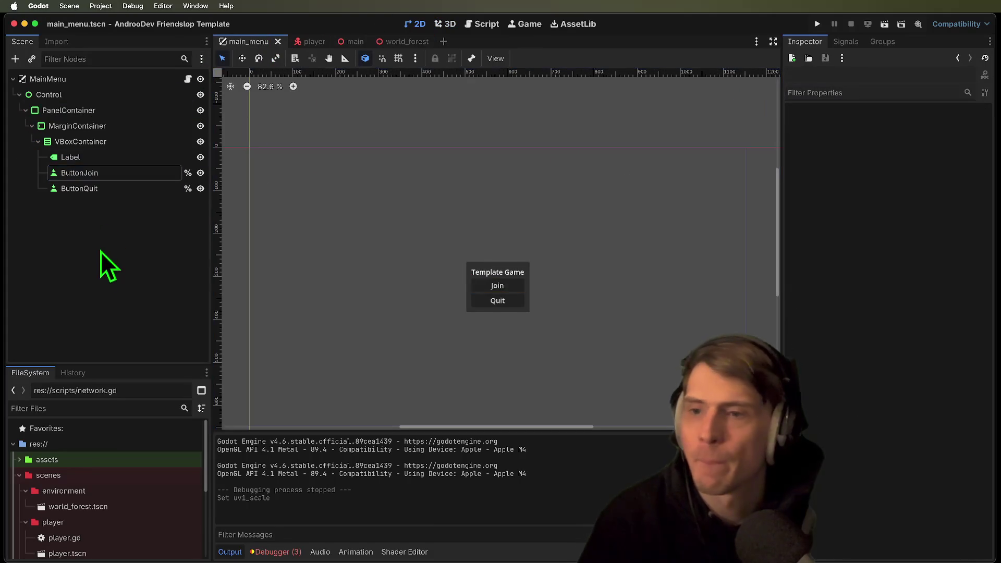
left_click(188, 78)
left_click(699, 217)
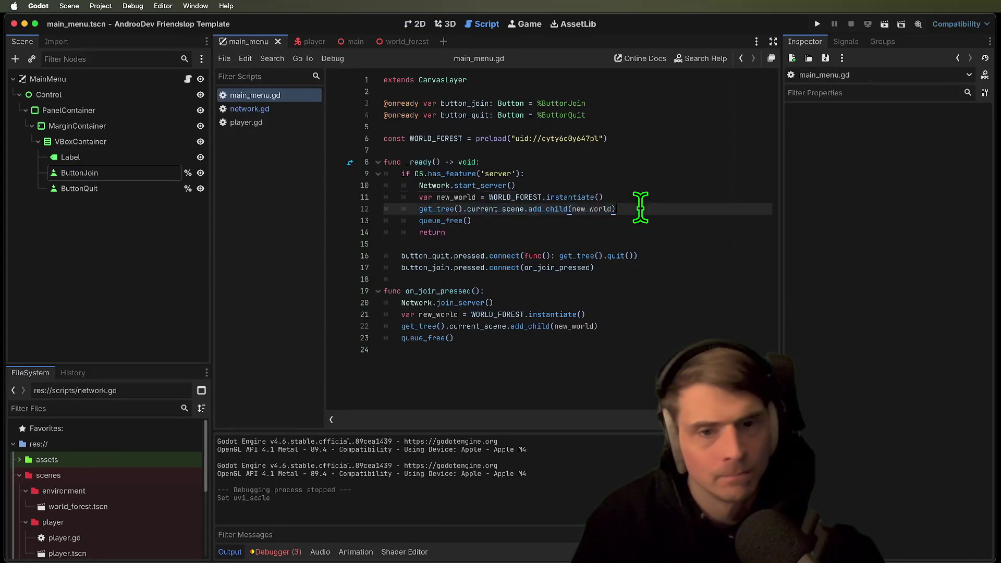
key("shift+Up")
key("shift+Home")
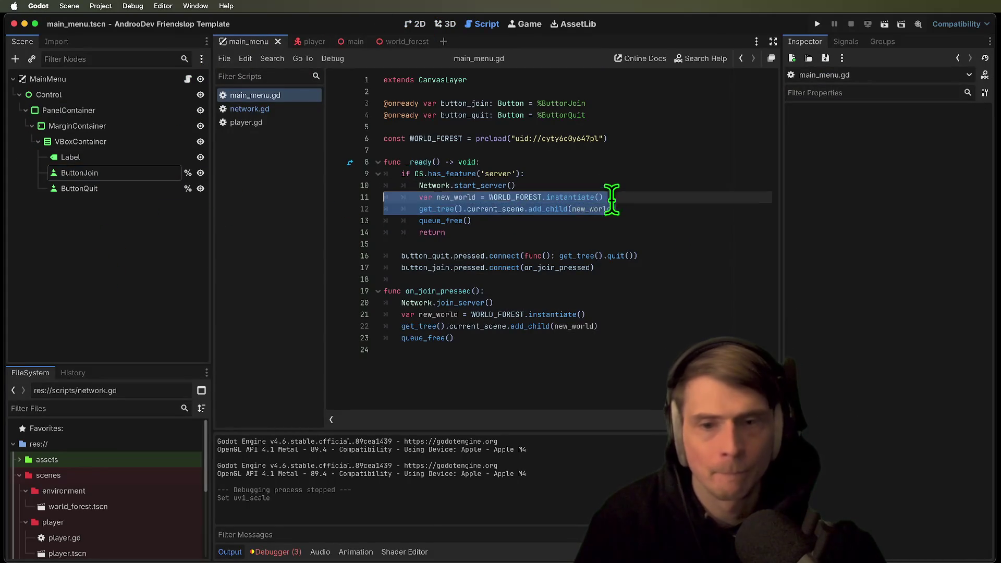
key("BackSpace")
key("BackSpace")
key("Down")
key("BackSpace")
key("BackSpace")
key("BackSpace")
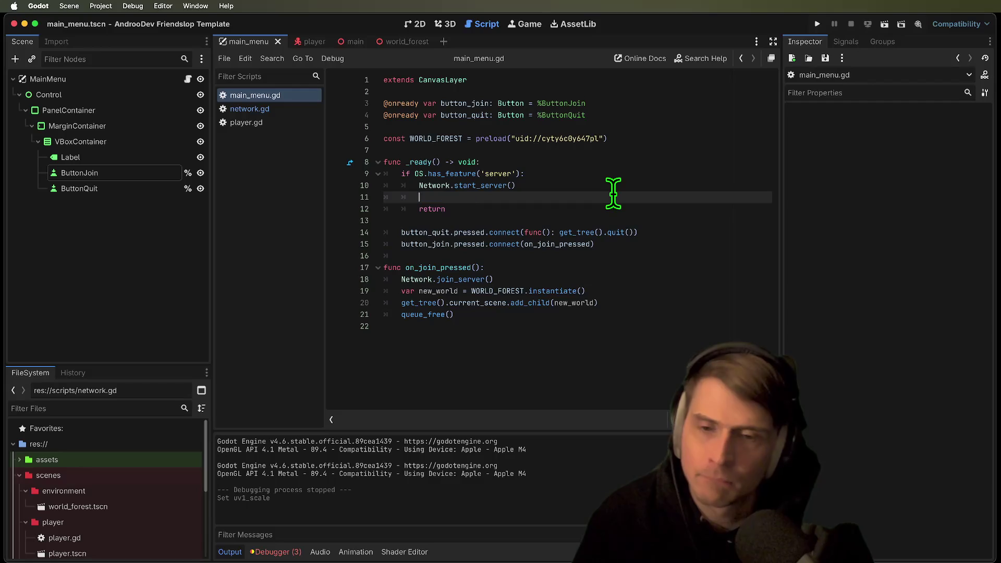
key("Down")
key("BackSpace")
key("BackSpace")
key("BackSpace")
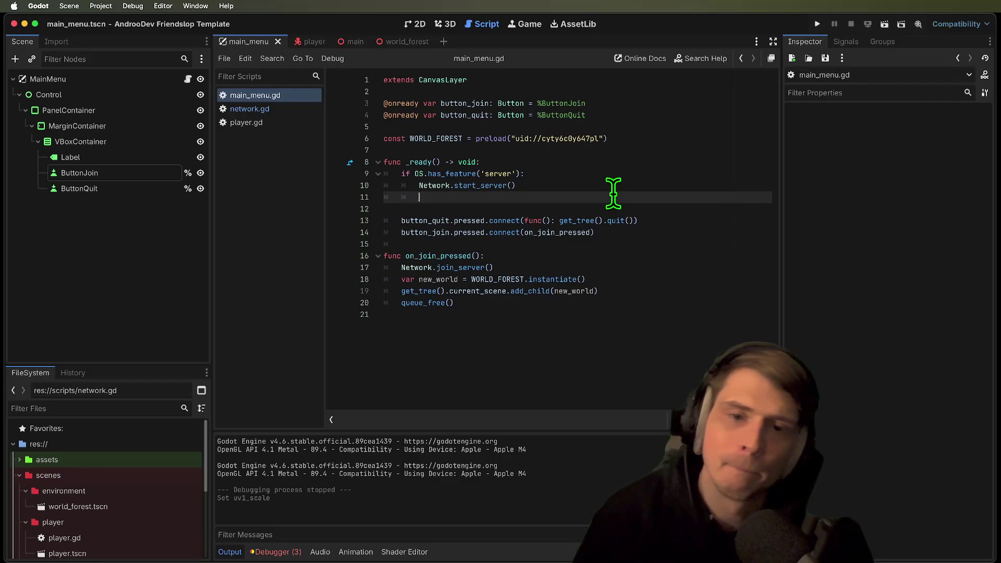
key("Down")
key("Down")
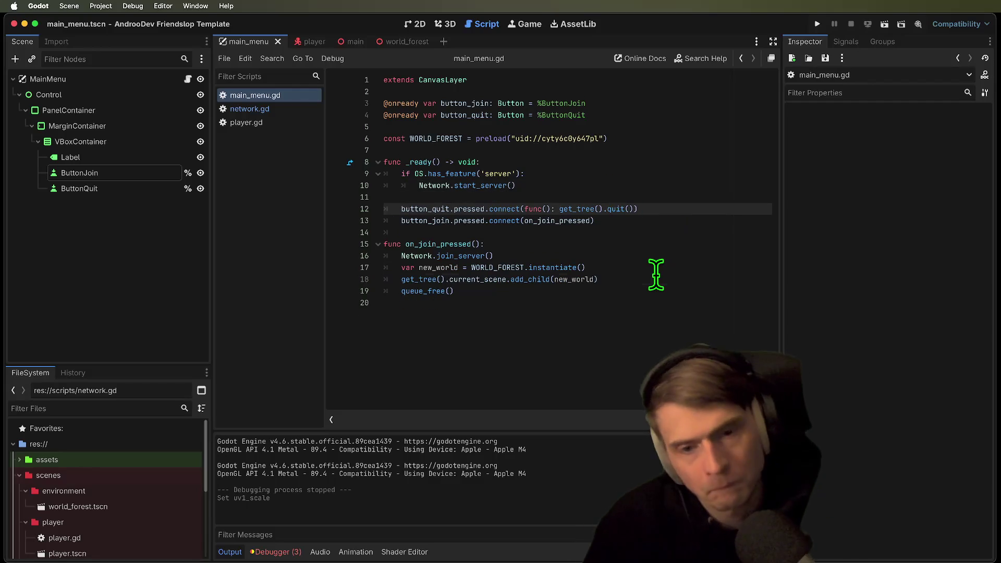
Create an add_world() function below the join handler containing the pasted world-creation lines
left_click(657, 284)
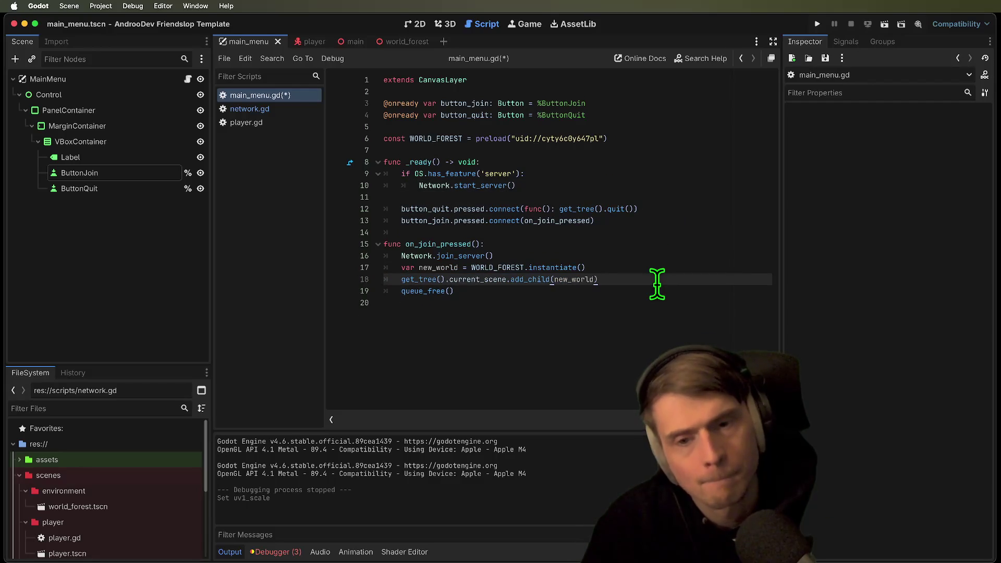
left_click(655, 315)
key("Return")
key("Return")
type("func add_world(")
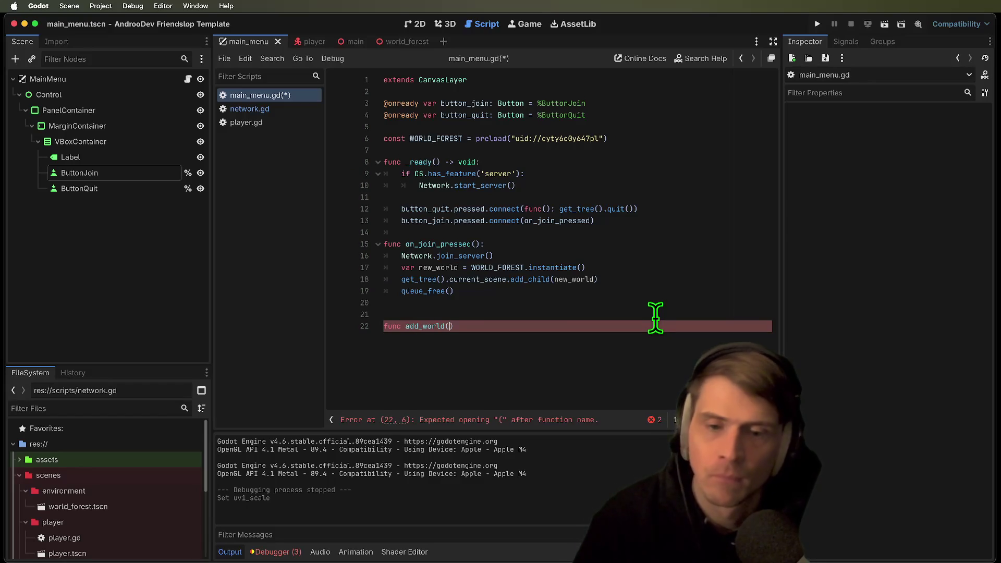
type("):")
key("Return")
type("var new_world = WORLD_FOREST.instantiate() \t\tget_tree().current_scene.add_child(new_world)")
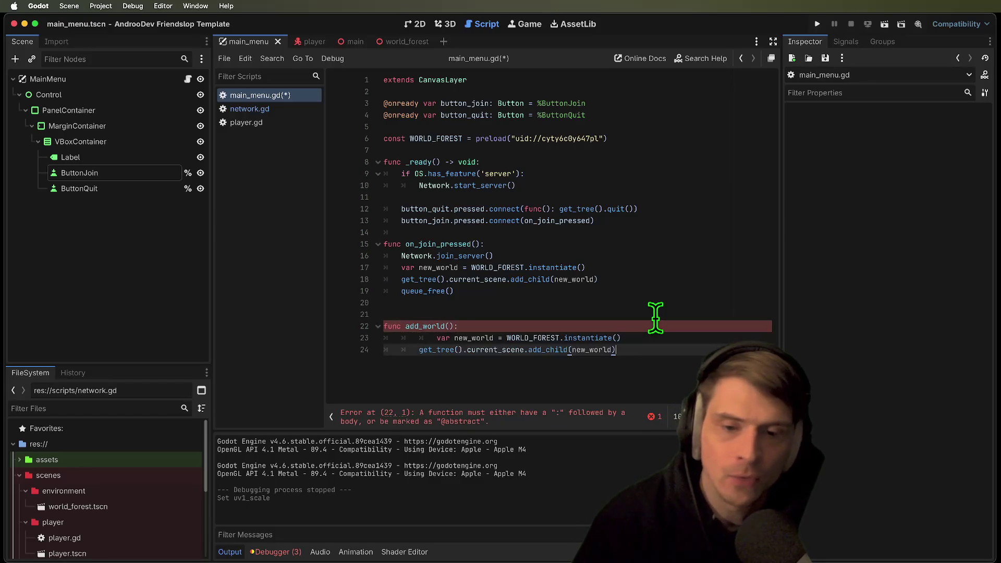
key("Tab")
key("shift+Tab")
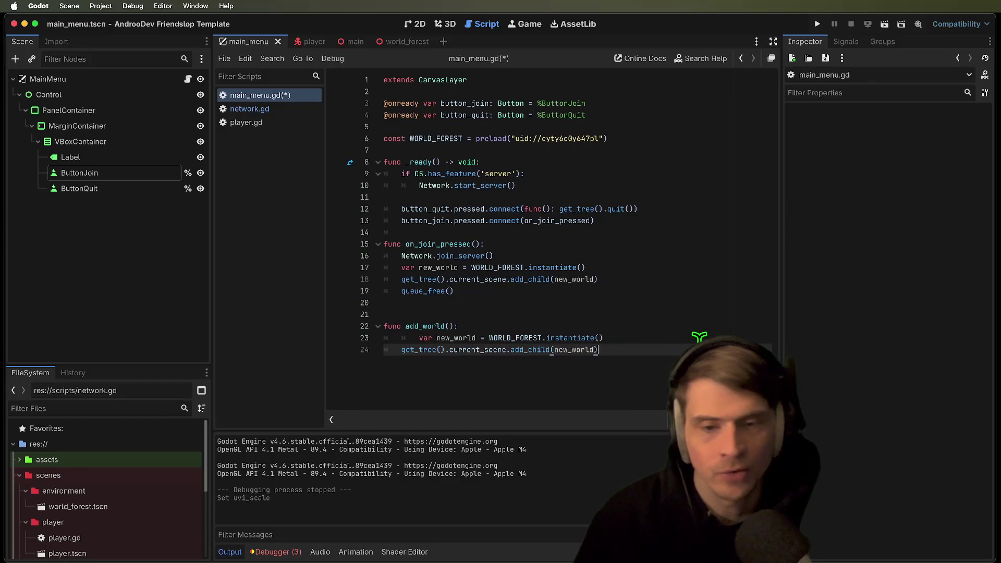
left_click(700, 337)
key("shift+Tab")
Change add_world's add_child(new_world) to add_child.call_deferred(new_world)
double_click(527, 349)
key("Right")
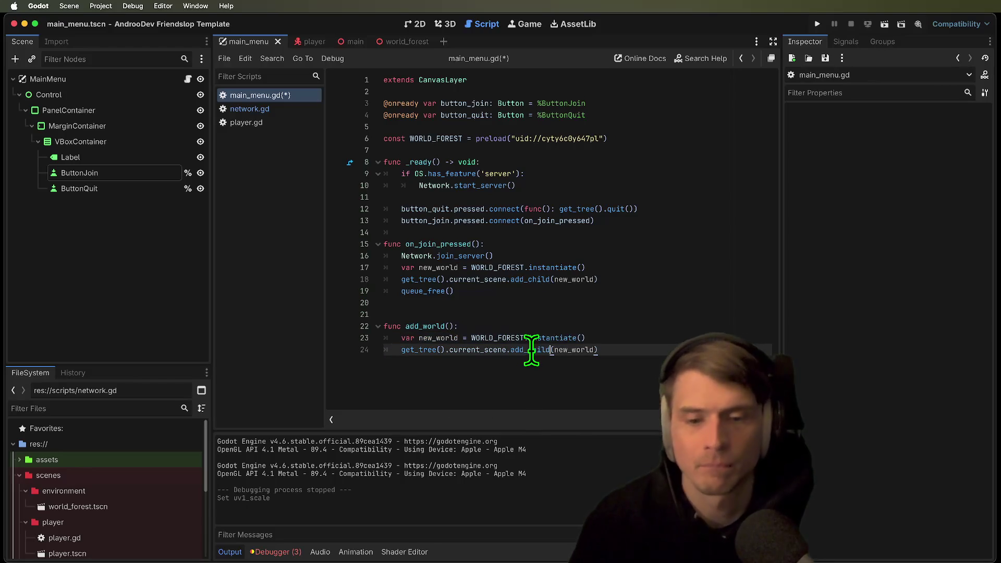
type(".")
key("BackSpace")
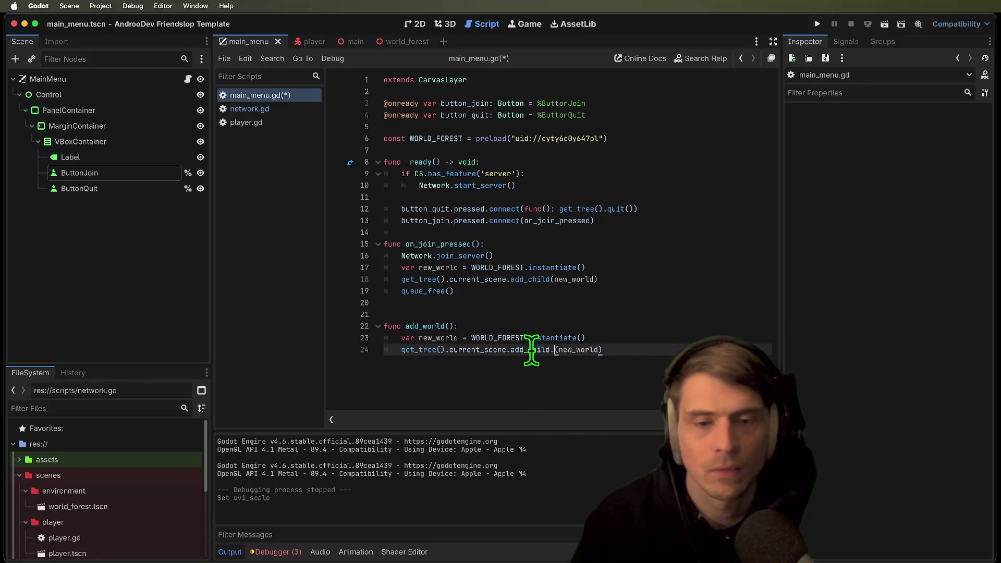
key("Down")
key("Down")
key("Down")
key("Return")
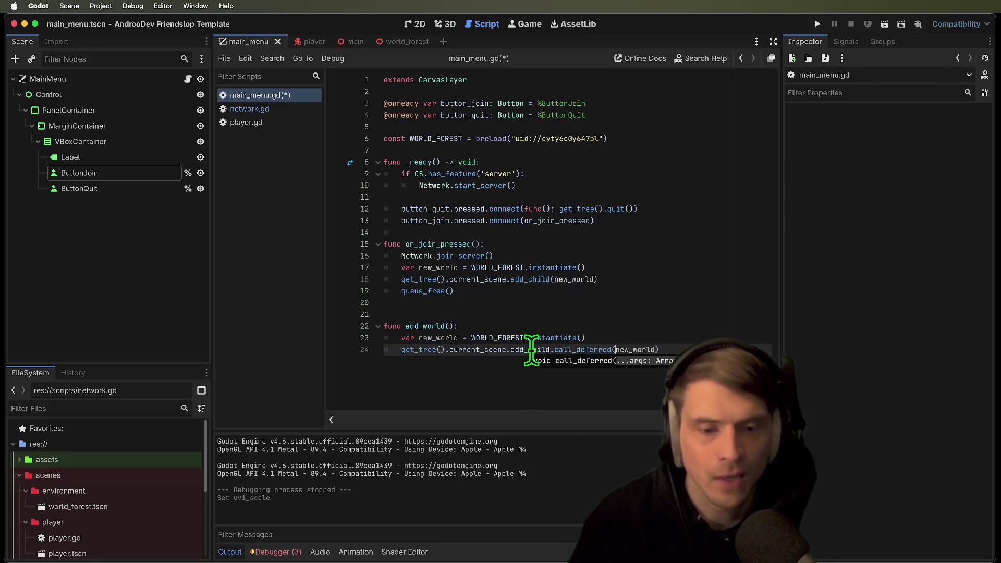
left_click(651, 359)
left_click(674, 315)
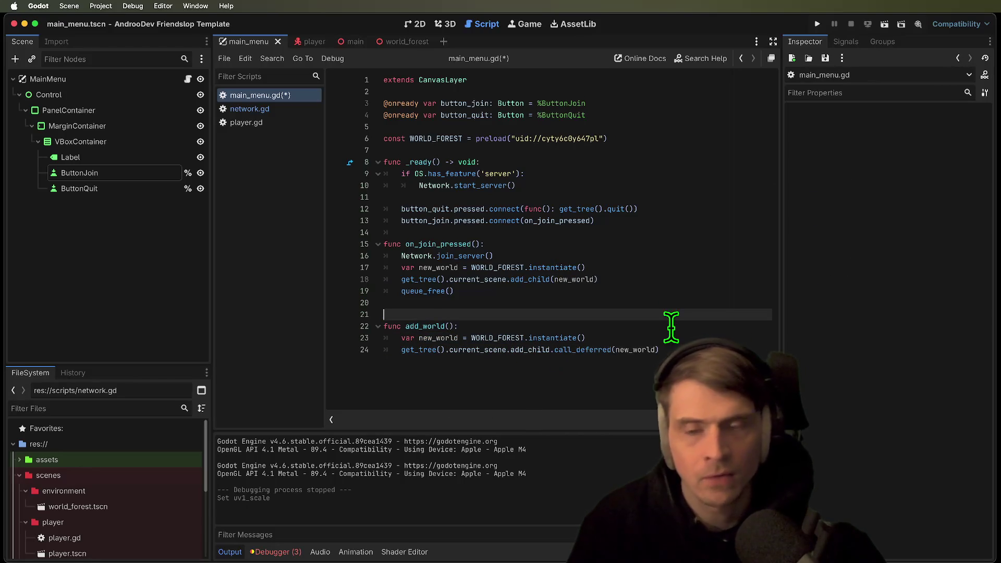
Add an add_world() call on a new line under Network.start_server()
double_click(448, 324)
key("cmd+c")
left_click(664, 184)
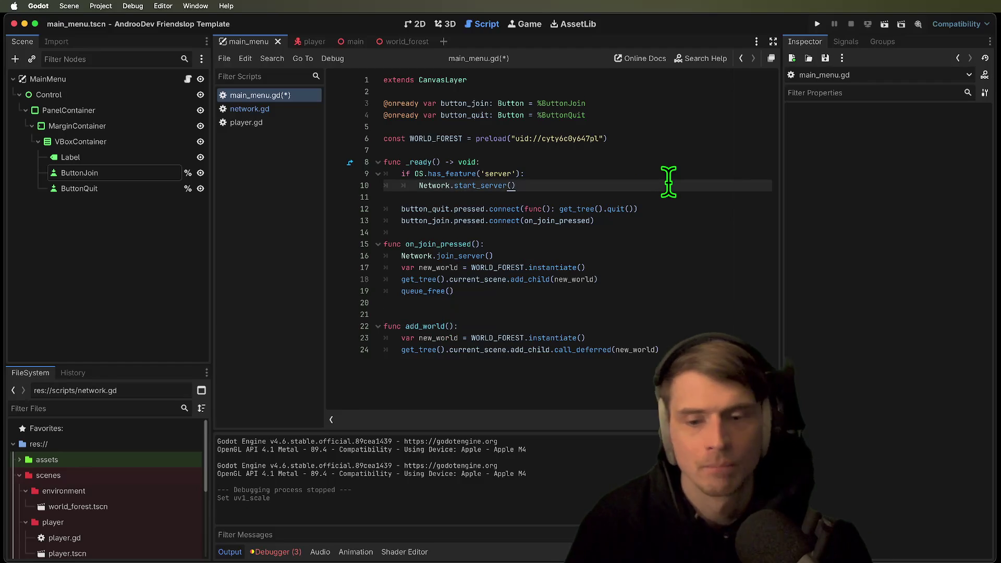
key("Return")
key("cmd+v")
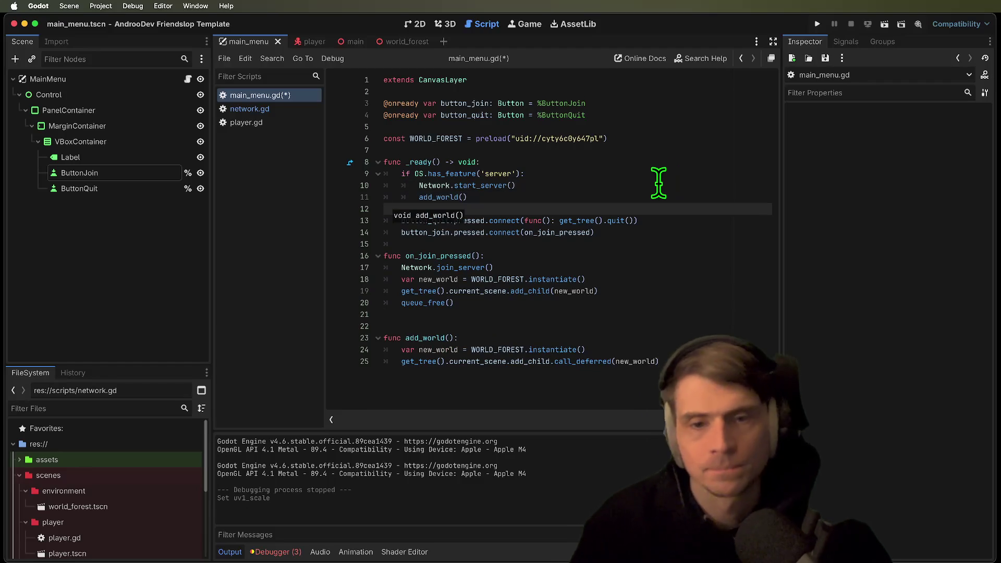
In on_join_pressed, replace the world-instancing lines with an add_world() call
triple_click(664, 184)
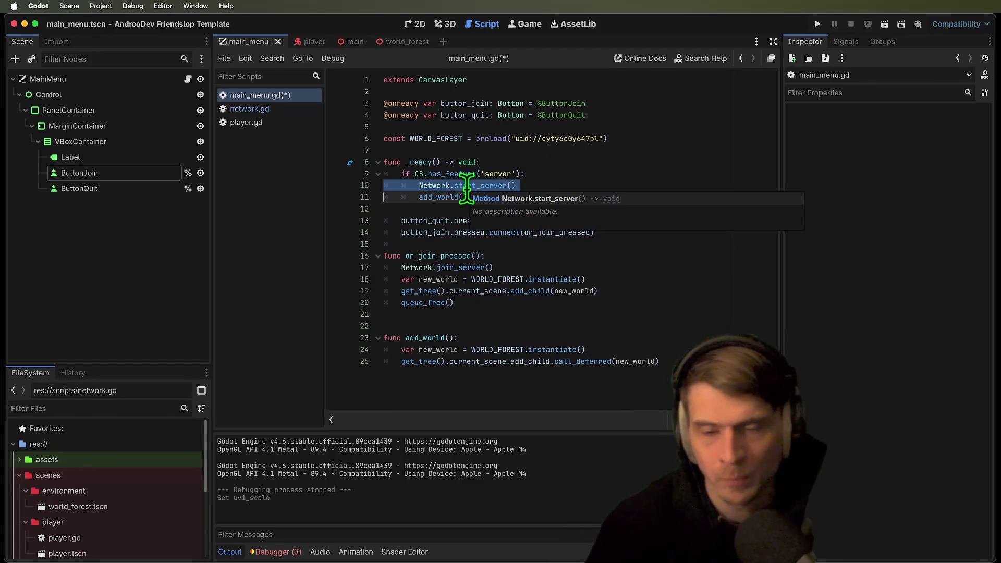
left_click(574, 233)
triple_click(531, 267)
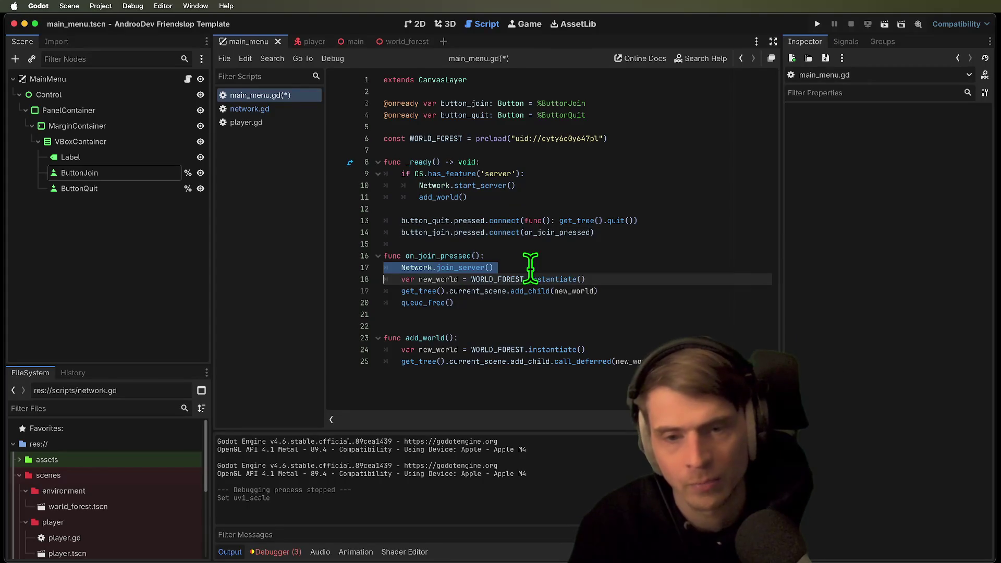
left_click(646, 280)
left_click_drag(647, 280, 648, 292)
key("BackSpace")
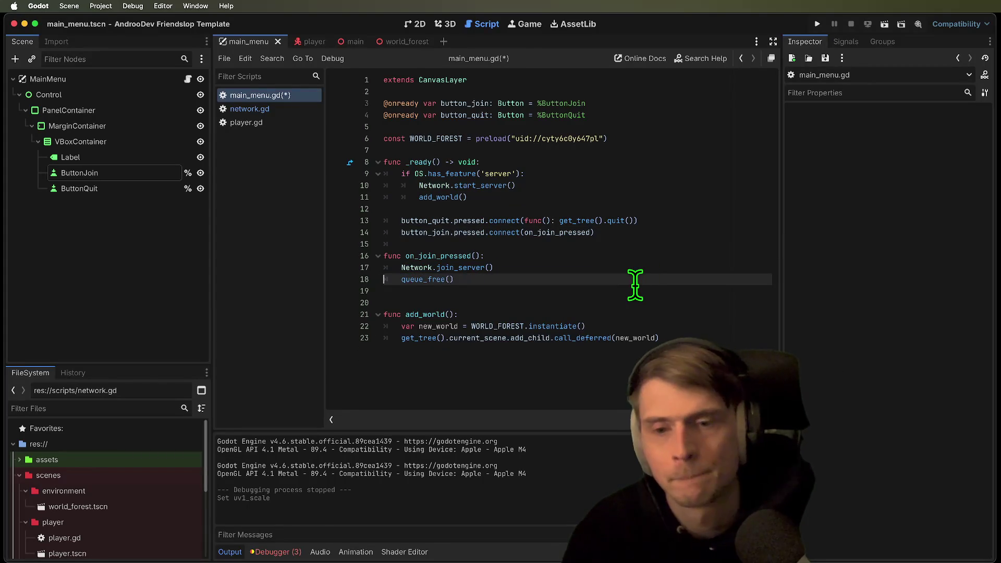
key("Return")
key("BackSpace")
type("add_world()")
key("Return")
Replace on_join_pressed's queue_free() line with hide()
left_click_drag(664, 197, 664, 177)
triple_click(633, 291)
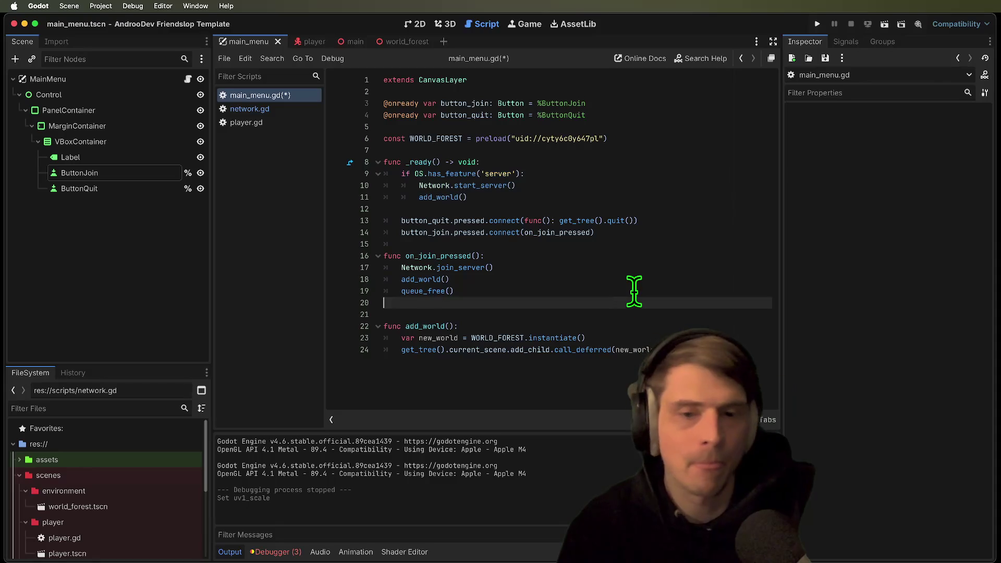
key("BackSpace")
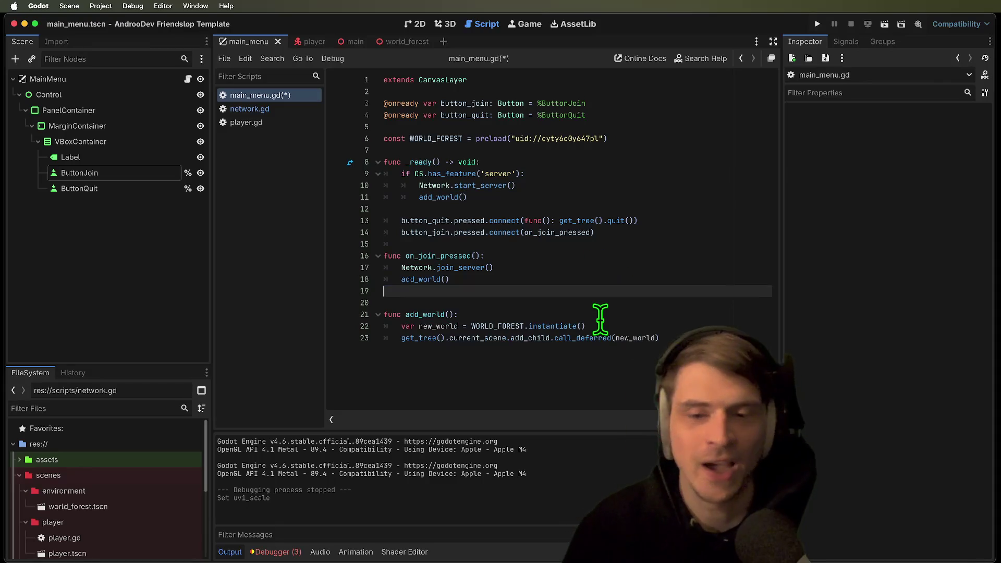
key("Return")
key("Return")
type("hide()")
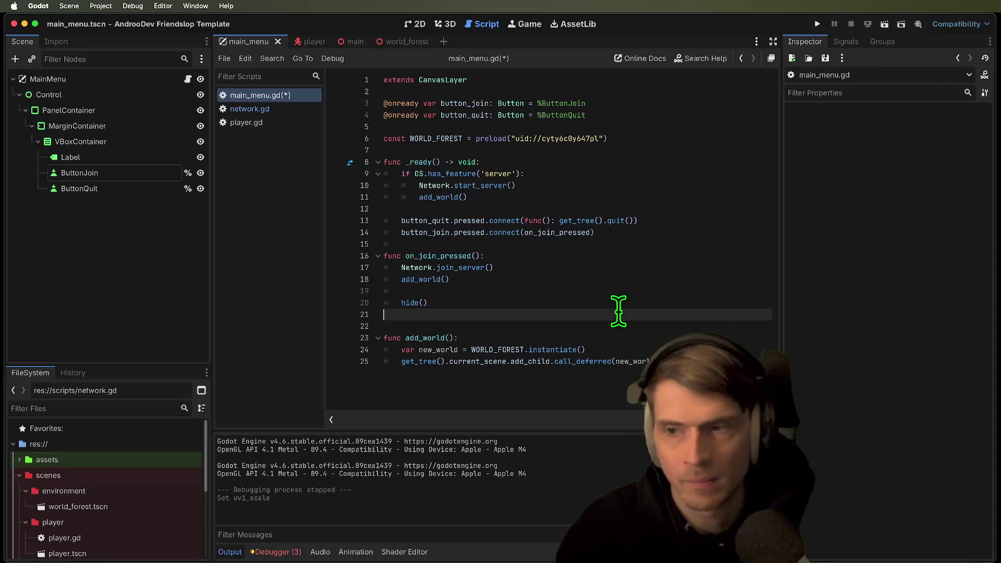
triple_click(626, 303)
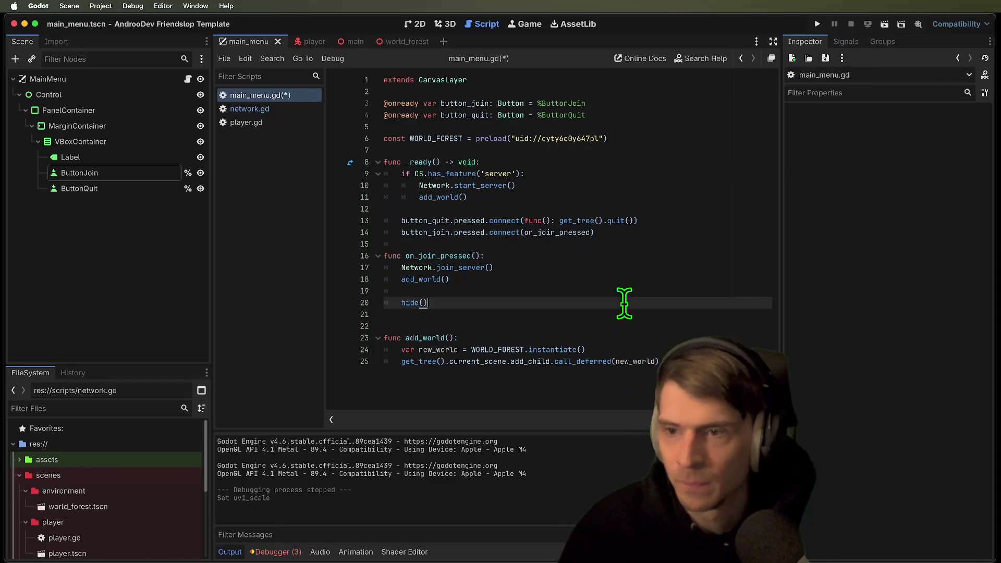
left_click(636, 328)
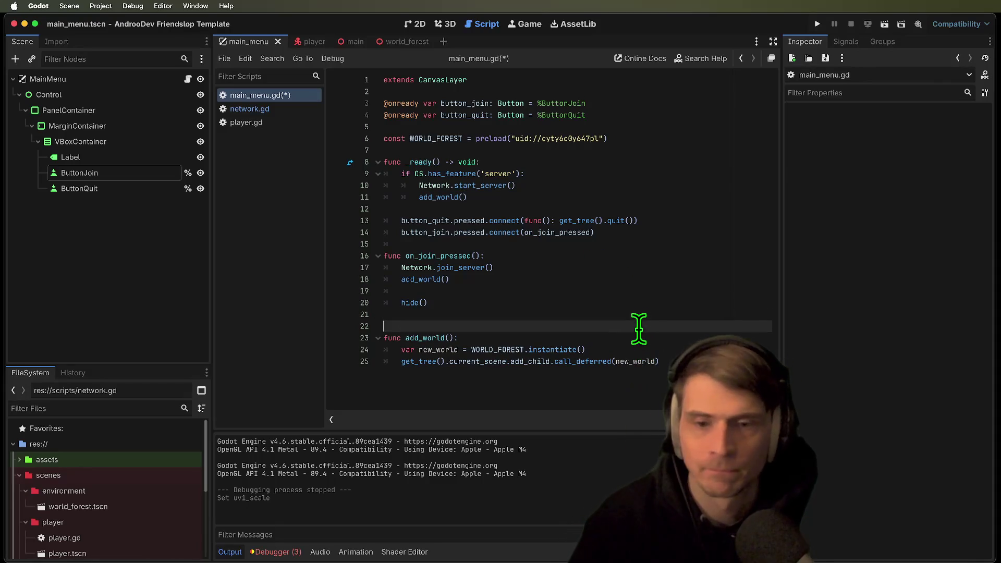
left_click(521, 291)
triple_click(521, 291)
triple_click(600, 303)
key("super+c")
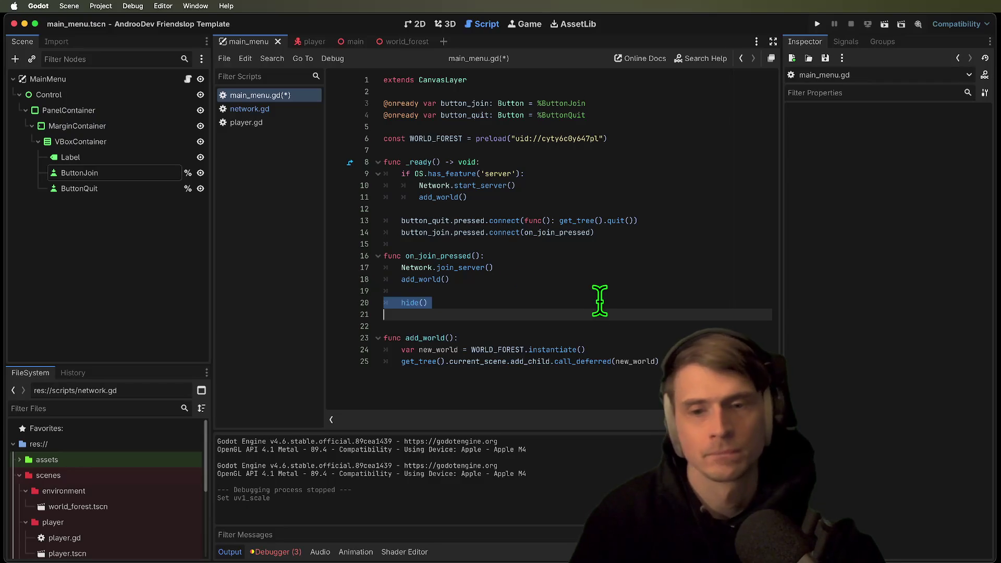
Add hide() below add_world() in the server-start block
left_click(621, 193)
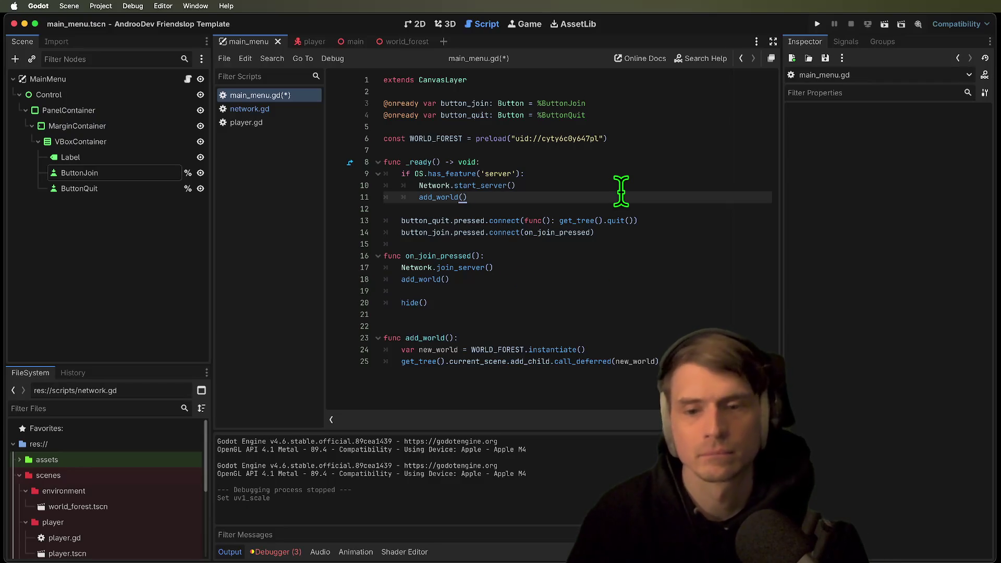
key("Return")
key("super+v")
key("Up")
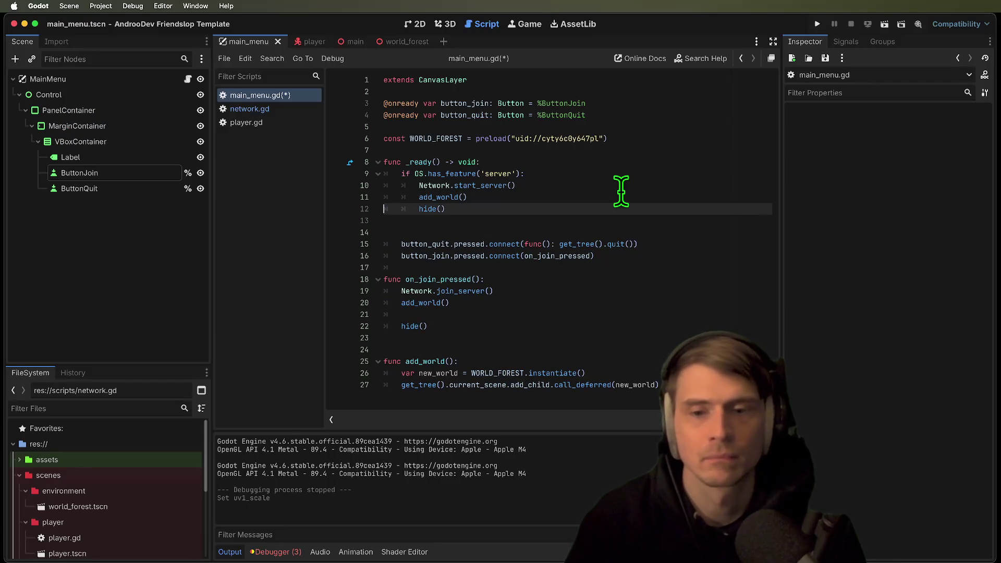
key("Down")
key("BackSpace")
Move the server-start block from the top of _ready to below the button connections
mouse_move(581, 211)
left_mouse_down()
mouse_move(388, 185)
mouse_move(385, 172)
left_mouse_up()
key("super+c")
key("BackSpace")
key("alt+Up")
key("Down")
key("Down")
key("Down")
key("Up")
key("super+v")
key("Return")
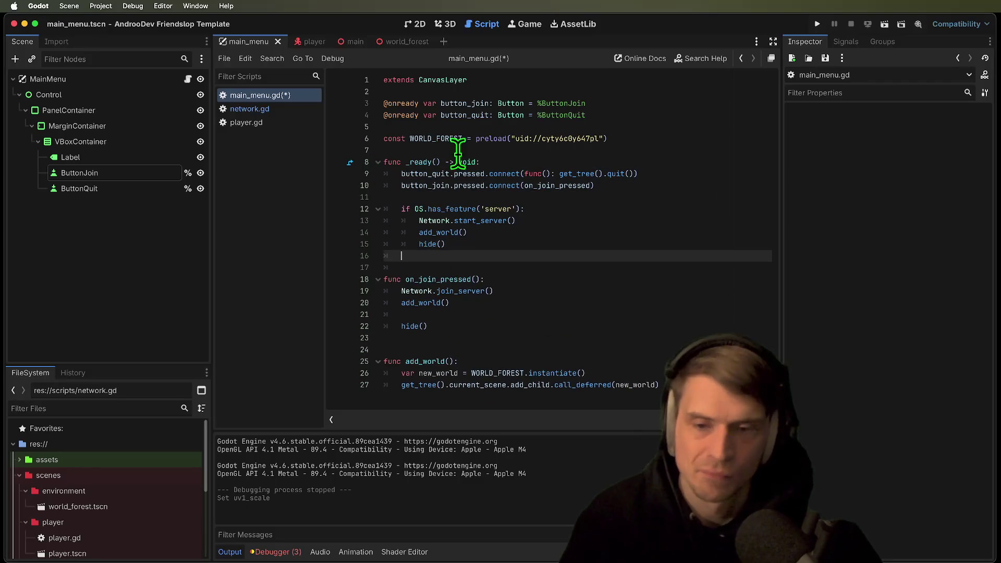
key("Delete")
Remove stray blank lines around on_join_pressed and before func add_world
left_click(542, 350)
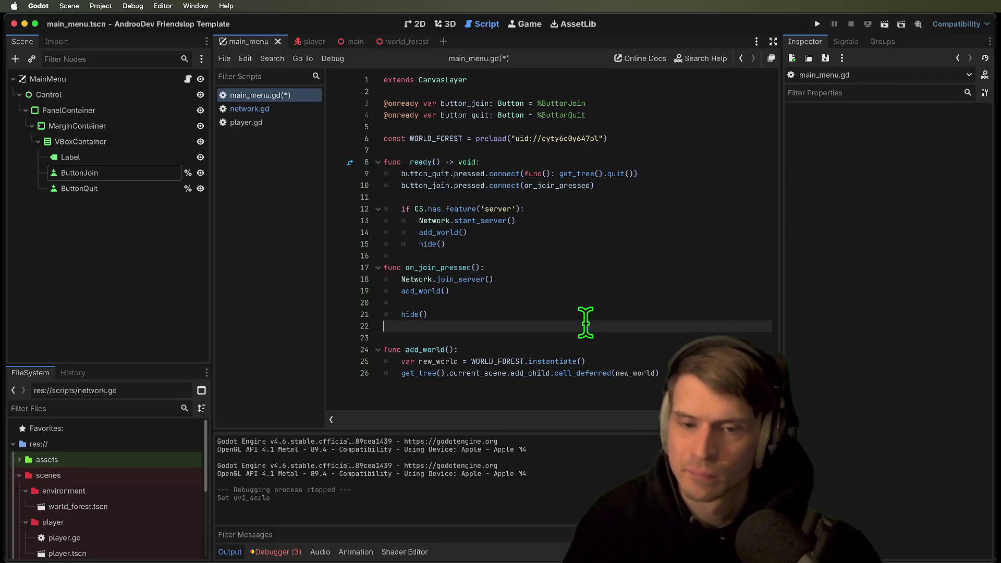
left_click(627, 292)
key("Down")
key("super+shift+k")
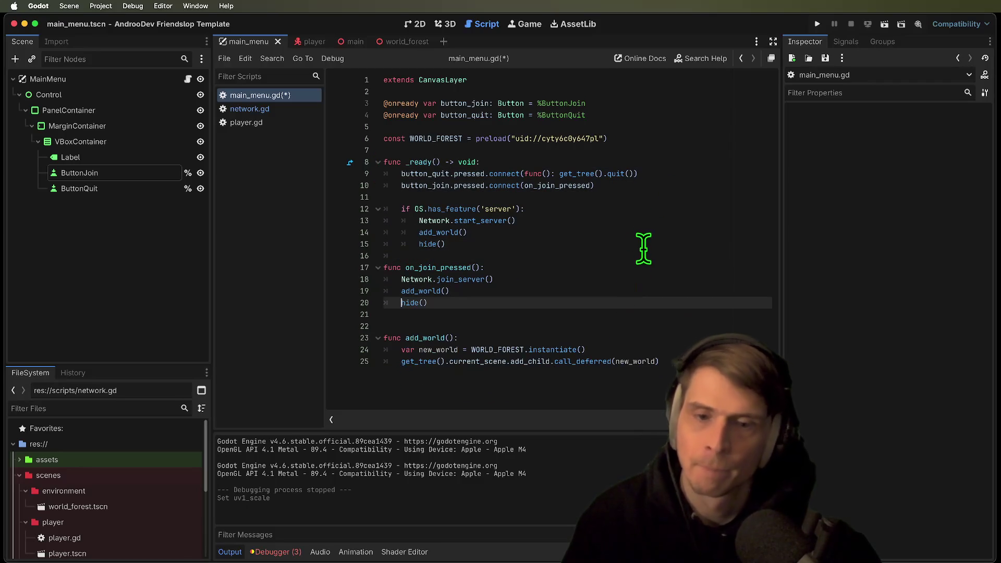
triple_click(644, 246)
left_click_drag(644, 246, 647, 226)
left_click(641, 313)
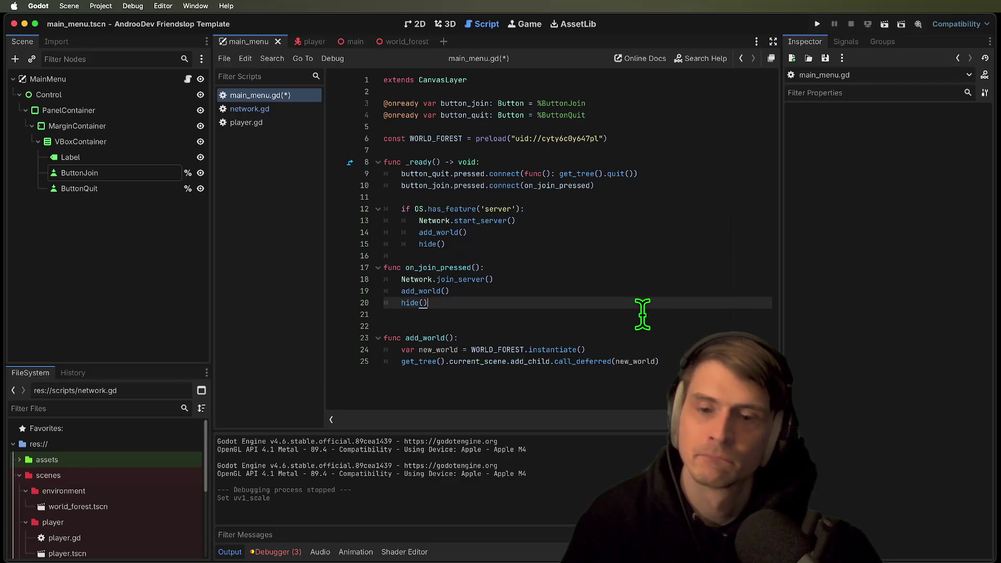
key("super+shift+k")
left_click(589, 383)
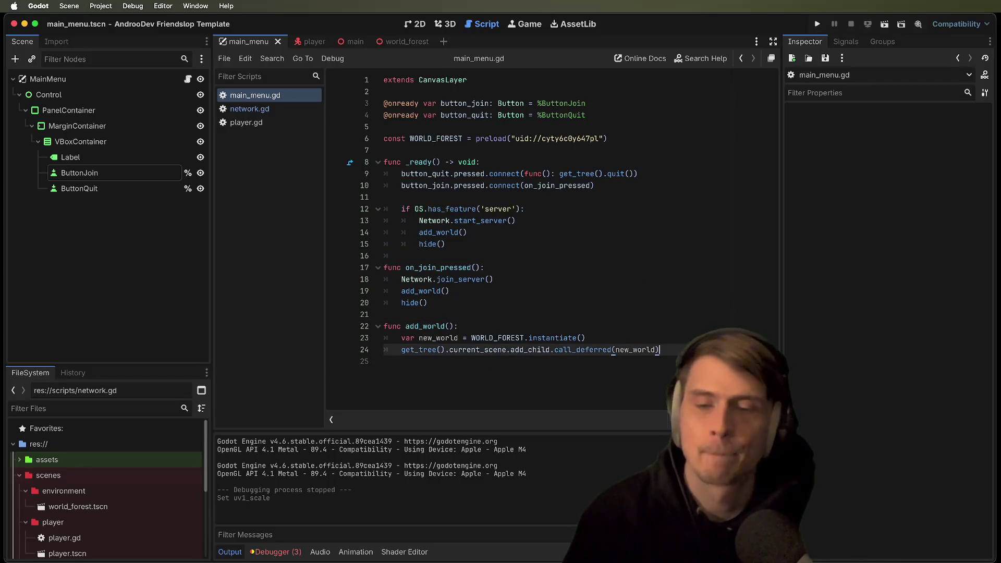
Run the project, join from both debug instances, then stop the game
key("super+b")
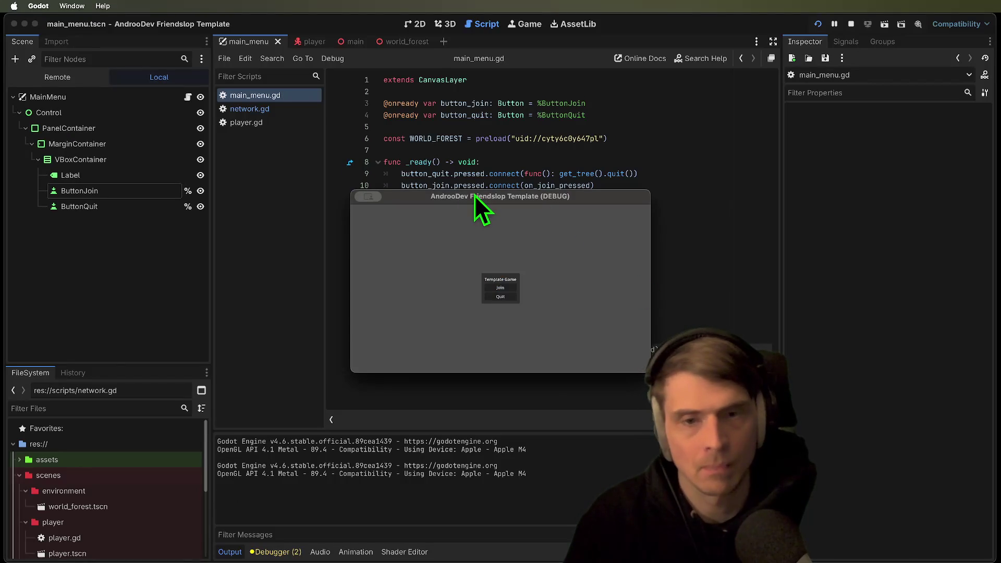
left_click_drag(475, 196, 299, 159)
left_click(500, 287)
left_click(283, 260)
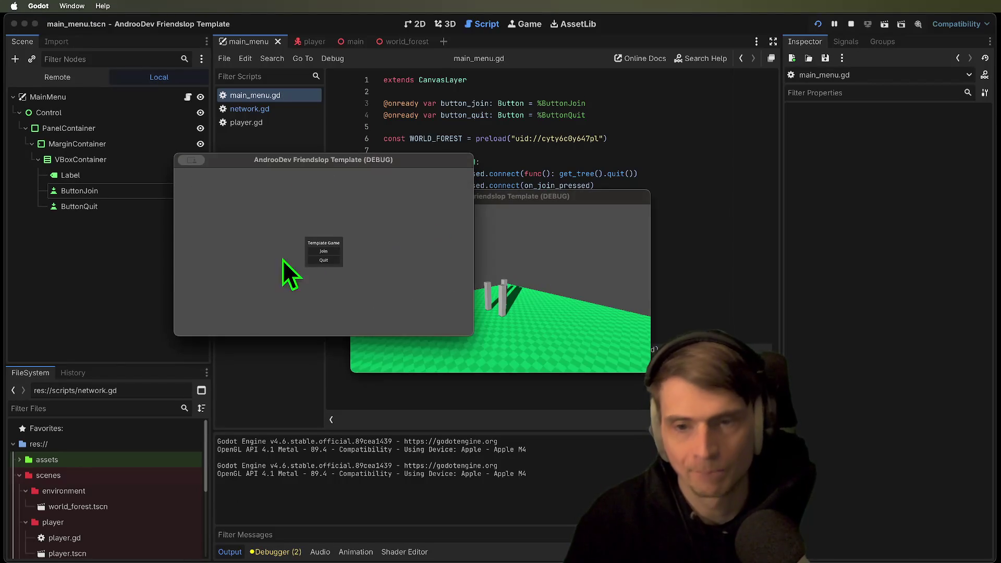
left_click(321, 251)
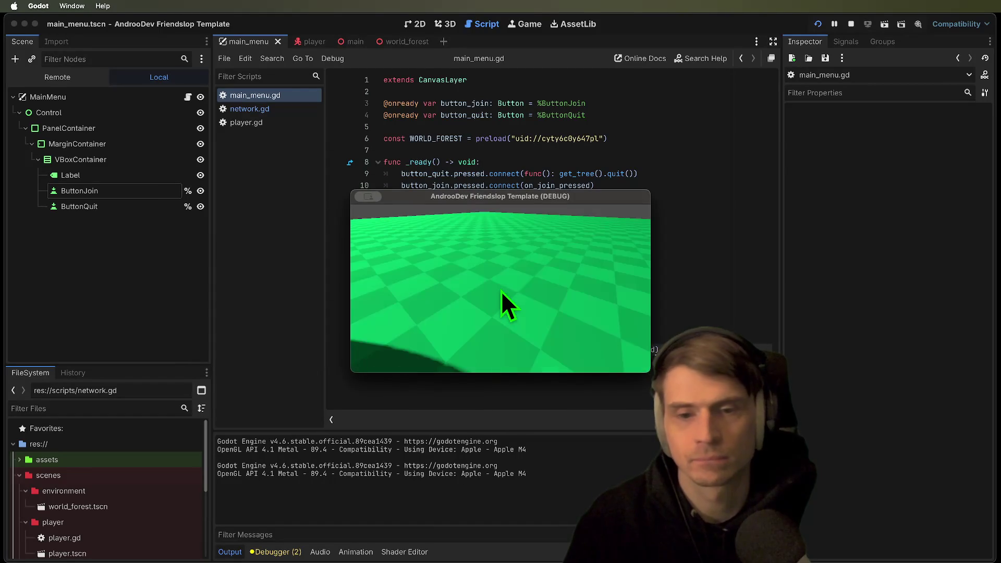
key("super+q")
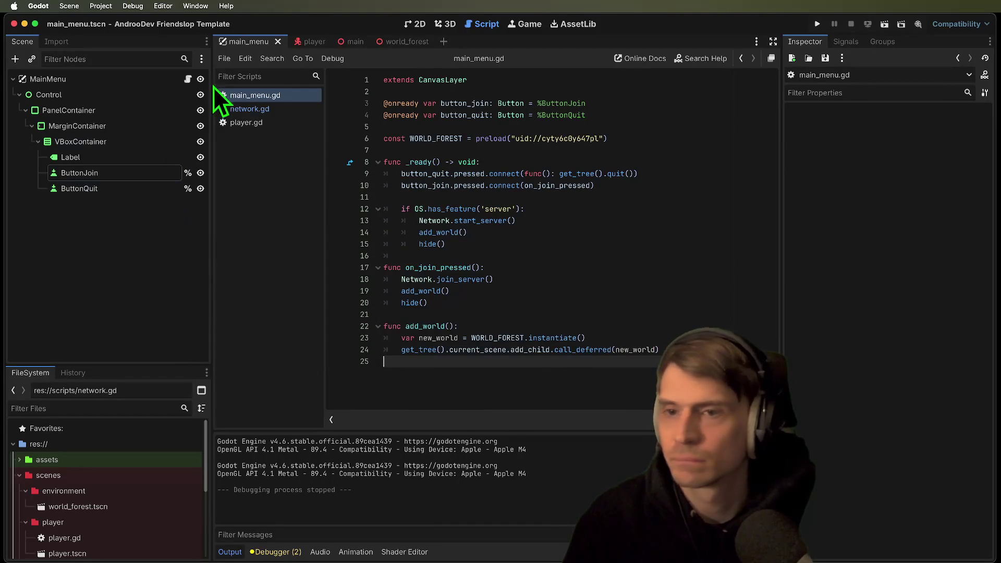
In the player scene, turn off the Camera3D's Current setting and save
left_click(302, 43)
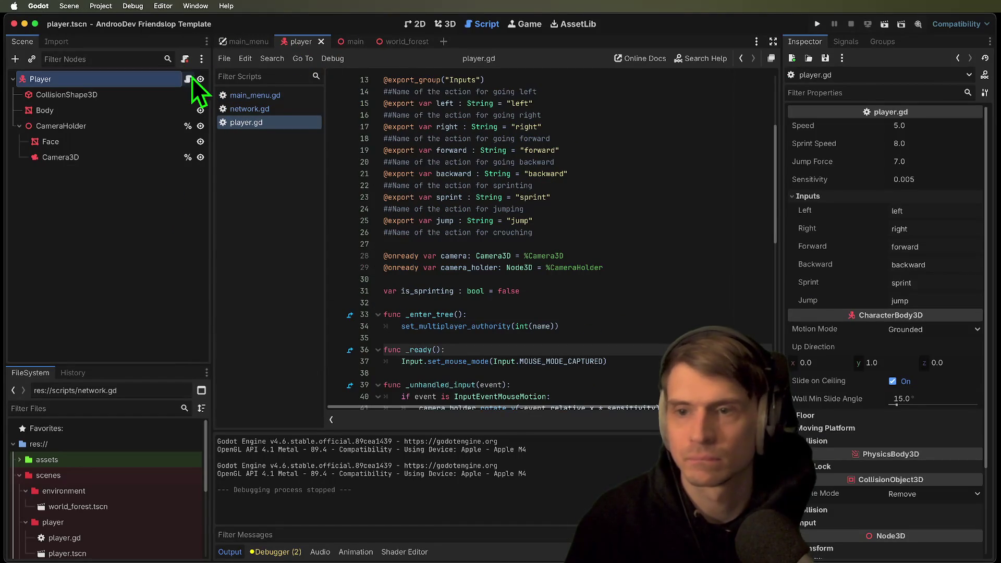
scroll(631, 246, "down", 3)
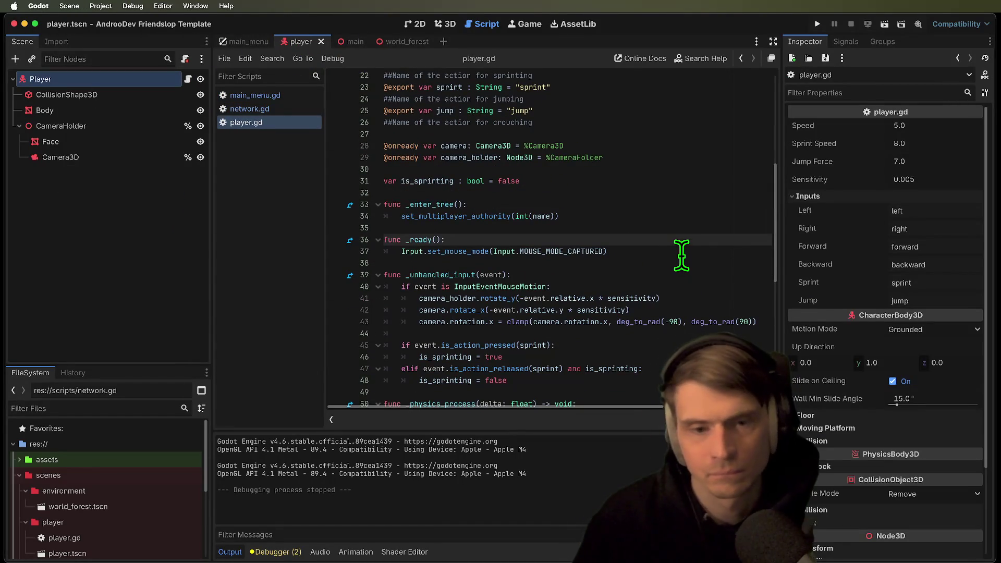
key("Return")
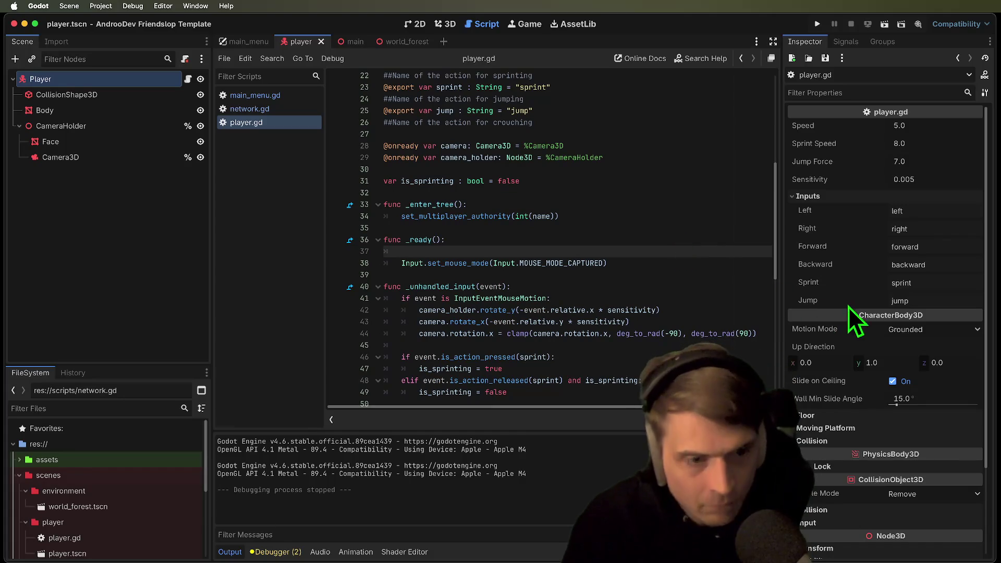
left_click(112, 157)
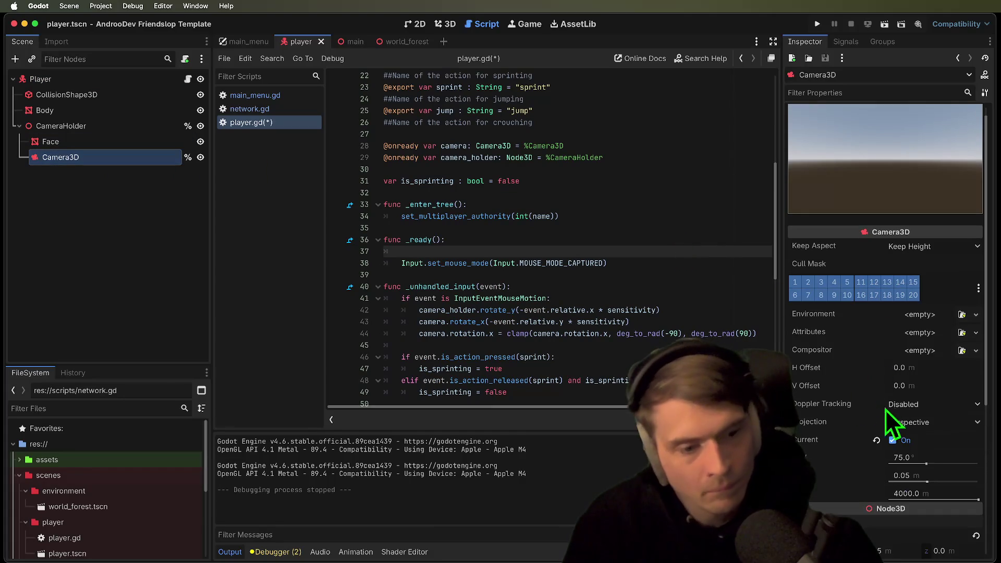
left_click(907, 441)
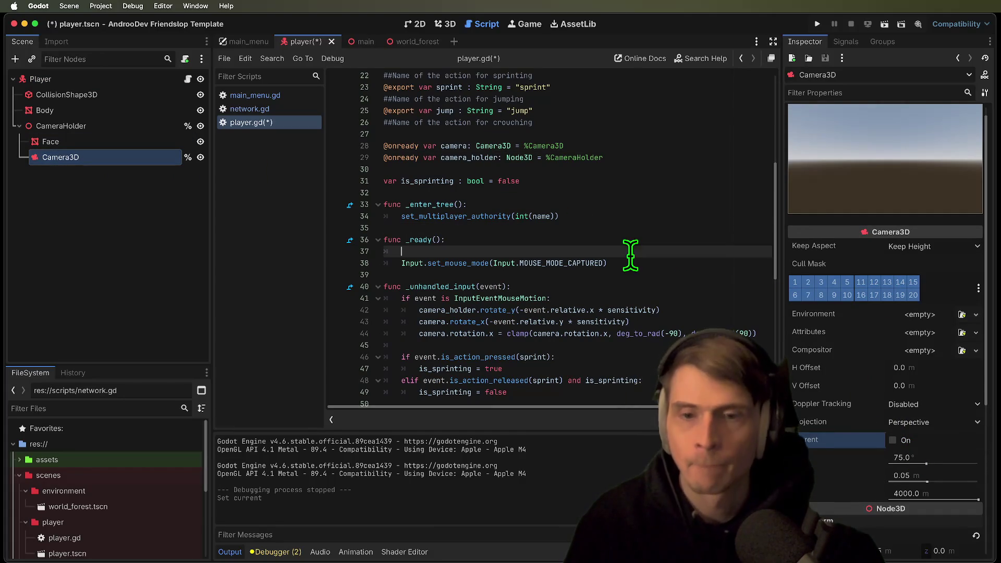
key("super+s")
Wrap the Input.set_mouse_mode line in 'if is_multiplayer_authority():' and open an indented line below
key("Return")
type("if is_mul")
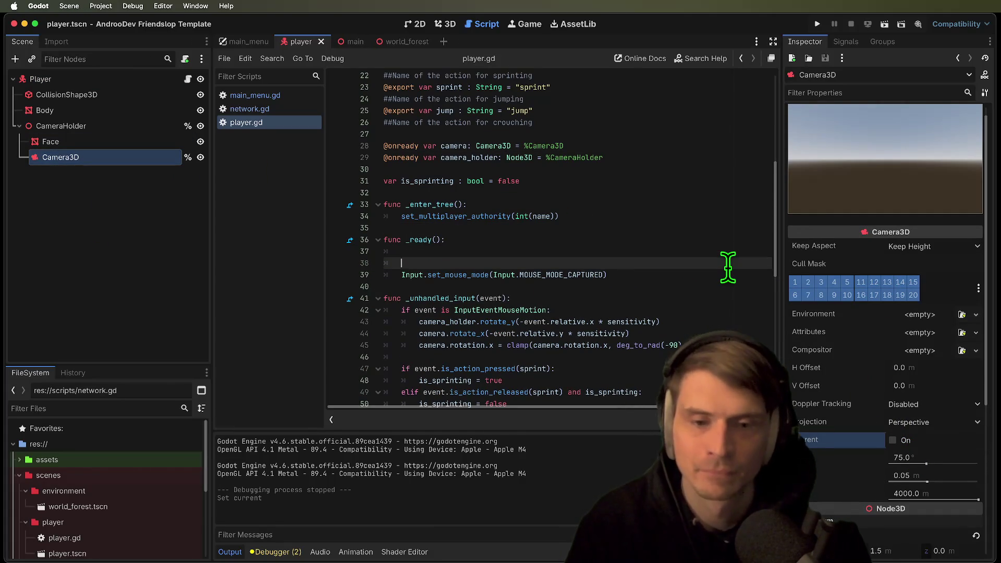
key("Return")
type(":")
key("Down")
key("Tab")
key("Up")
key("Up")
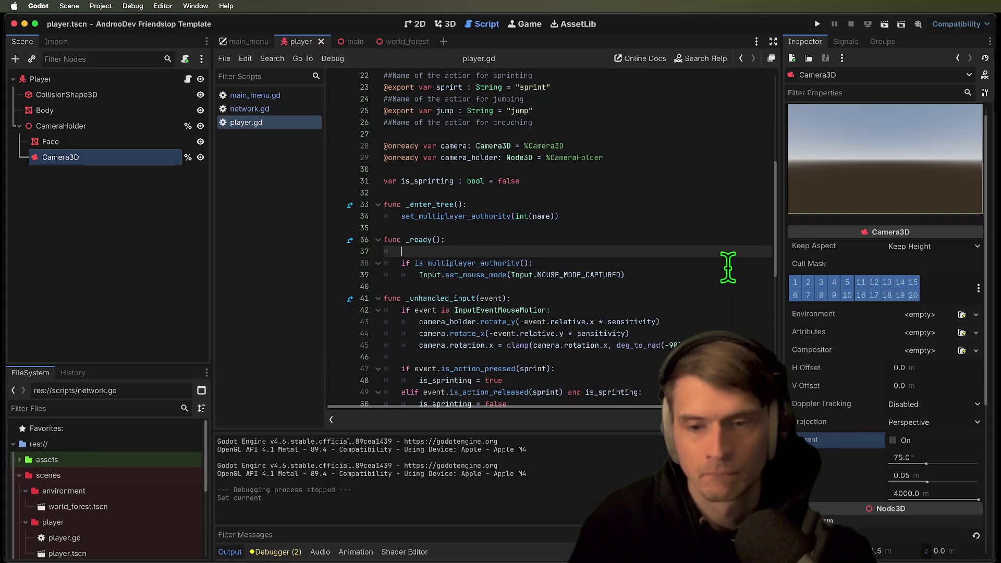
key("super+shift+k")
key("Down")
key("Down")
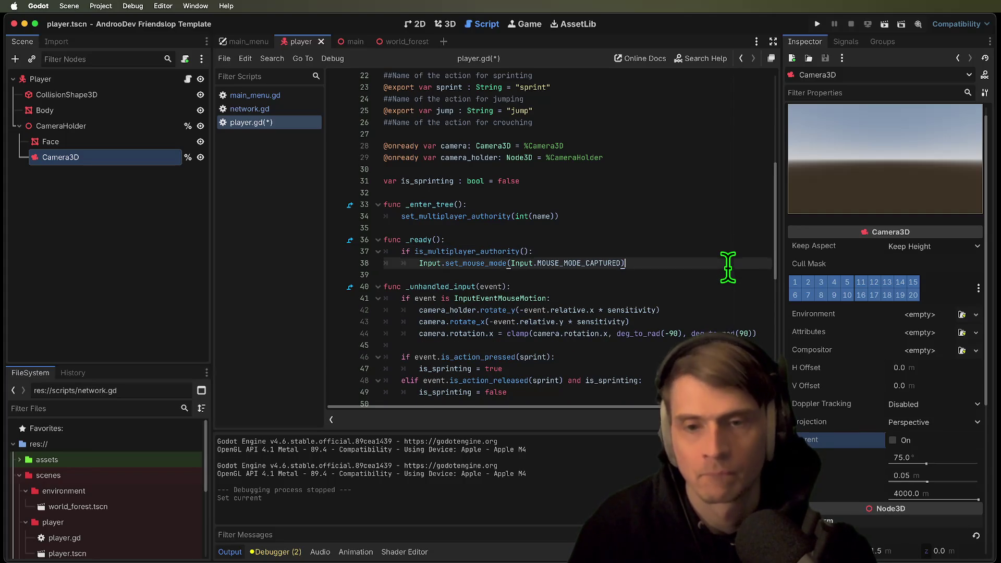
key("Return")
key("Up")
key("Tab")
key("Tab")
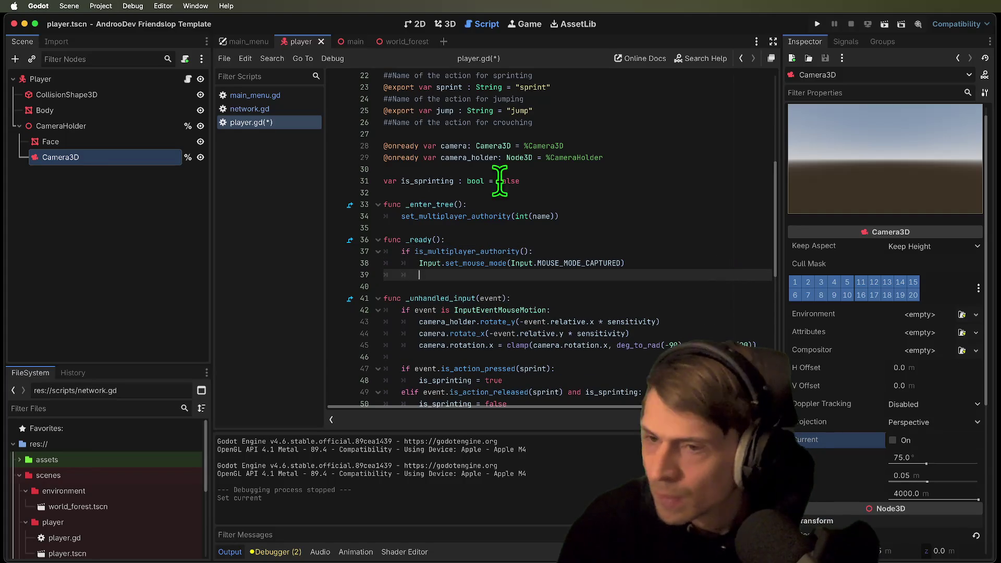
Start typing the camera. assignment on the new line inside the authority check
left_click(77, 161, "super")
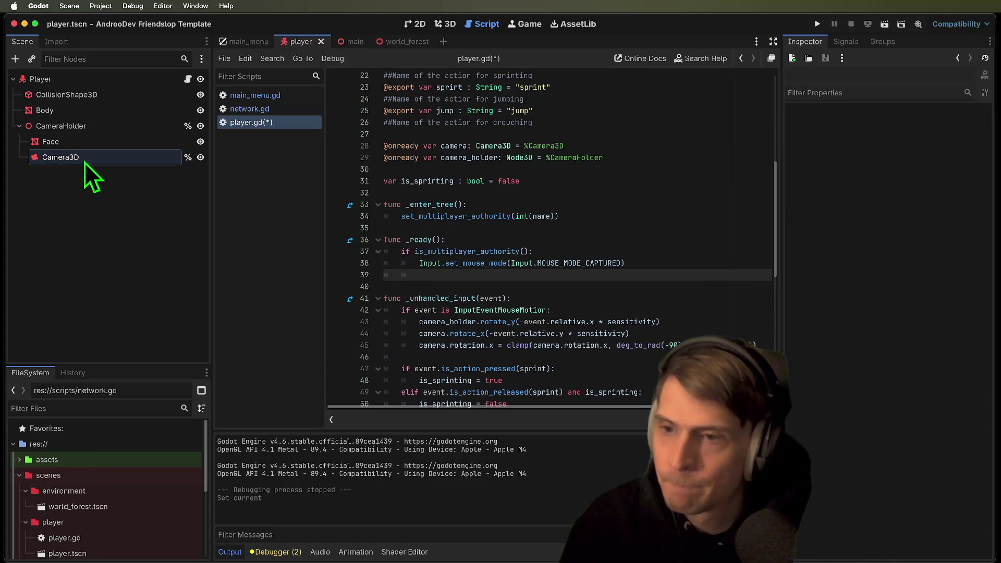
left_click(572, 279)
type("camera.")
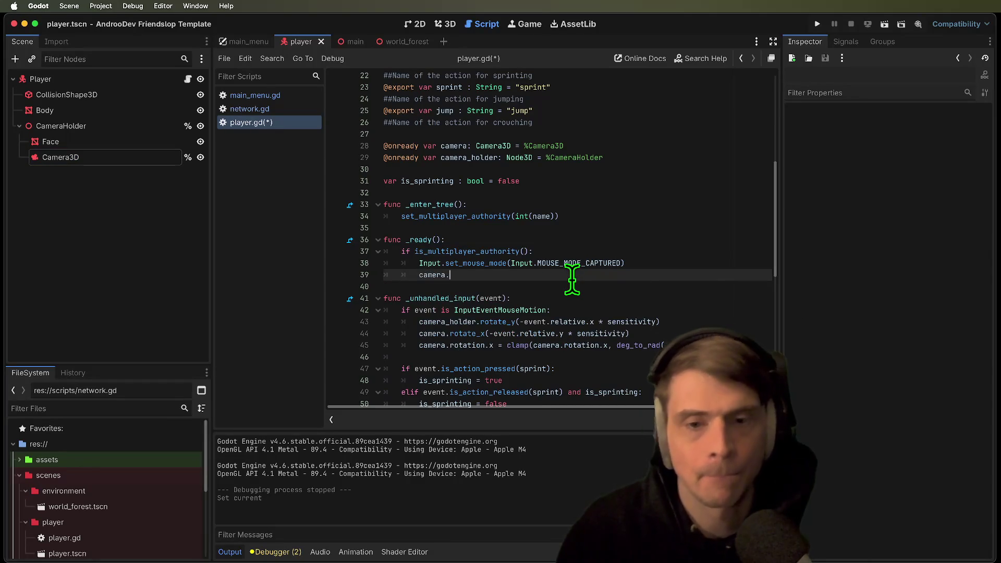
key("BackSpace")
key("BackSpace")
key("BackSpace")
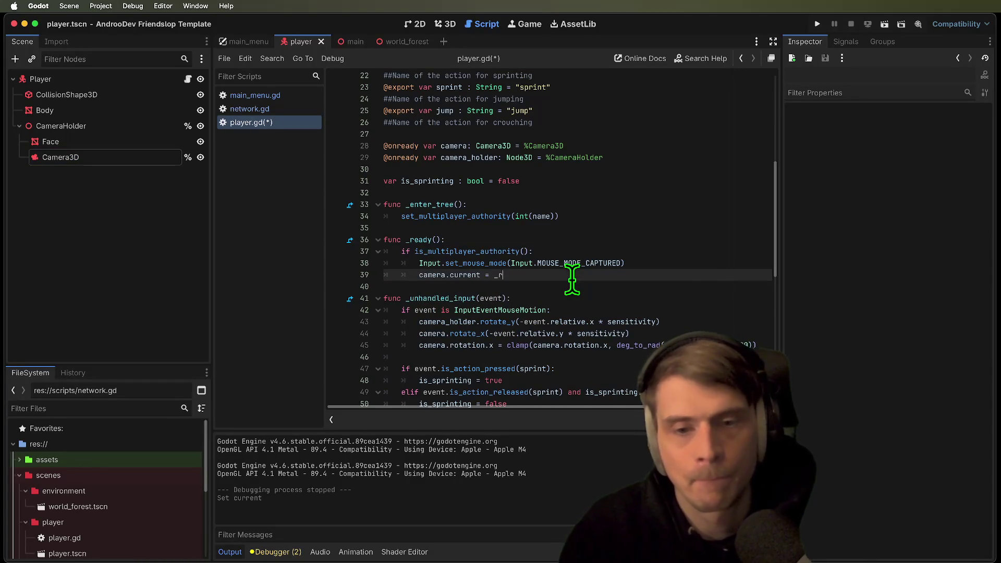
Finish 'camera.current = true', run the project, join from the first window, then stop
type("ue")
key("super+b")
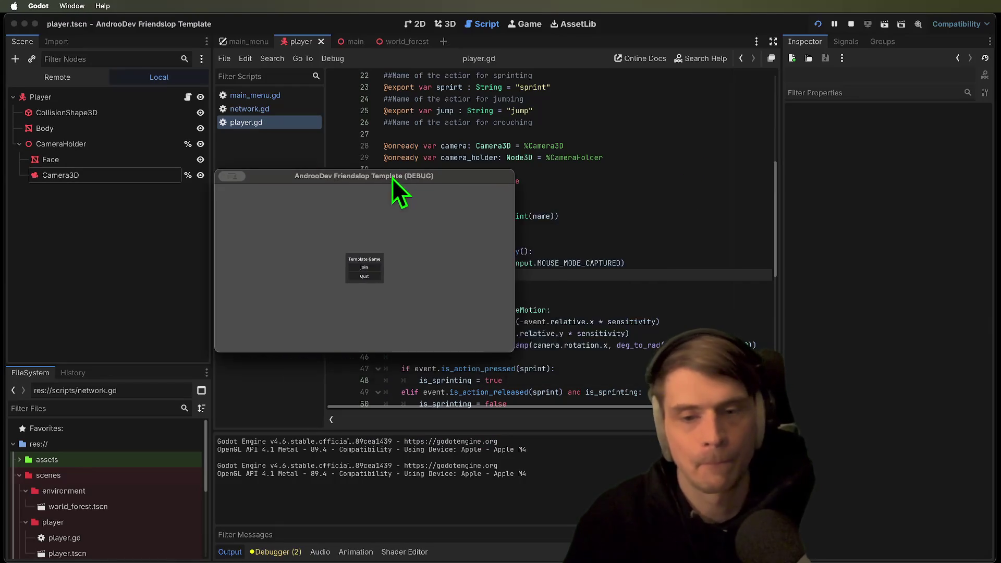
left_click(371, 267)
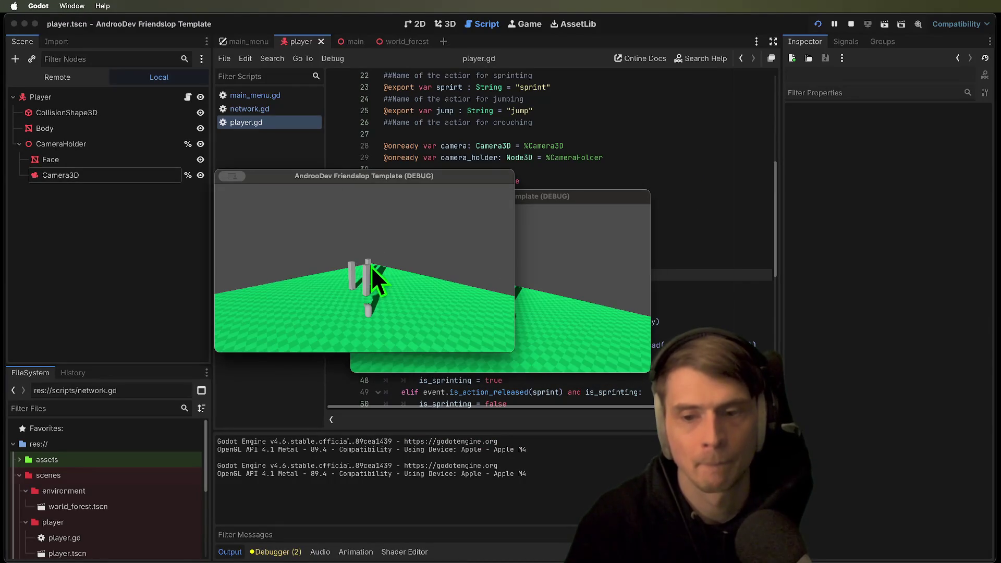
key("super+q")
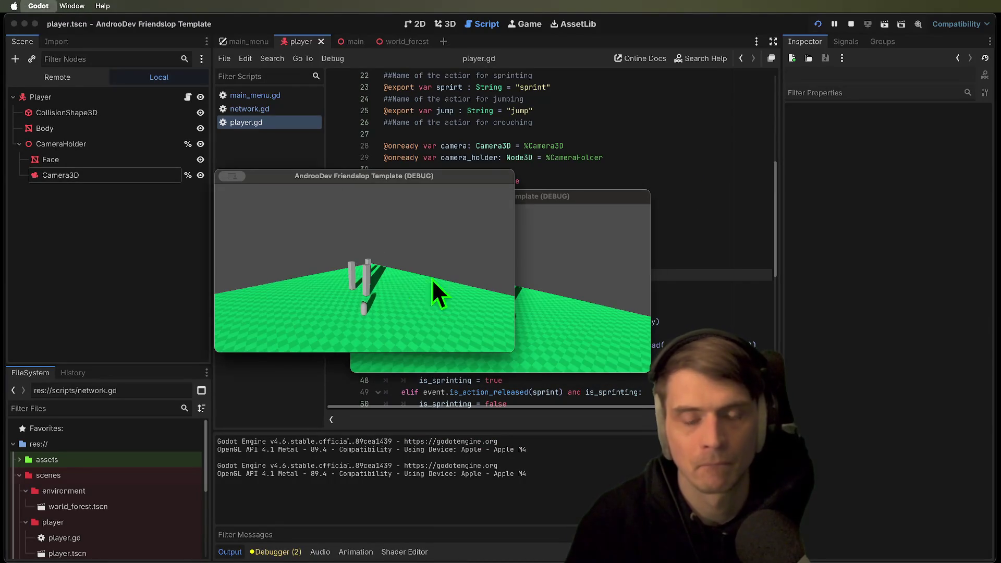
Review the authority check and Camera3D properties, then switch to main_menu.gd
scroll(545, 199, "down", 7)
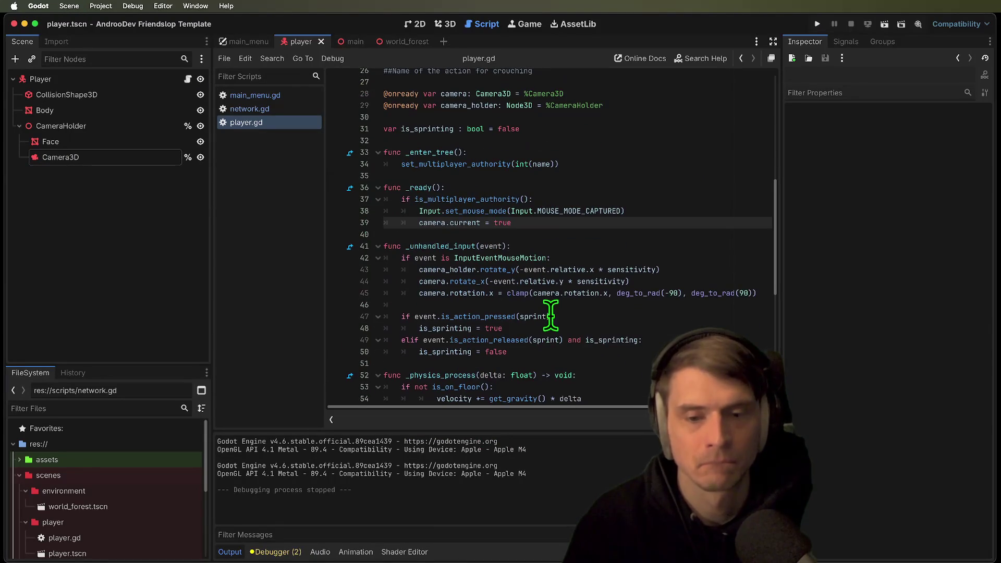
left_click_drag(678, 213, 312, 205)
left_click(716, 231)
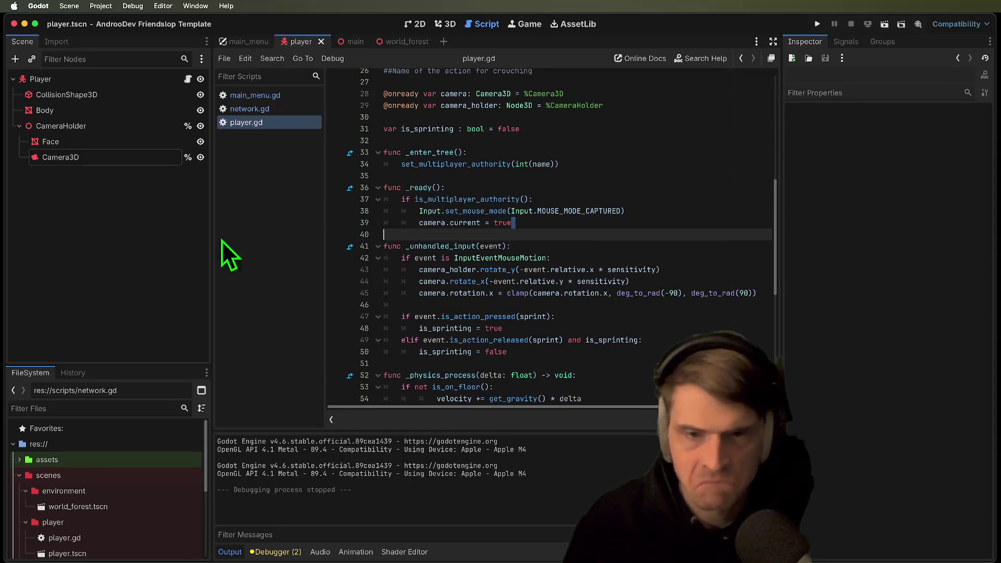
double_click(474, 200)
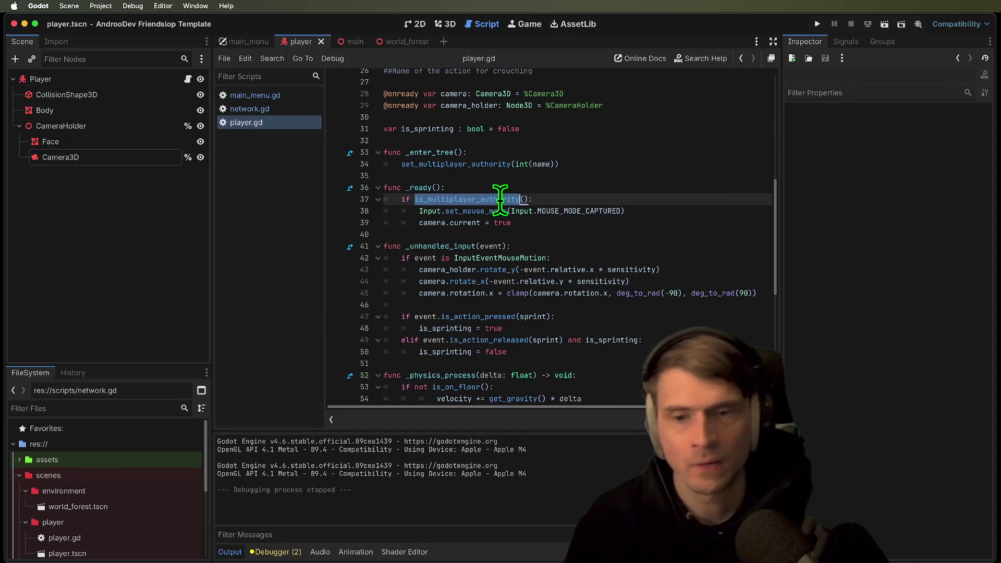
left_click(632, 212)
left_click(37, 158)
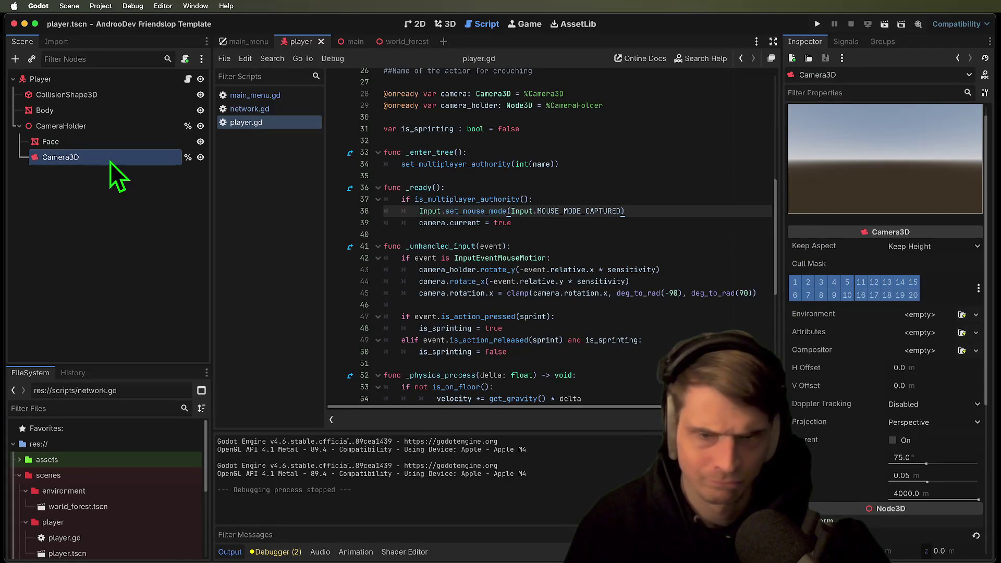
scroll(950, 358, "down", 1)
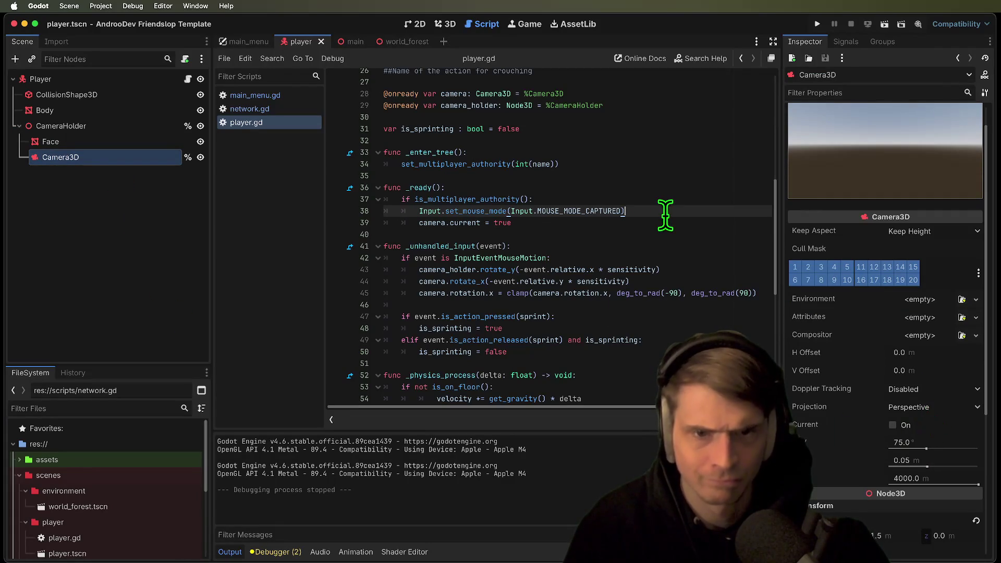
left_click_drag(665, 214, 442, 224)
left_click(231, 97)
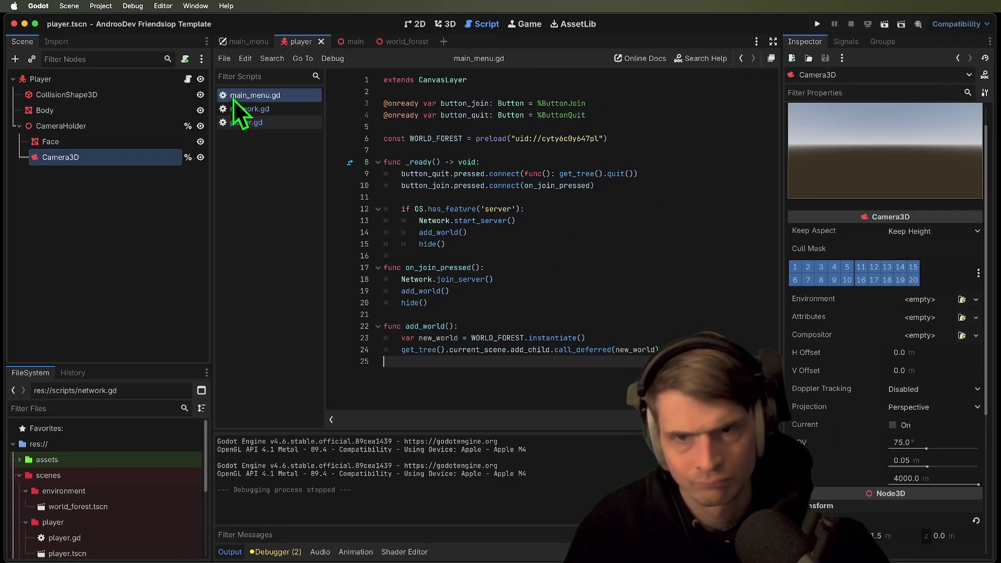
Toggle Current on the world_forest scene's Camera3D in the Inspector
left_click(392, 41)
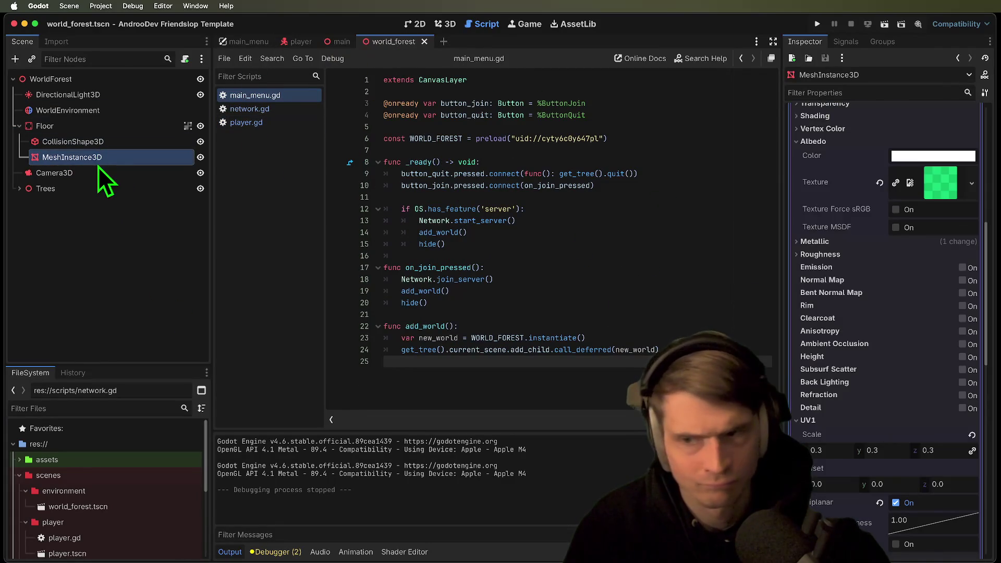
left_click(98, 171)
left_click(914, 386)
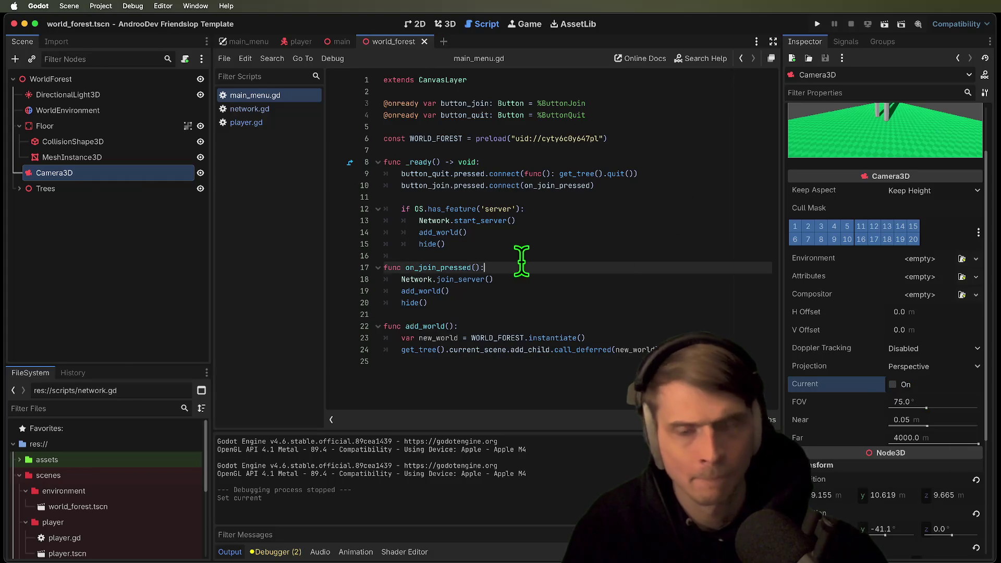
Run the project, join from the other debug window, then close a game window
key("super+b")
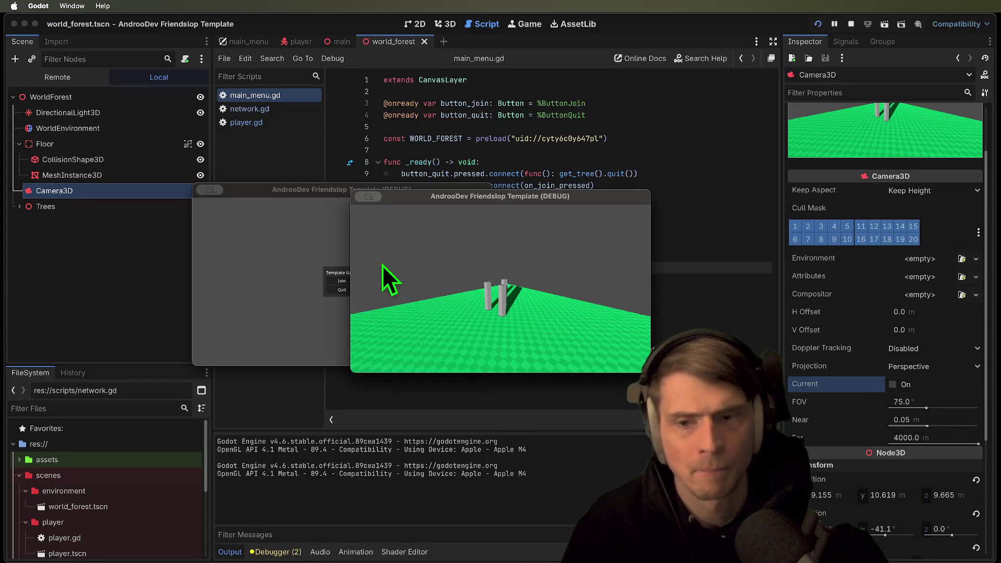
left_click(340, 281)
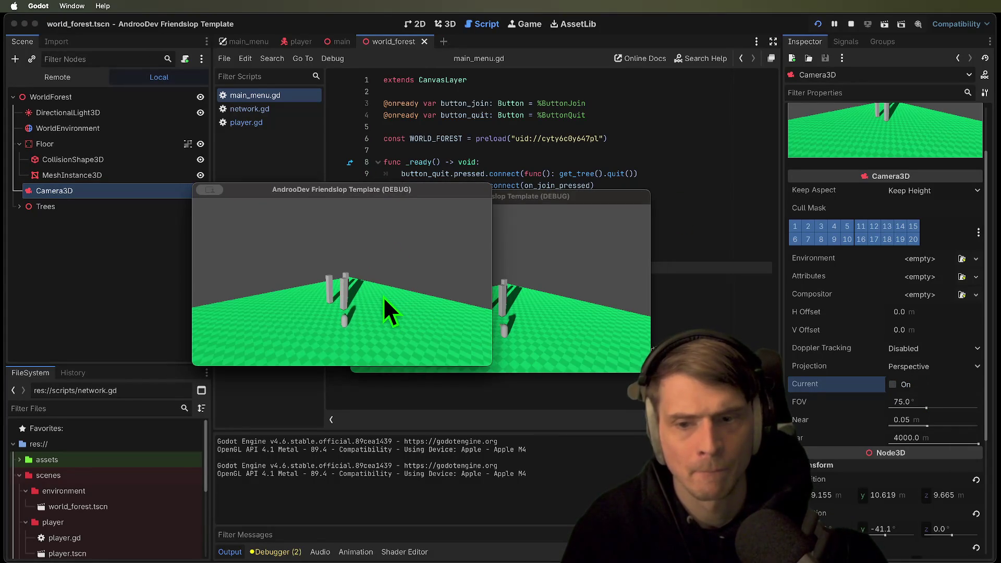
key("super+q")
key("super+q")
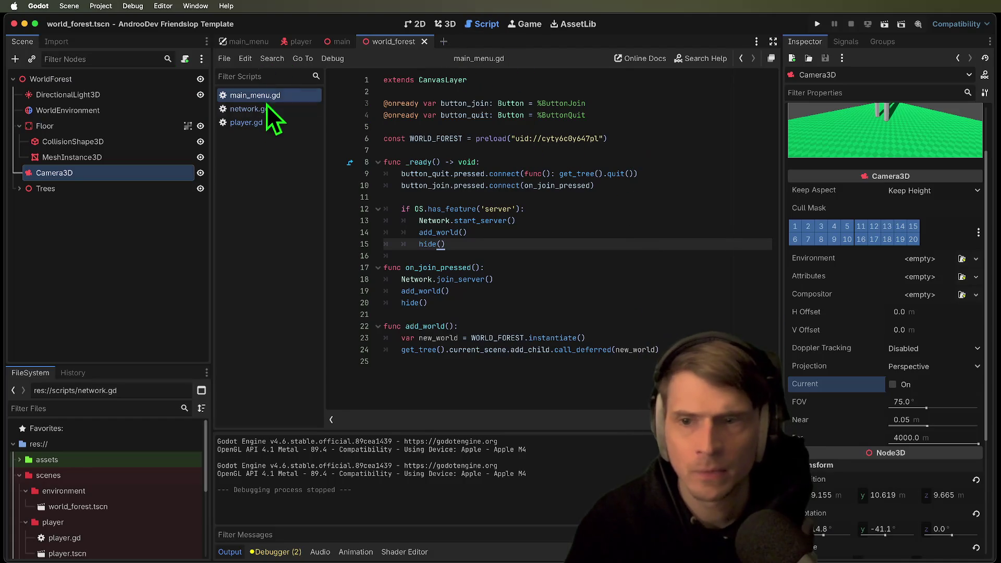
Inspect player.gd's _ready and the set_multiplayer_authority call with its int argument on line 34
left_click(261, 122)
left_click(547, 198)
double_click(428, 173)
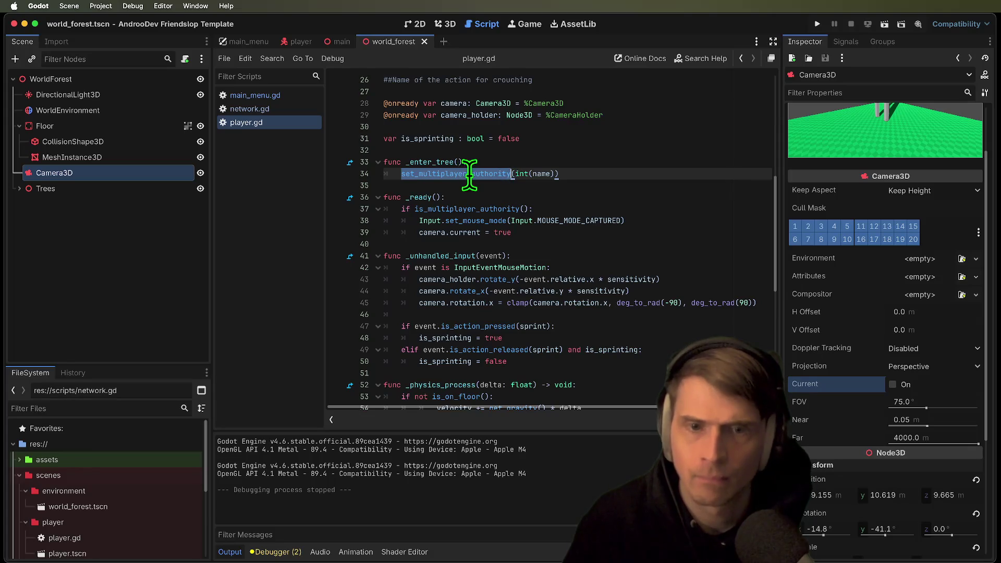
double_click(522, 174)
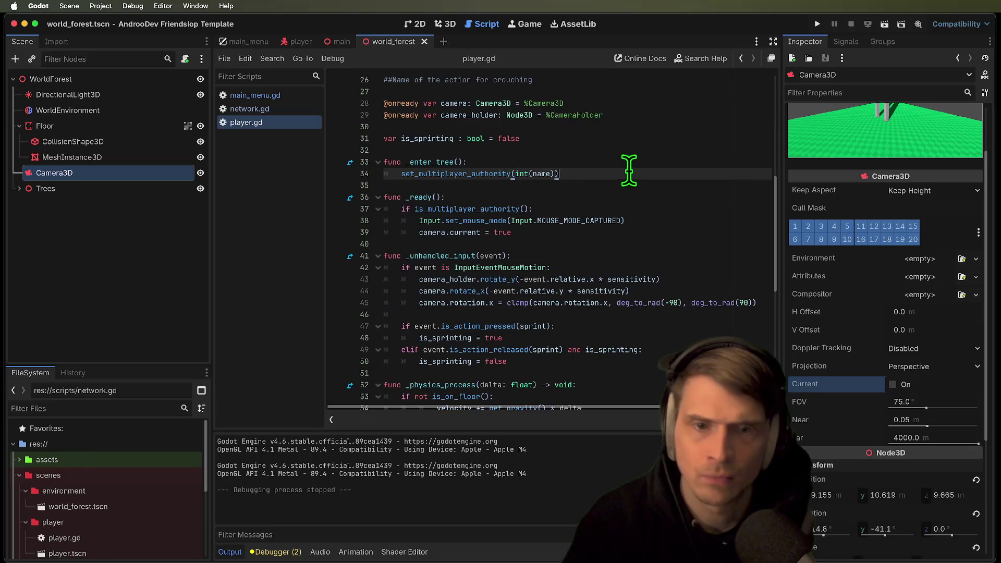
Look through network.gd and main_menu.gd, including on_server_closed around line 54
left_click(268, 108)
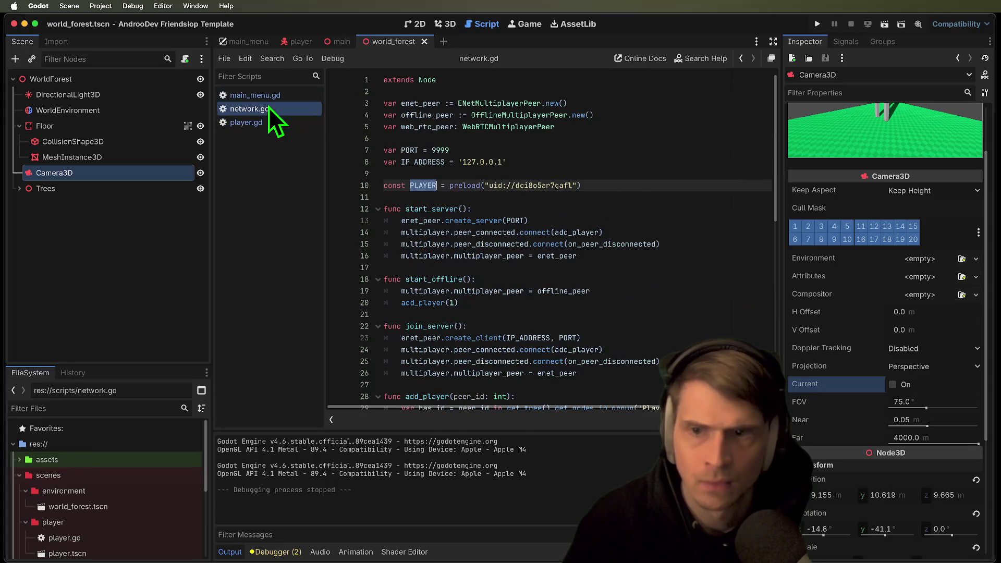
left_click(277, 97)
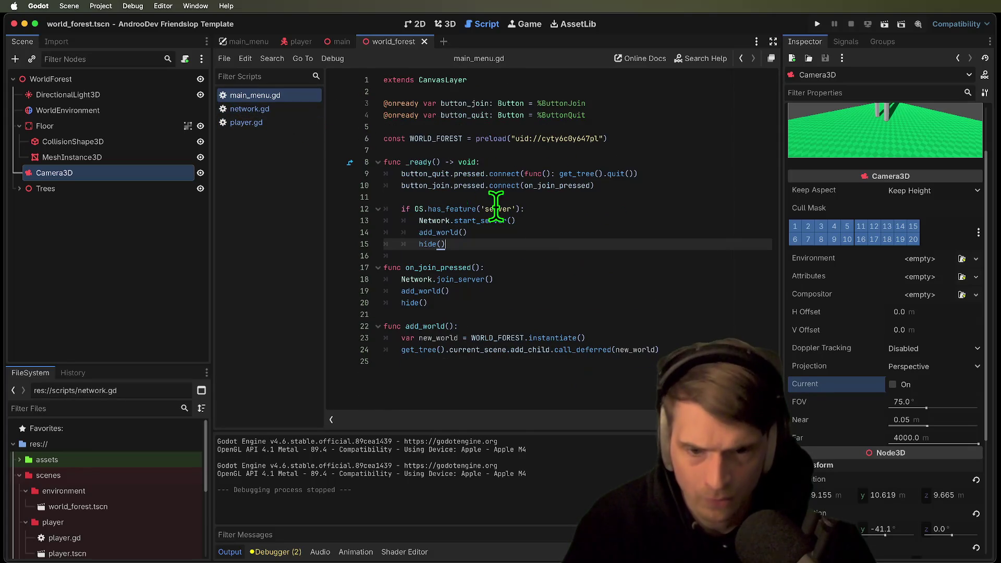
left_click(243, 115)
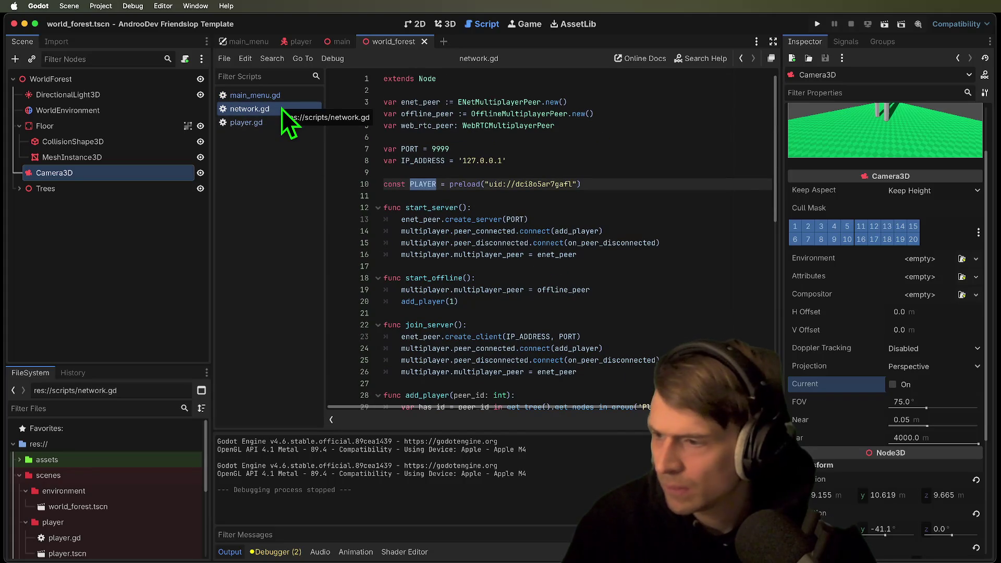
scroll(530, 219, "down", 10)
scroll(530, 219, "down", 1)
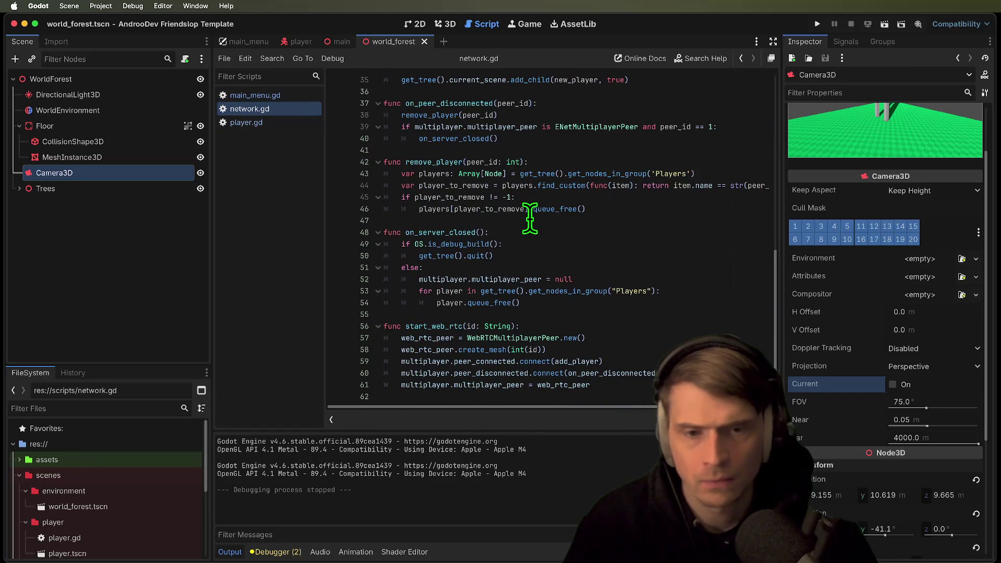
left_click(664, 281)
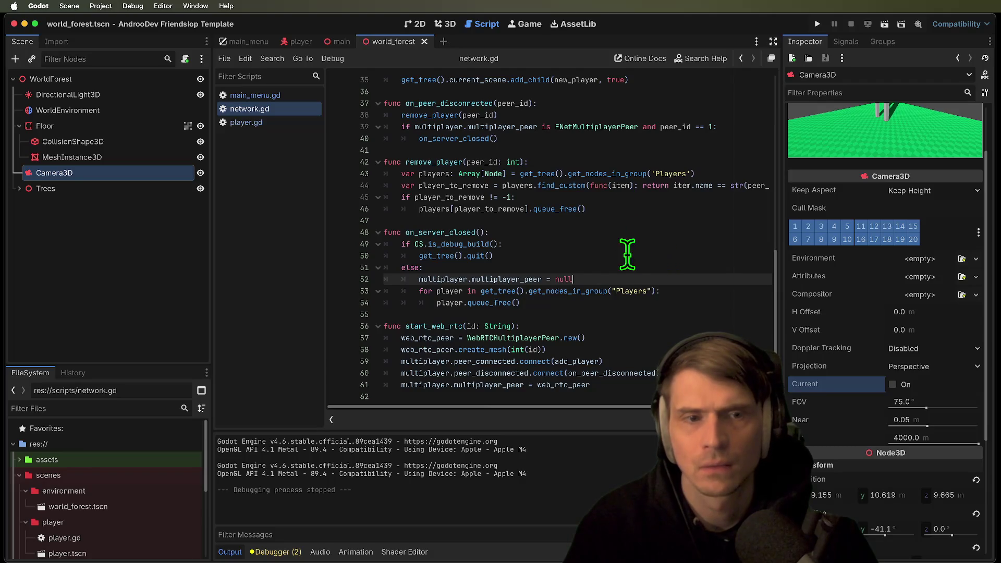
left_click(486, 302)
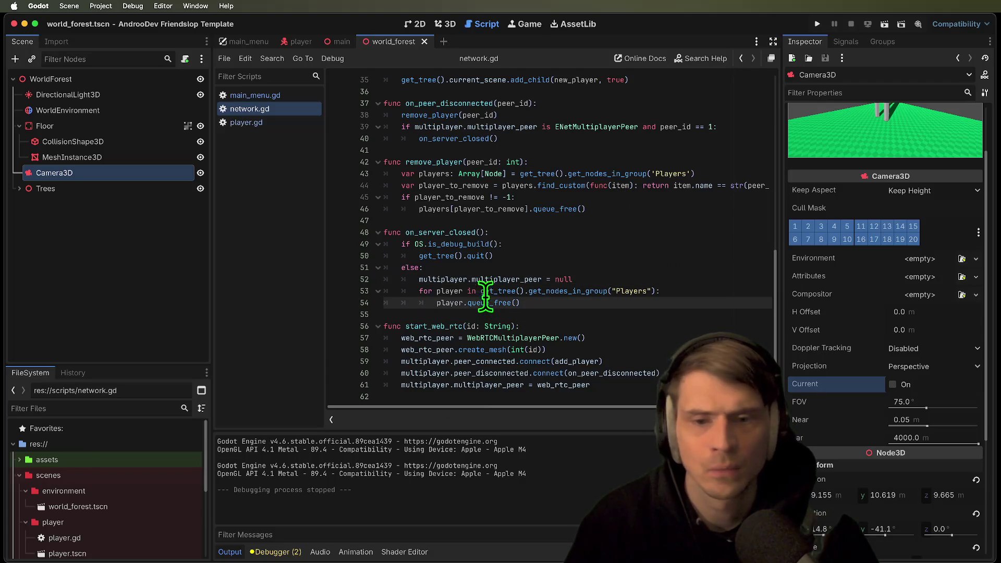
scroll(522, 243, "up", 1)
scroll(522, 243, "up", 6)
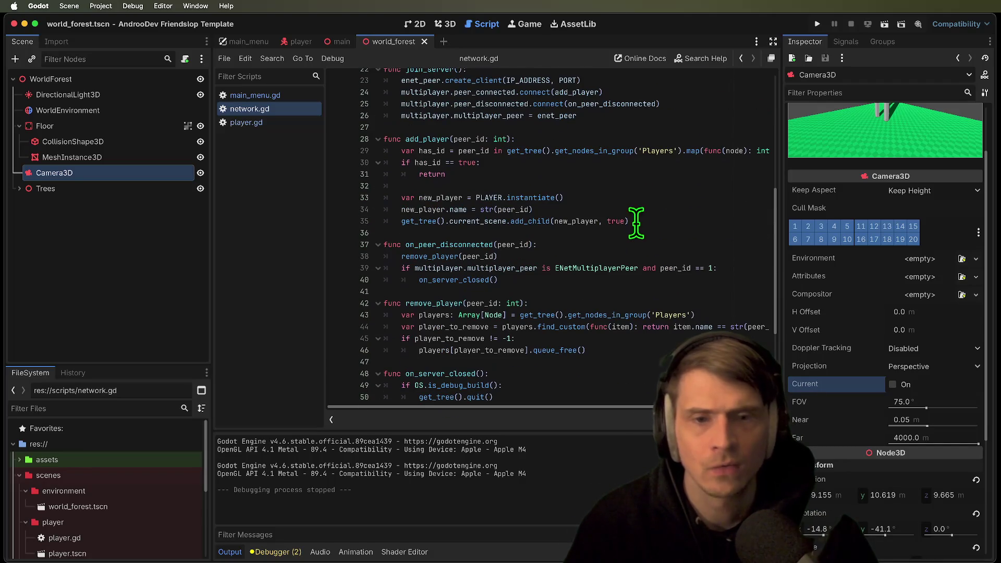
With the caret on network.gd line 35, launch the project in a debug window
left_click(633, 221)
left_click_drag(568, 221, 646, 218)
left_click(522, 221)
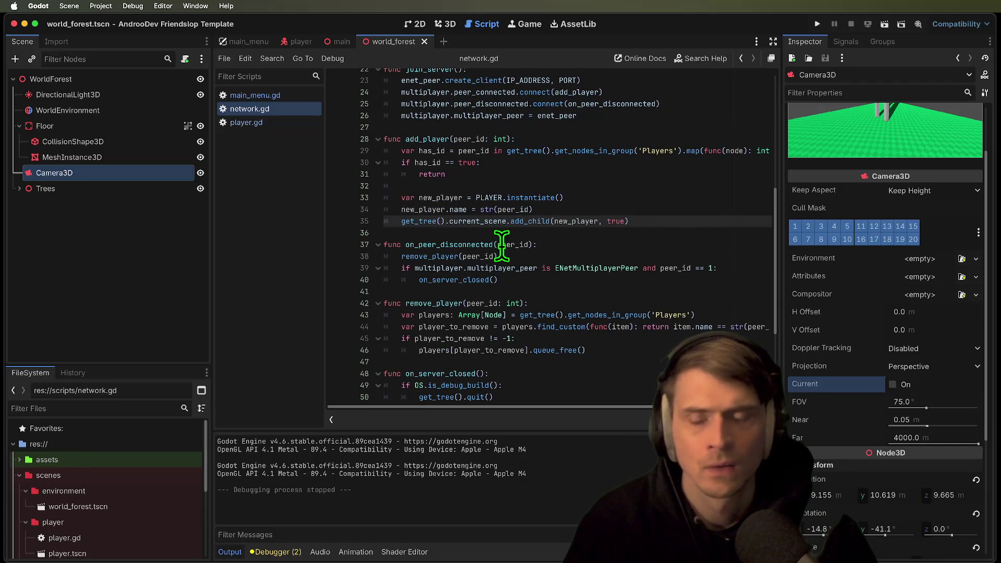
key("super+b")
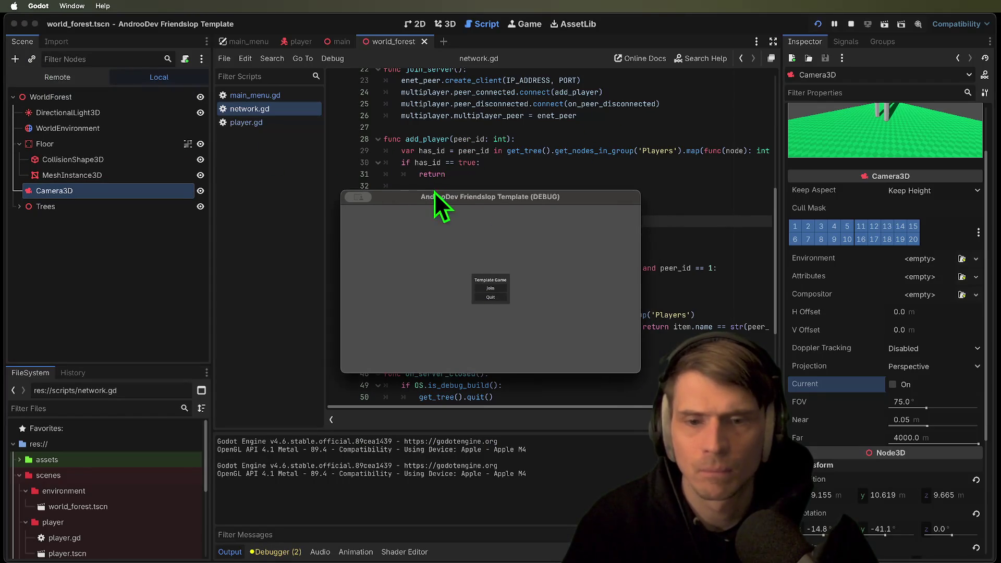
Join the game and select the remote player's CameraHolder > Camera3D in the Remote scene tree
left_click_drag(436, 194, 288, 114)
left_click(352, 209)
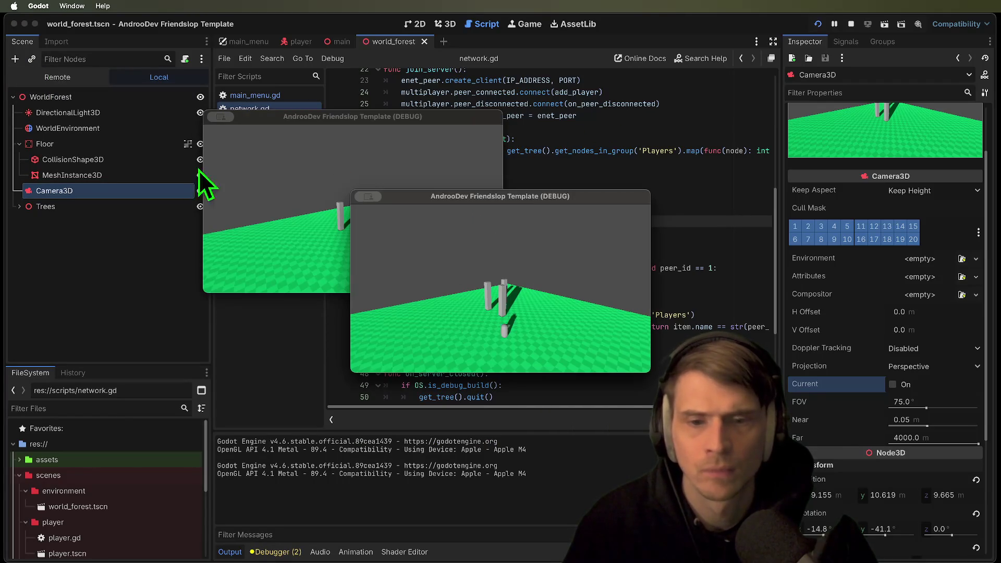
left_click(58, 78)
left_click(67, 130)
left_click(19, 129)
left_click(33, 176)
left_click(25, 176)
left_click(31, 222)
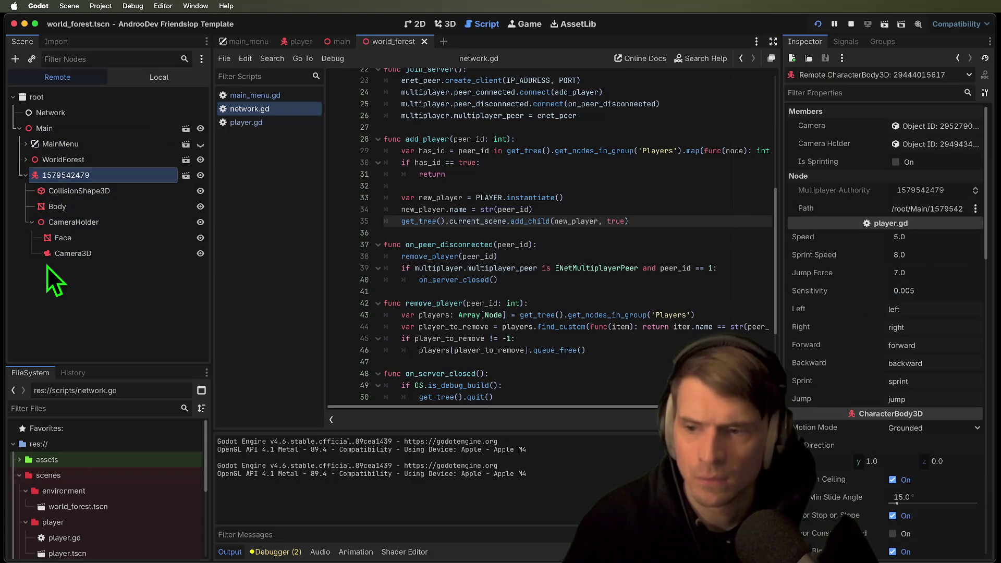
left_click(57, 255)
Turn the remote Camera3D's Current setting on, then off again, while checking both game windows
left_click(935, 369)
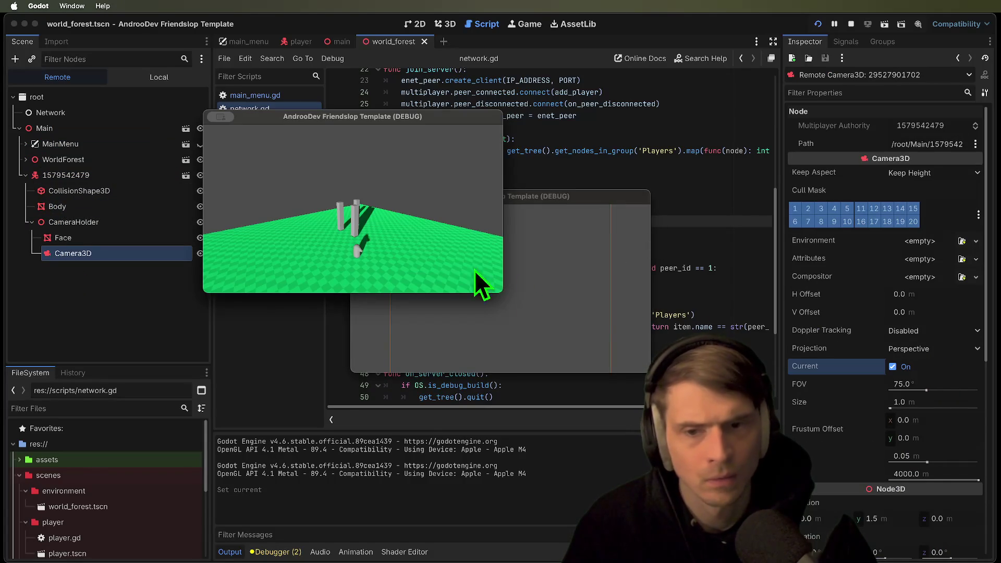
left_click(561, 281)
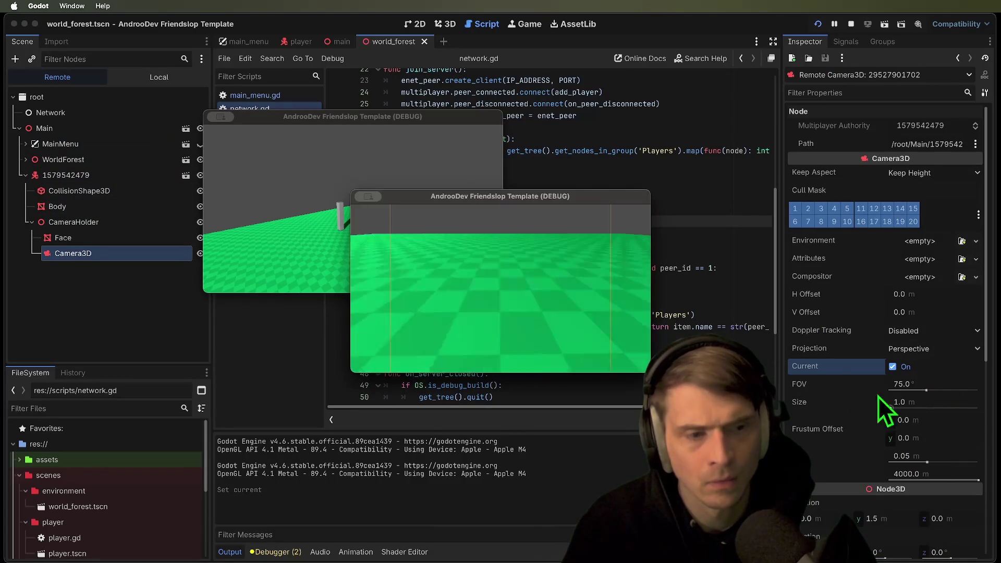
left_click(894, 368)
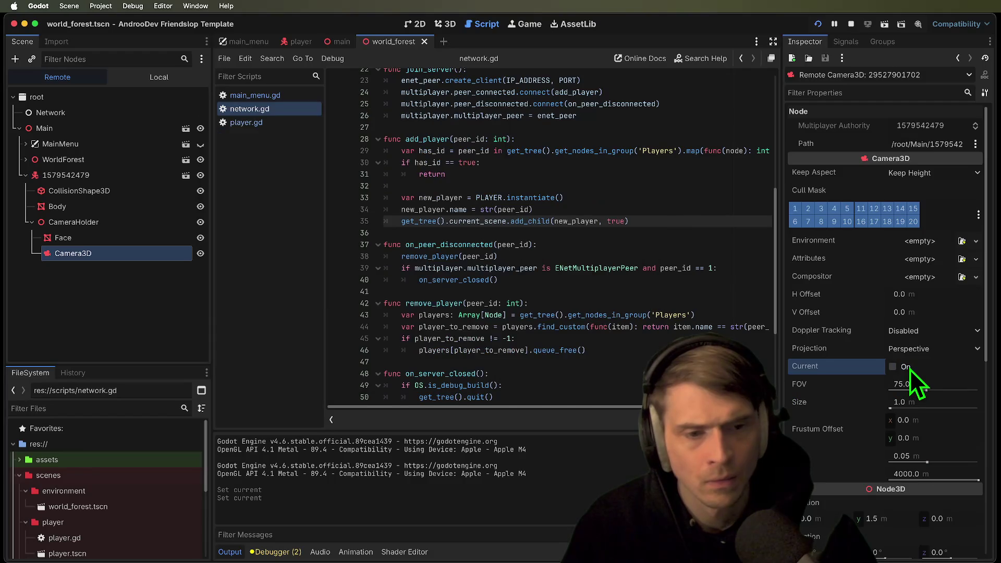
left_click(364, 256)
Move the player capsule right and left, then stop both debug instances
key("d")
key("d")
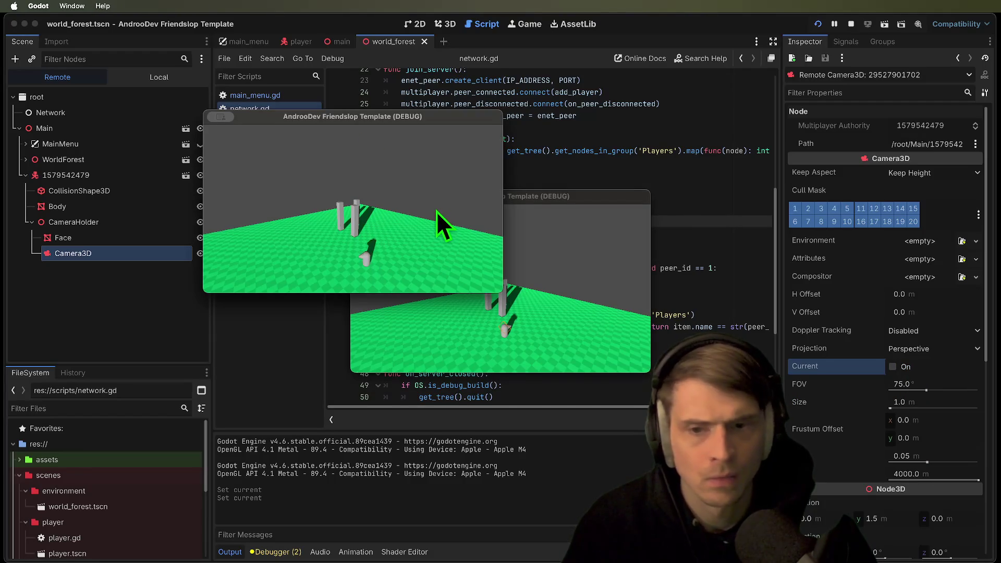
key("a")
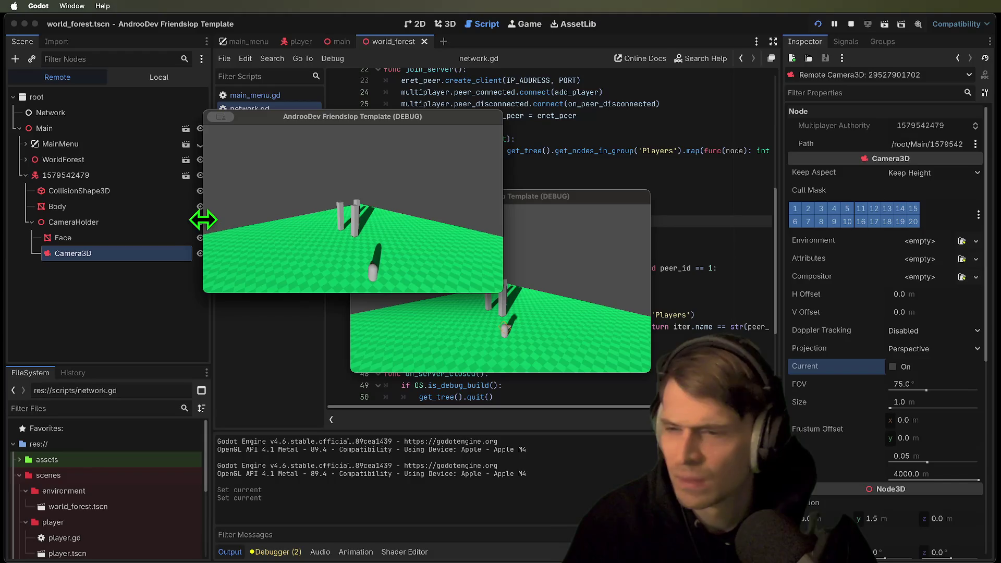
key("super+q")
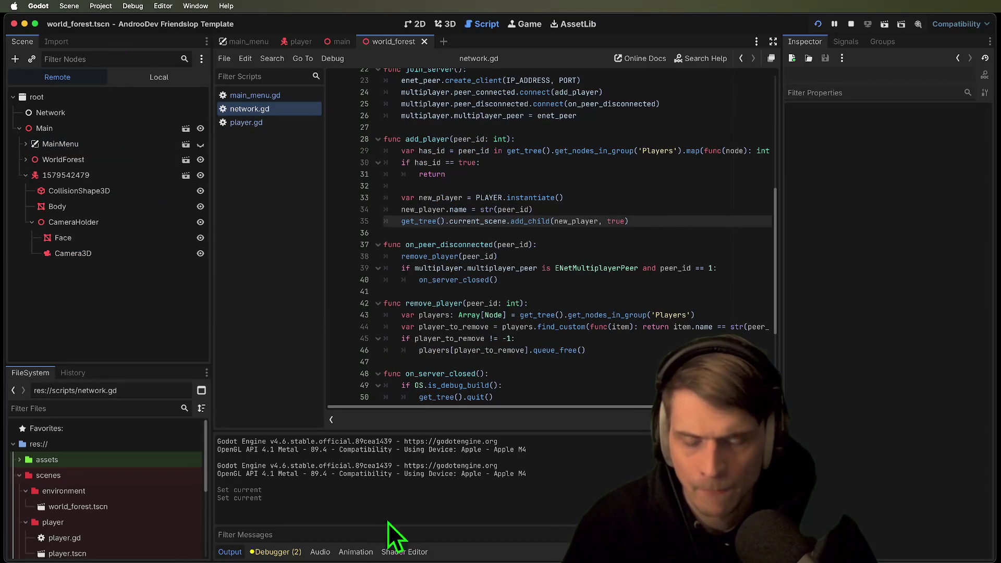
left_click(274, 124)
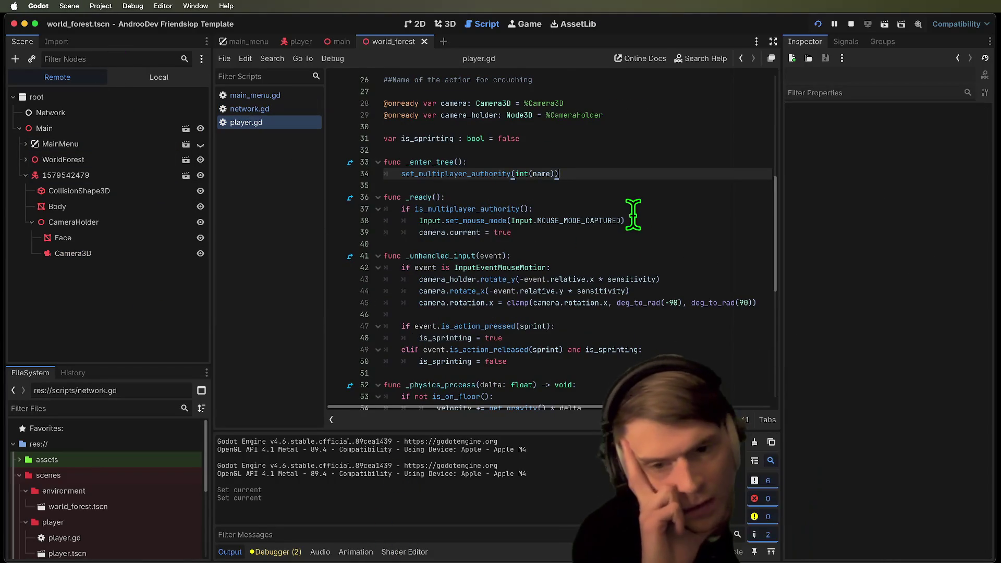
Delete the Input.set_mouse_mode capture line from _ready
double_click(464, 233)
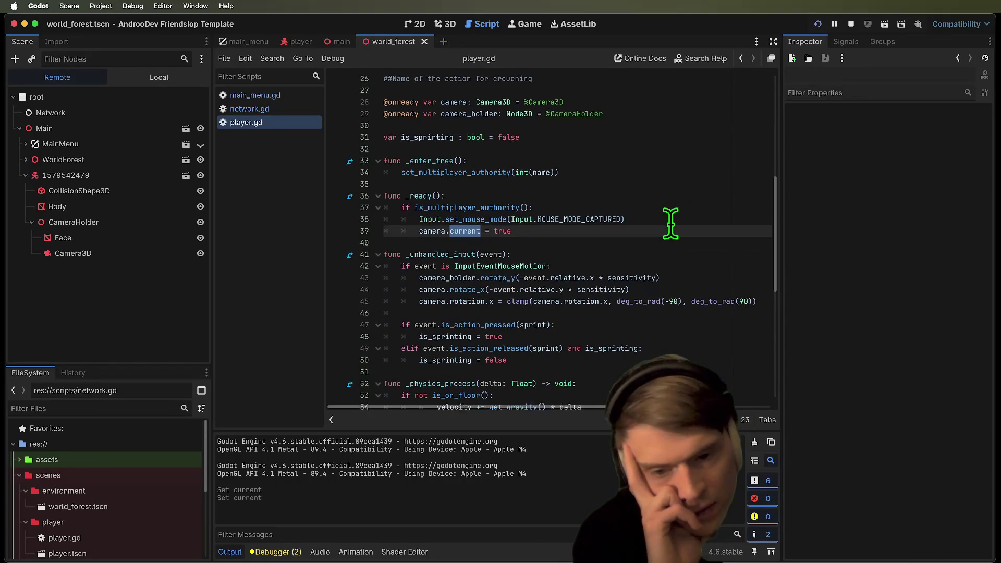
scroll(671, 222, "down", 3)
scroll(621, 281, "up", 10)
scroll(606, 268, "down", 5)
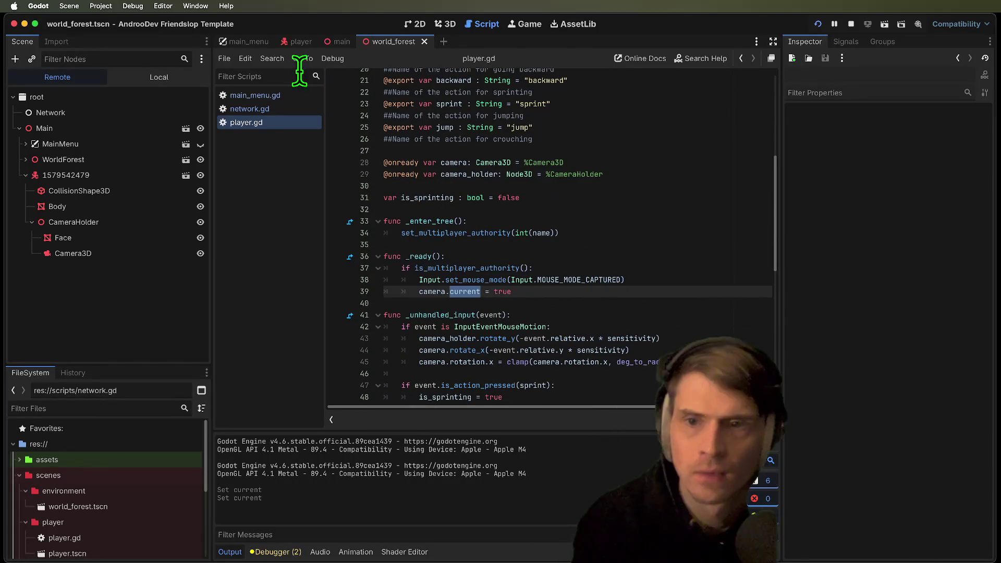
triple_click(545, 280)
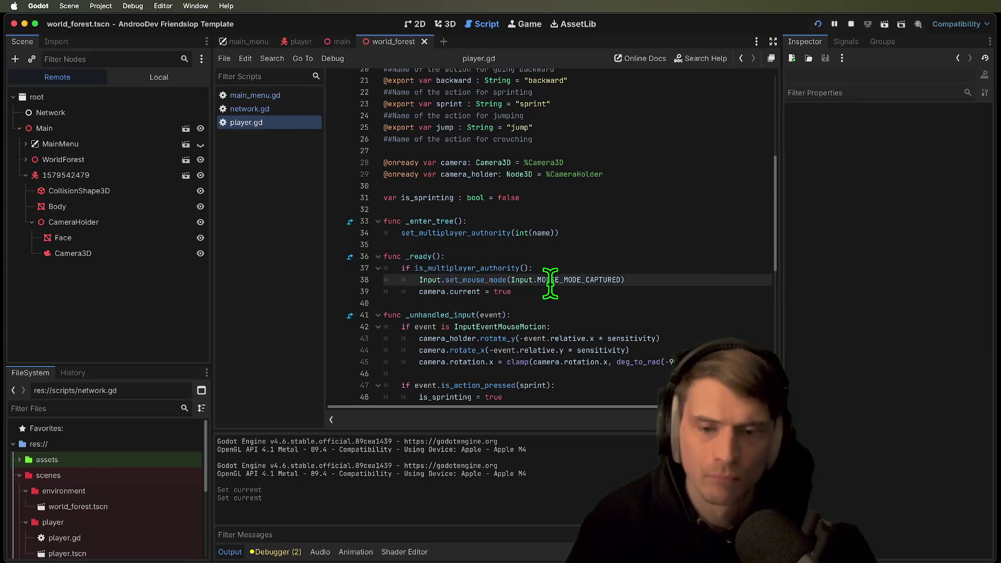
key("BackSpace")
key("Up")
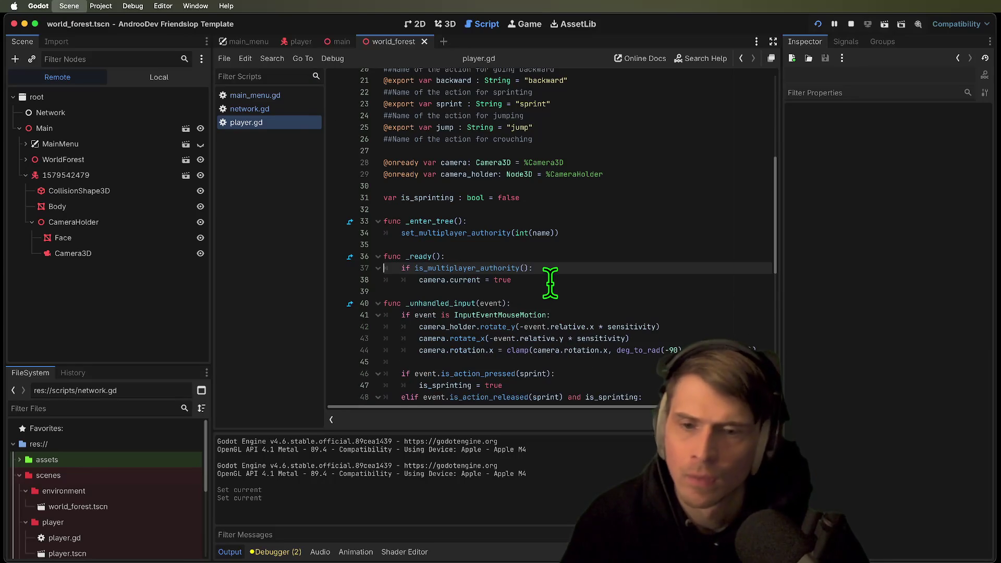
key("super+z")
key("super+z")
key("super+z")
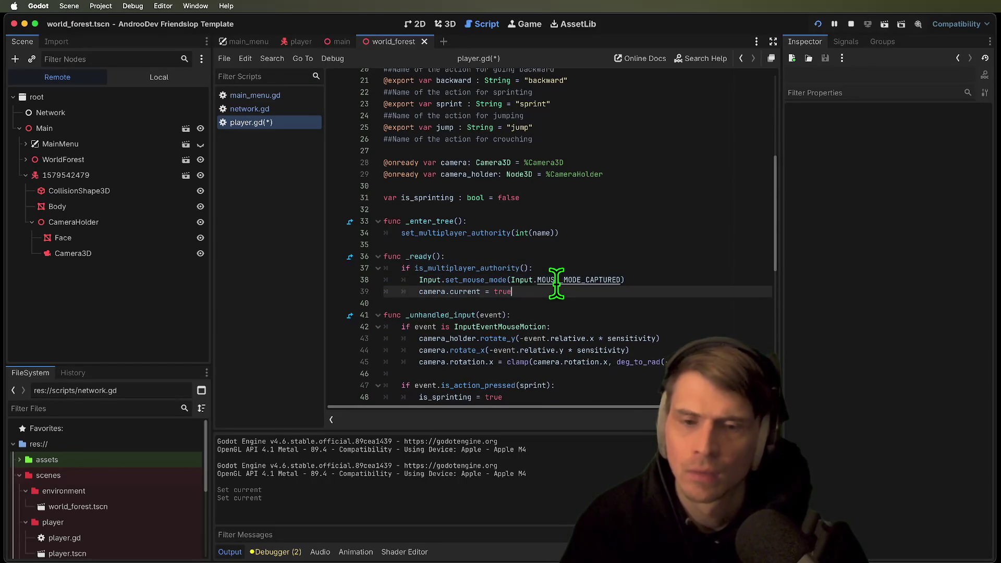
key("super+shift+z")
key("super+shift+z")
Add an is_multiplayer_authority check at the top of _ready, undoing a stray comment edit
left_click(501, 259)
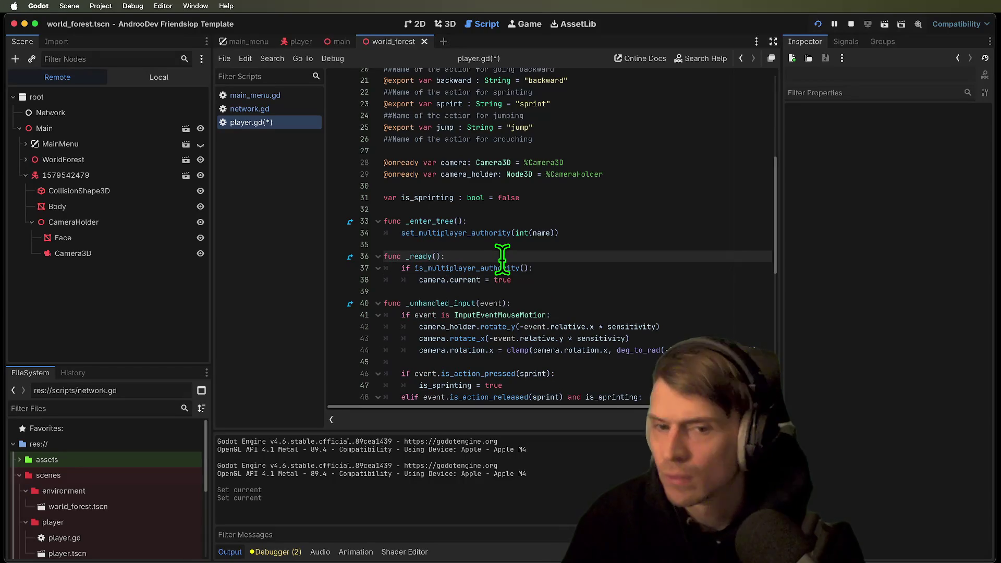
key("Return")
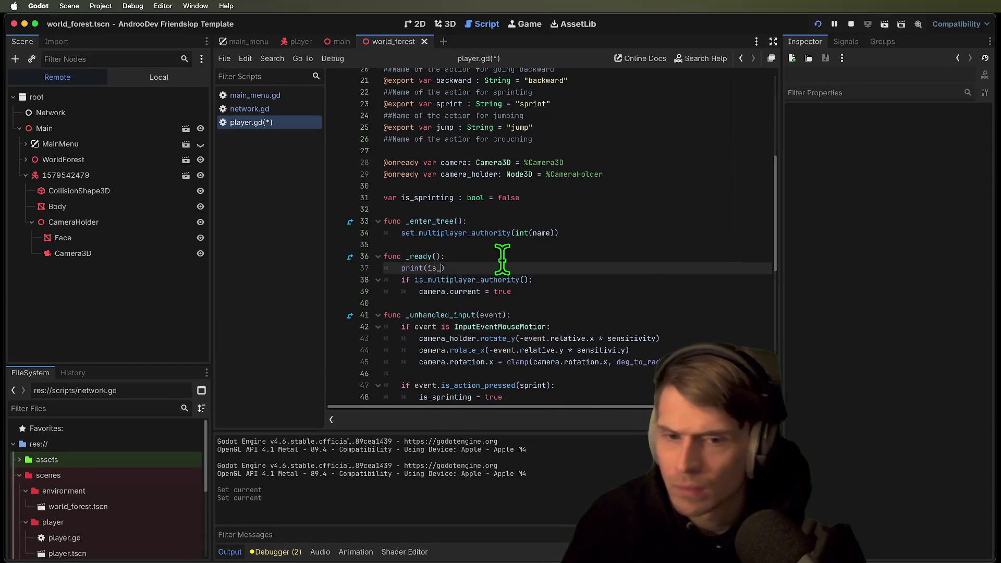
type("_mul")
key("Return")
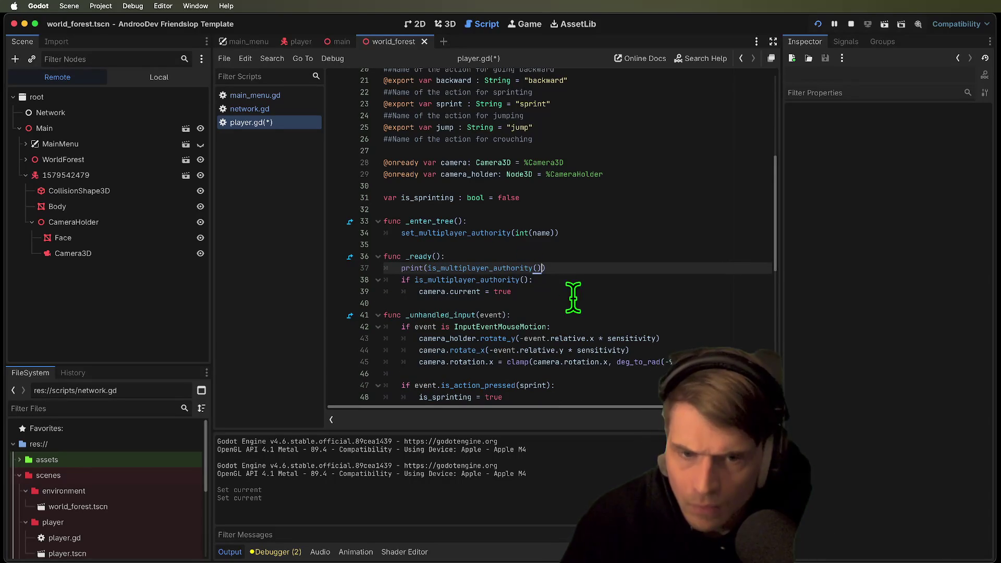
key("Down")
key("Home")
type("/")
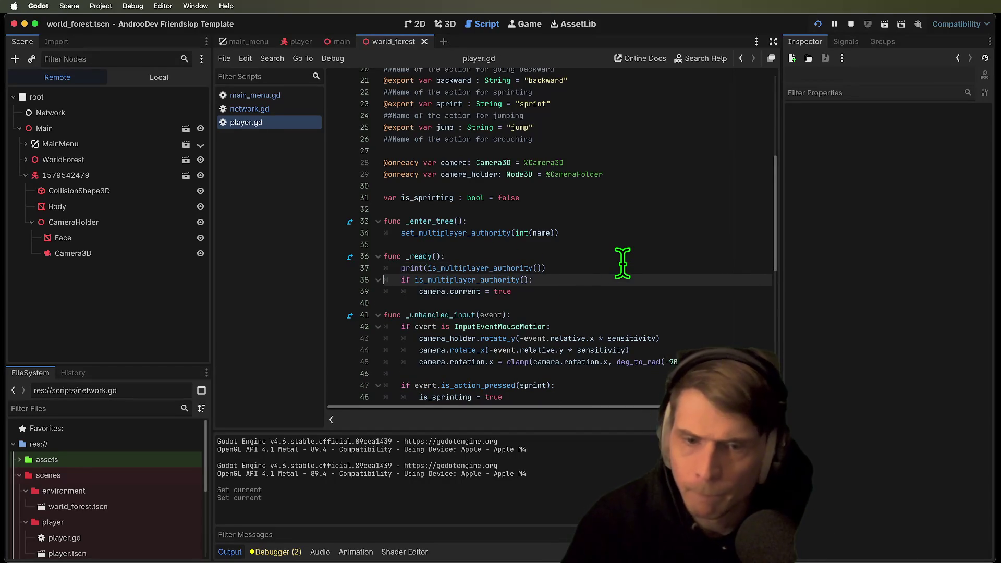
type("/")
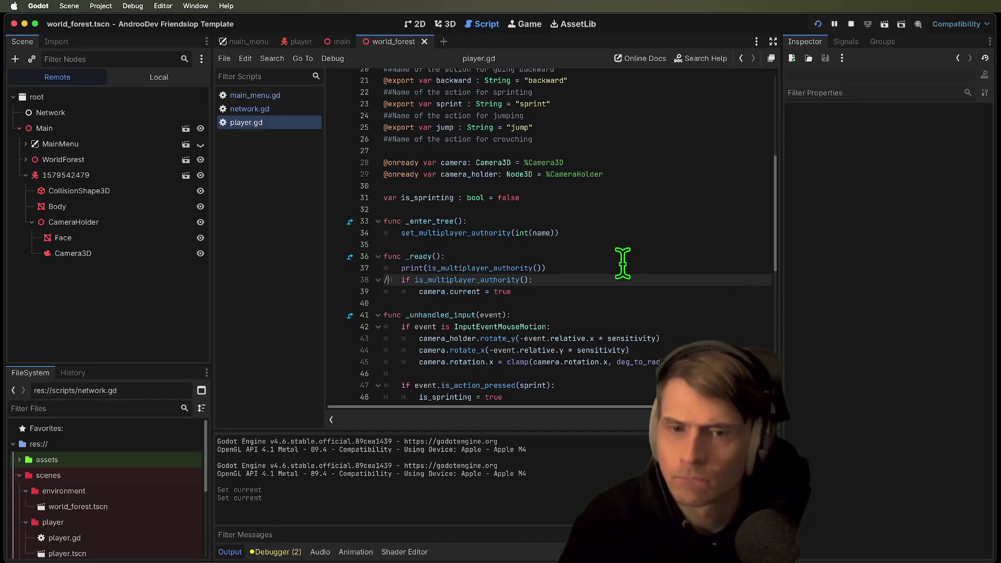
key("super+z")
key("super+z")
key("super+z")
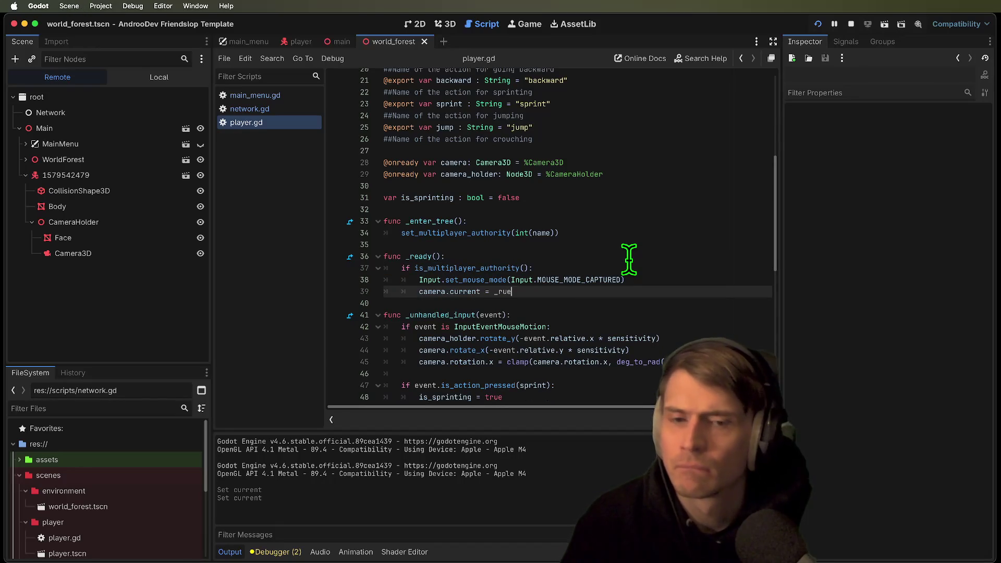
Move the mouse capture line beneath the authority check in _ready
key("Up")
key("Home")
key("shift+Down")
key("super+c")
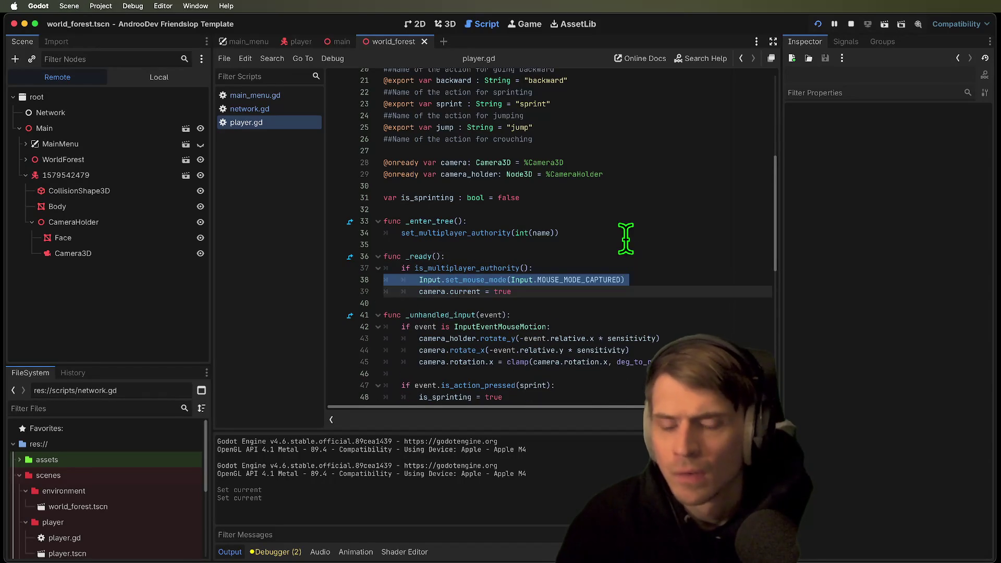
key("BackSpace")
key("Up")
key("Return")
key("Up")
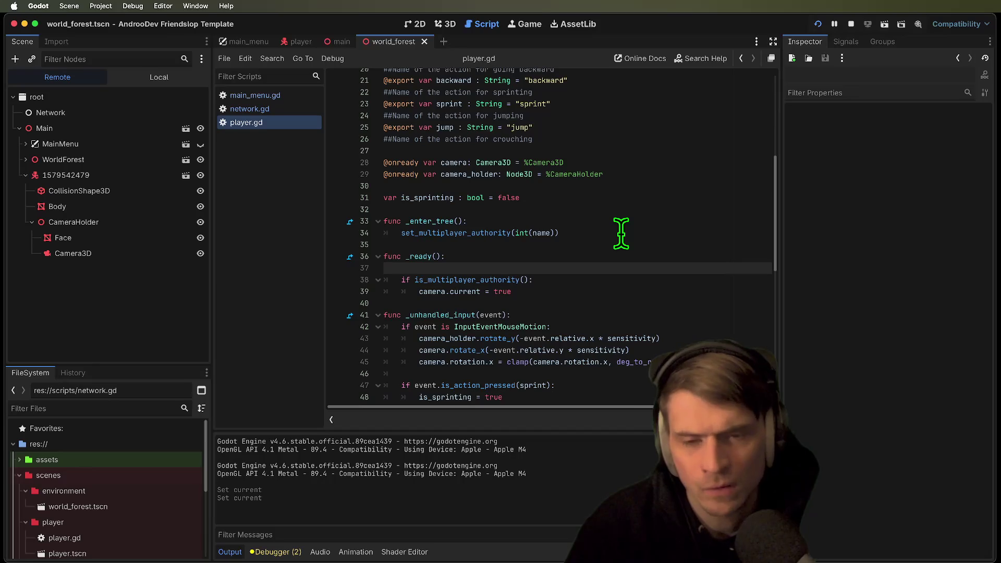
key("super+v")
key("Up")
key("Return")
key("Up")
Write print(multiplayer.get_unique_id()) on line 37
type("print(")
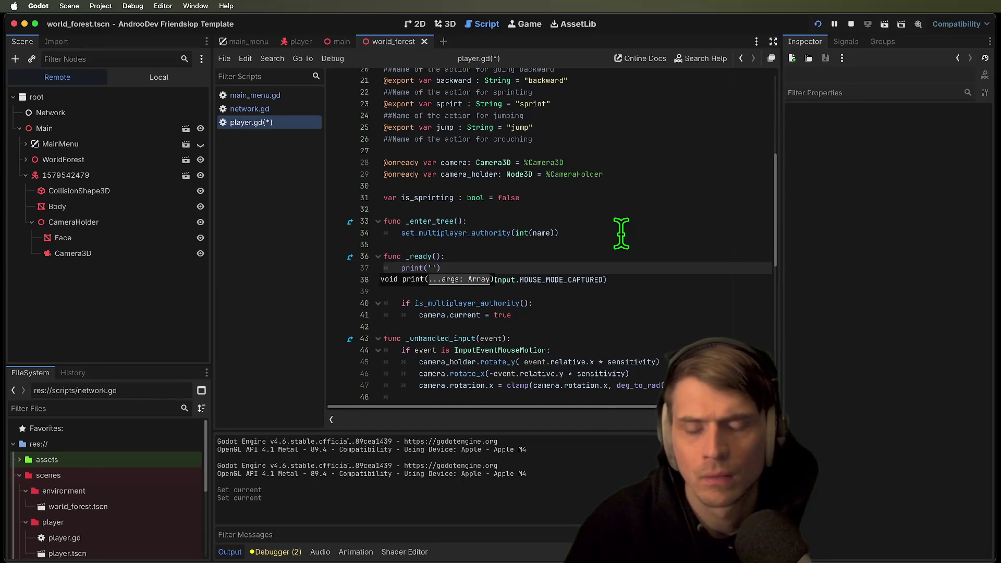
type("m")
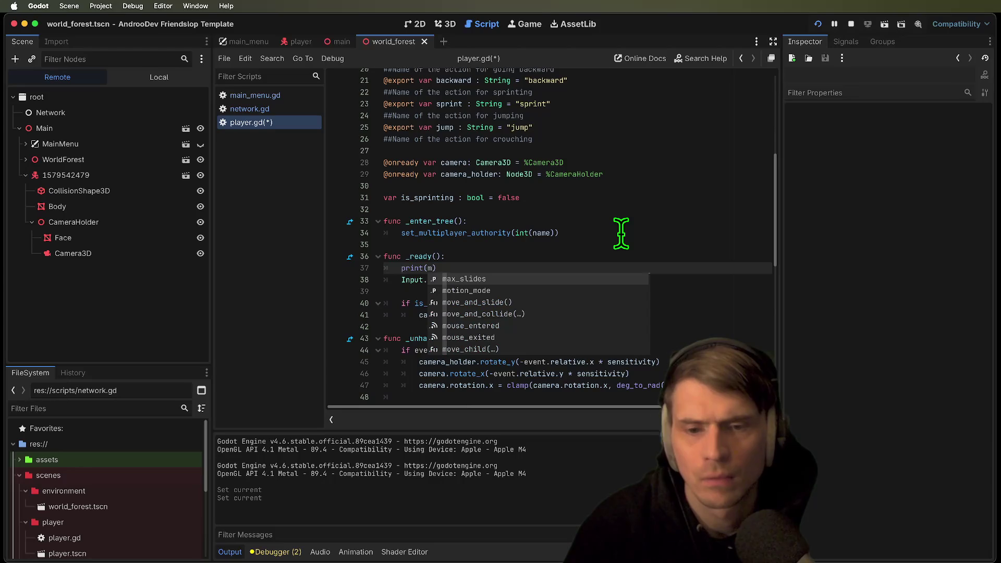
scroll(621, 233, "up", 1)
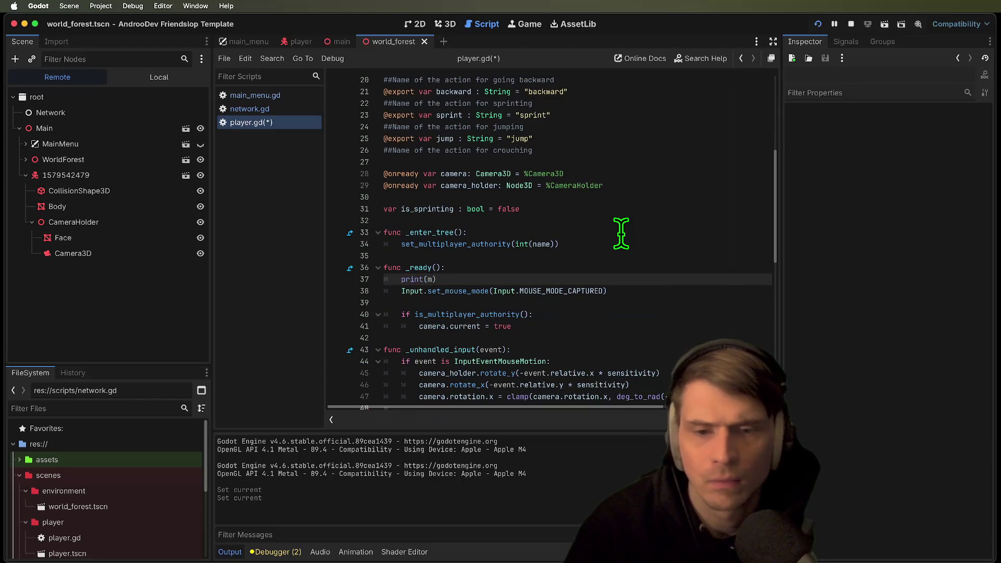
type("multiplayer.get_m")
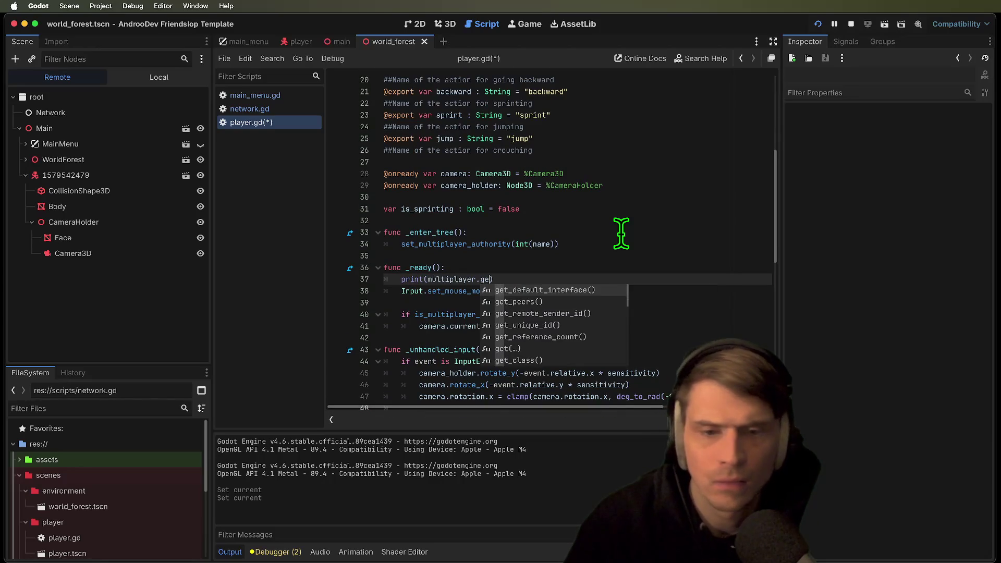
key("BackSpace")
key("BackSpace")
key("BackSpace")
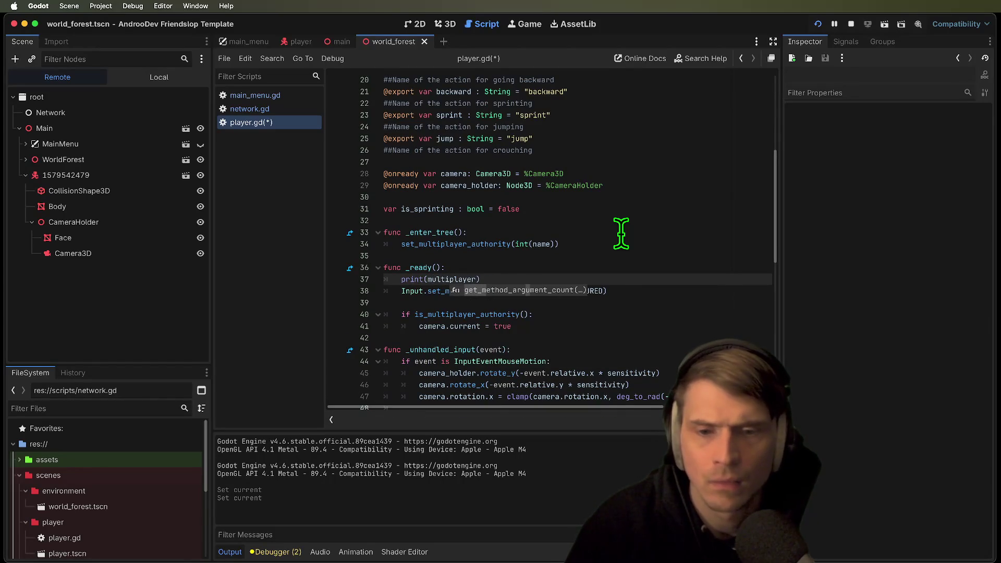
type(", ")
type("uq")
key("Return")
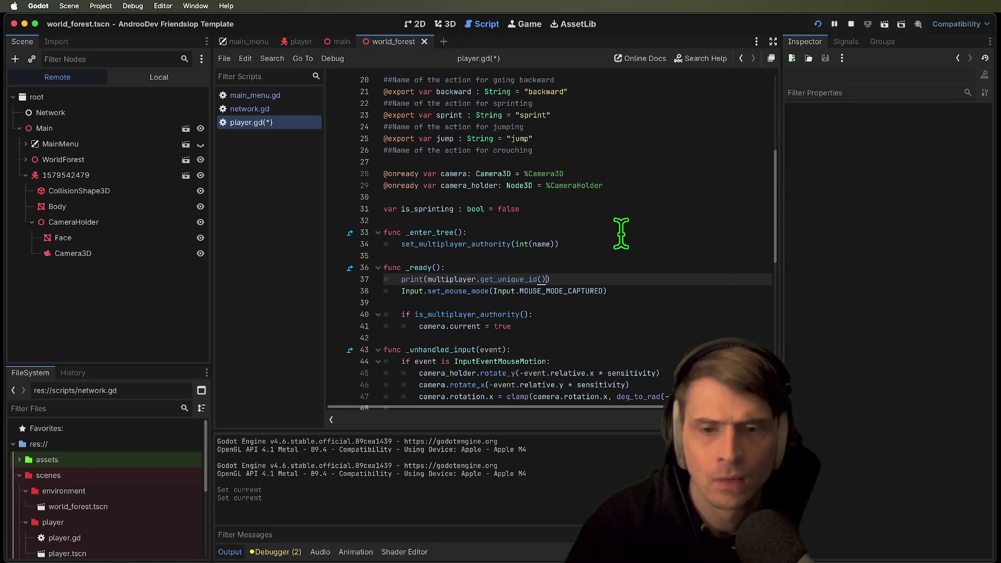
Make line 37 prints(is_multiplayer_authority(), multiplayer.get_unique_id()), then save and run
left_click_drag(459, 280, 530, 282)
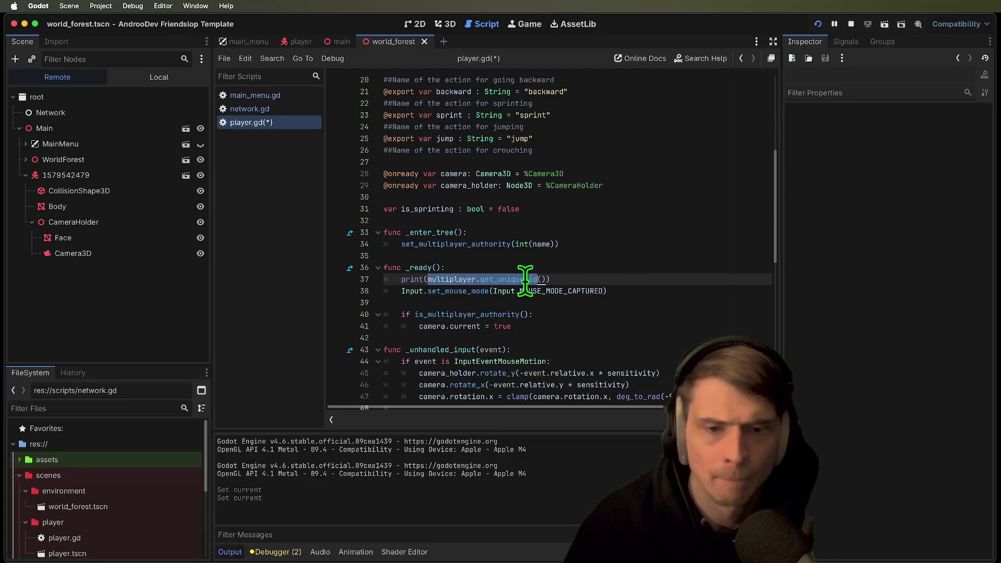
double_click(477, 243)
double_click(447, 279)
key("Left")
type("is_m")
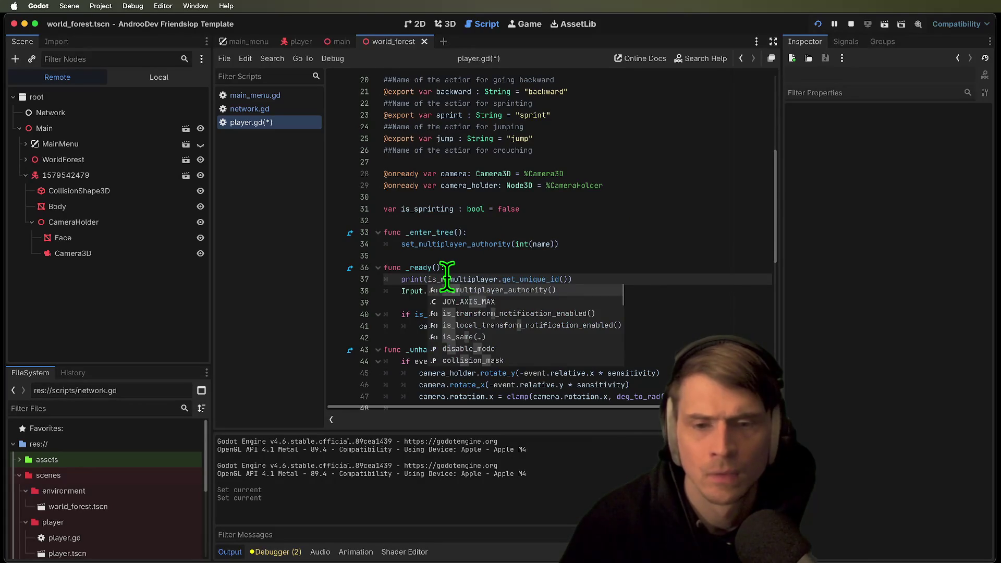
key("Return")
left_click(423, 279)
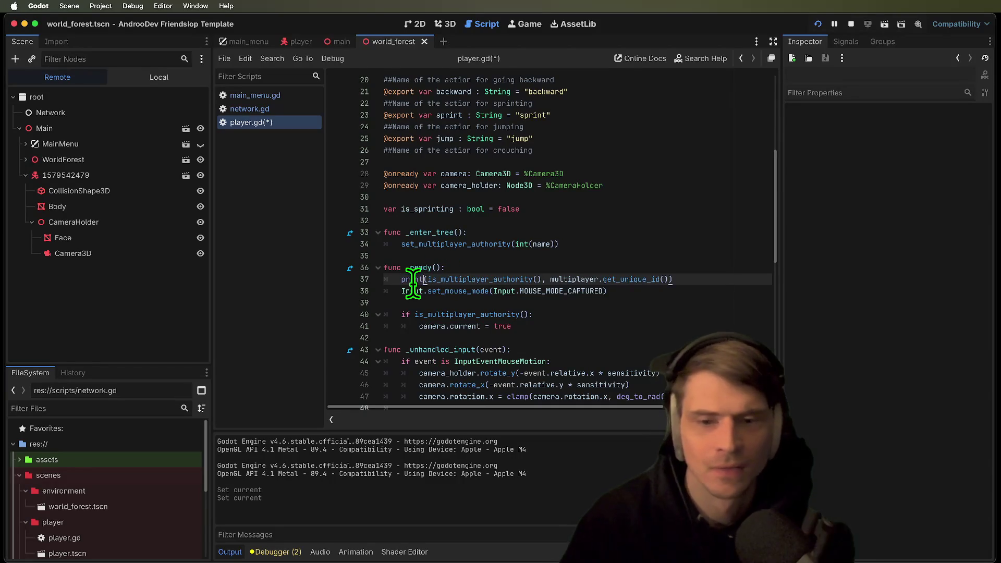
type("s")
key("super+b")
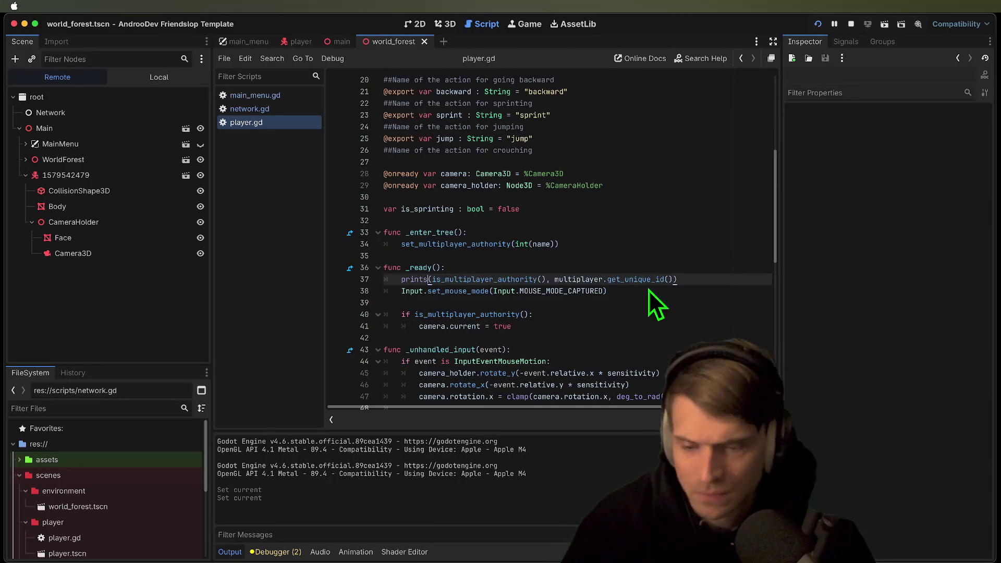
Join from the first instance so the output shows false 432477646 and false 1, then stop both
left_click_drag(522, 197, 315, 104)
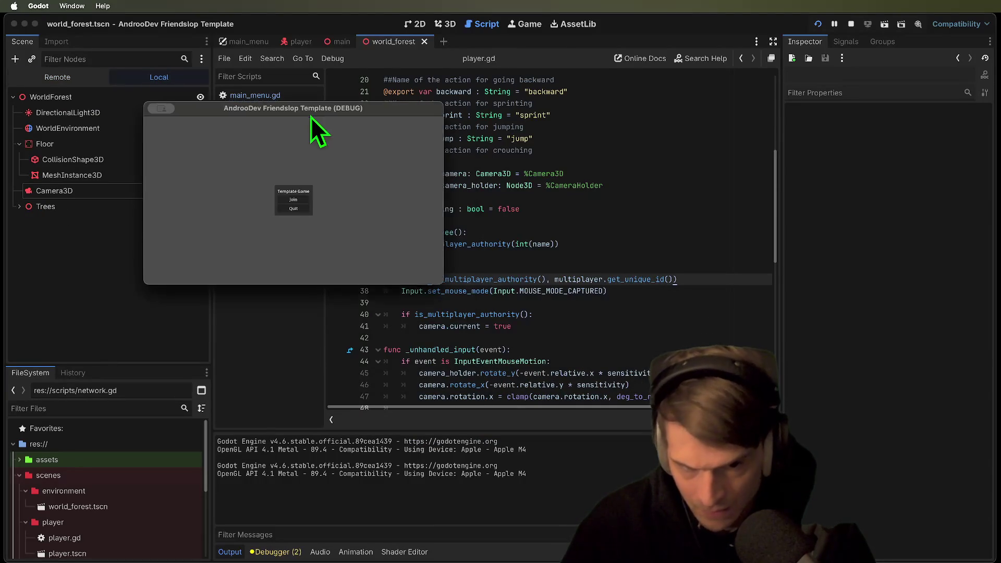
left_click(294, 195)
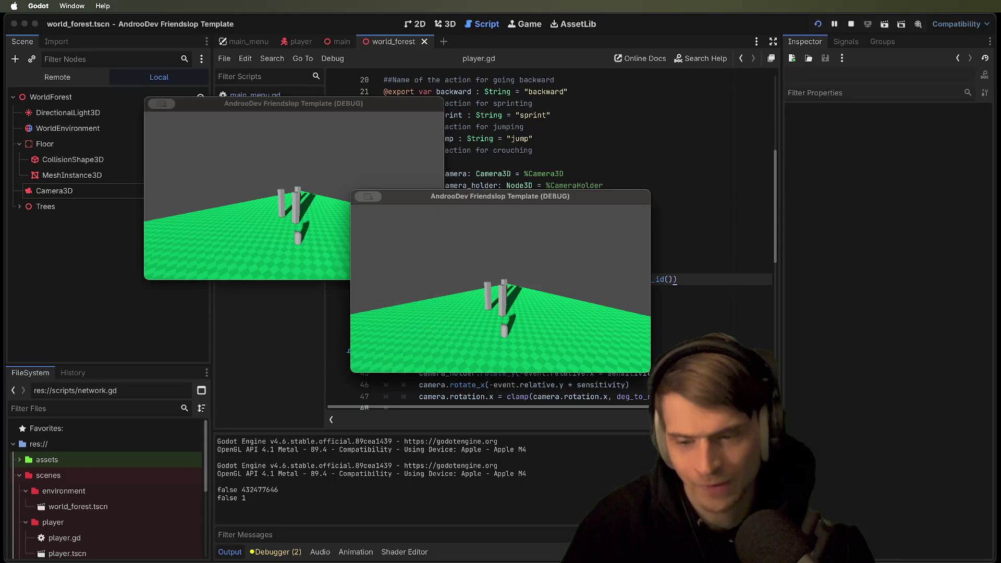
left_click(302, 209)
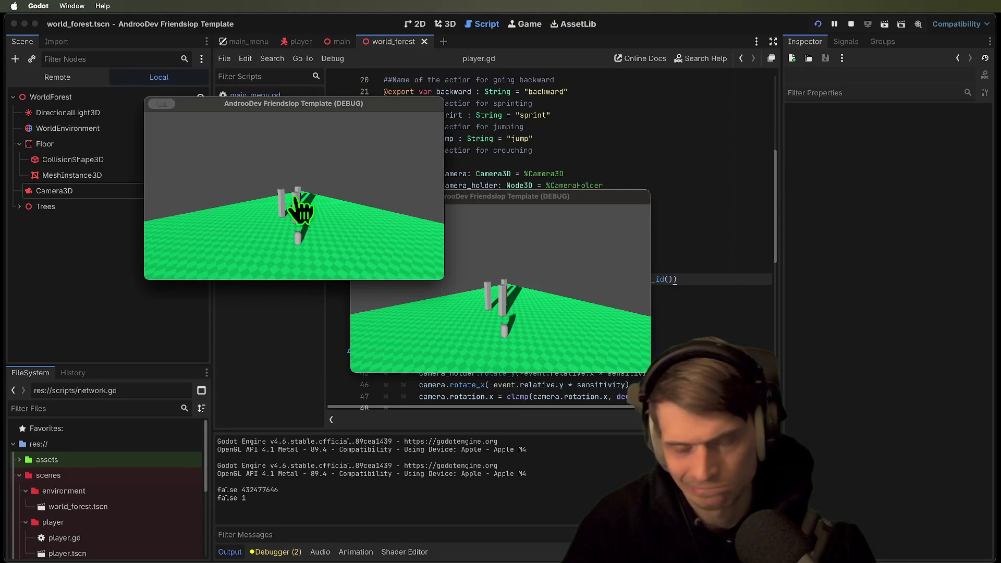
key("super+period")
Delete and restore the _enter_tree function name, stopping the running instances again
double_click(486, 245)
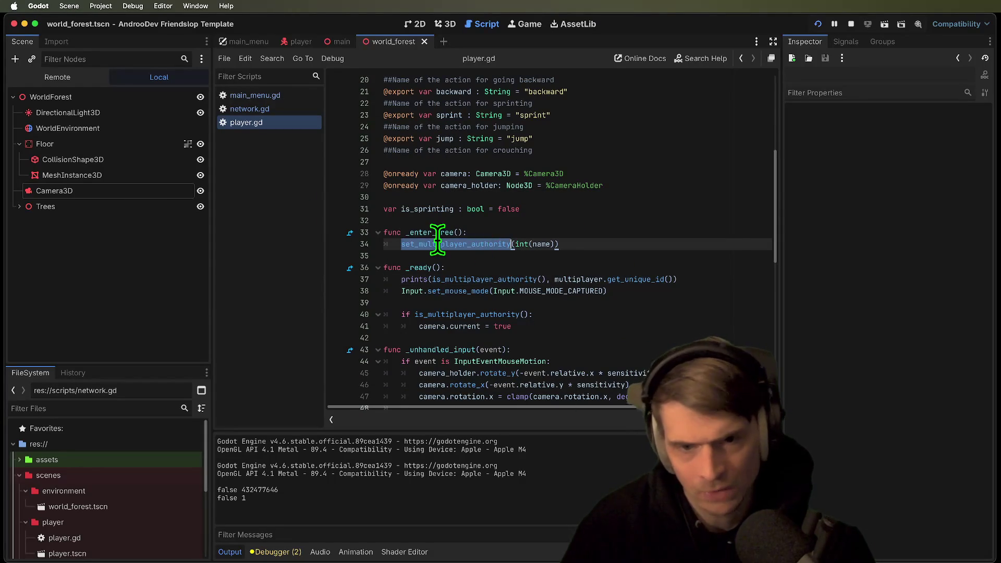
double_click(430, 232)
key("BackSpace")
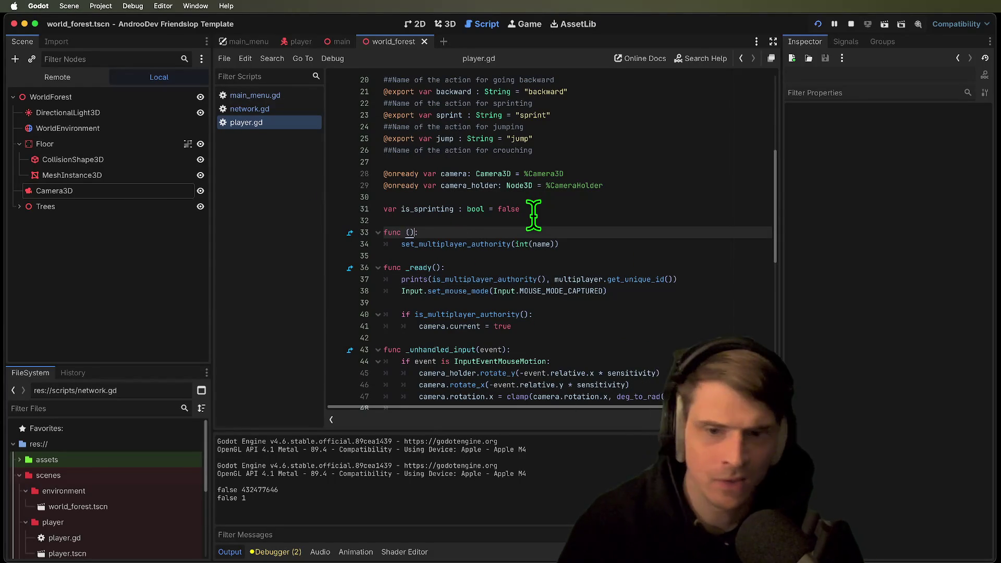
key("super+z")
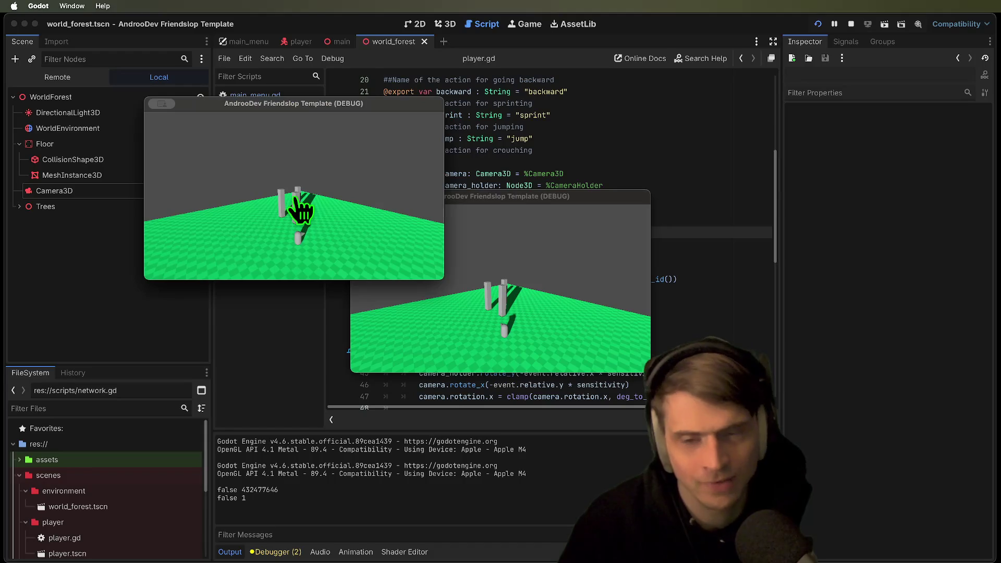
key("super+period")
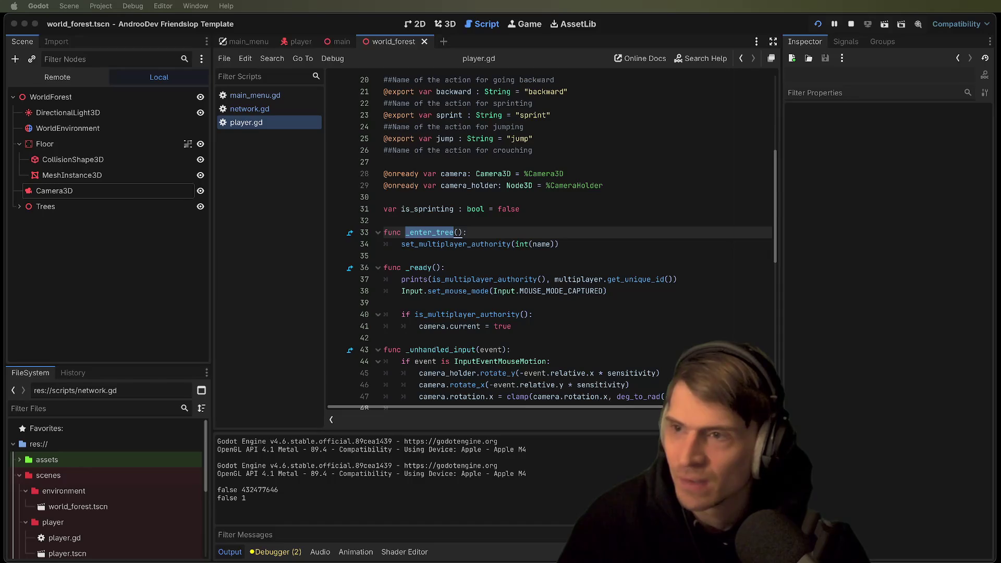
left_click(635, 207)
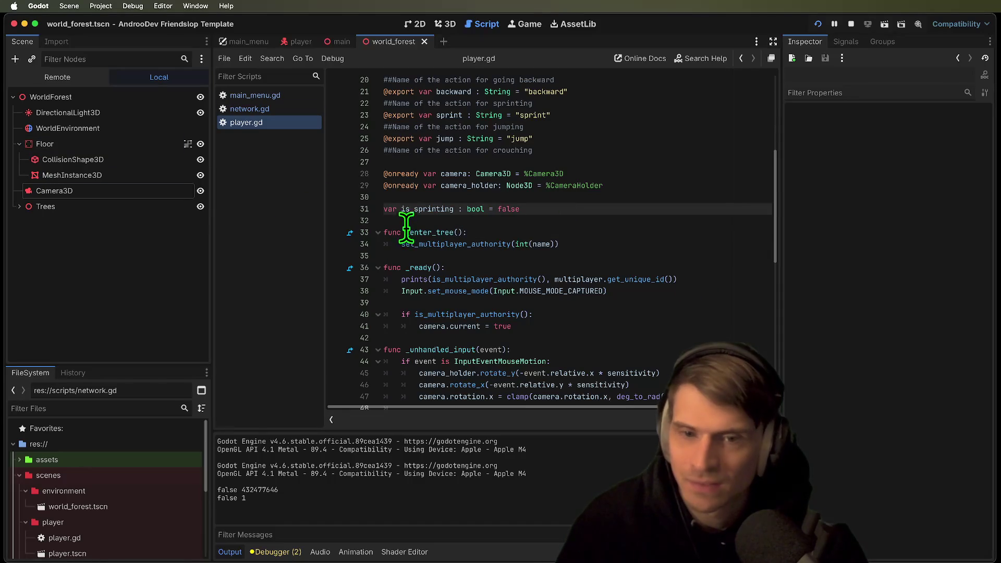
left_click(438, 233, "super")
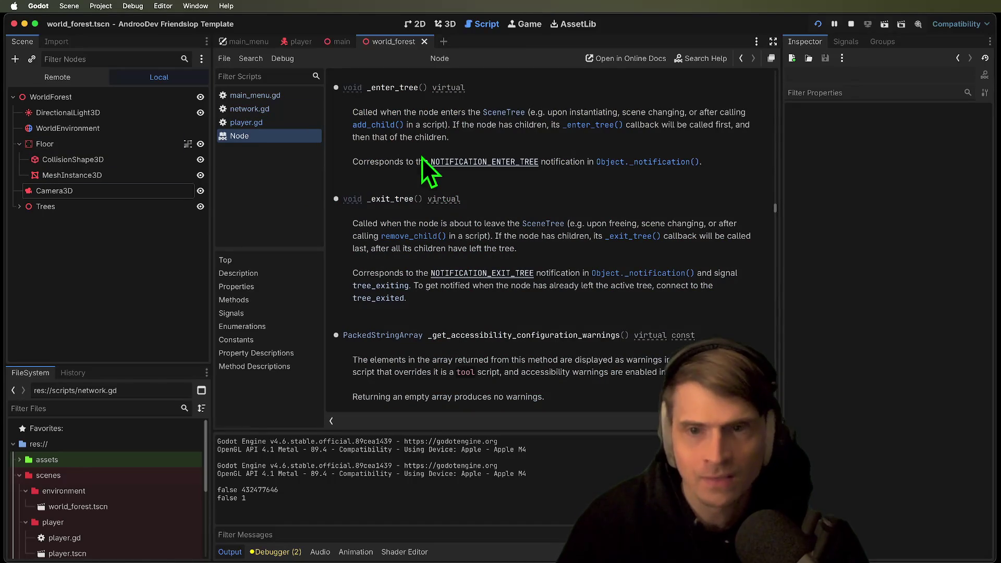
scroll(631, 189, "up", 1)
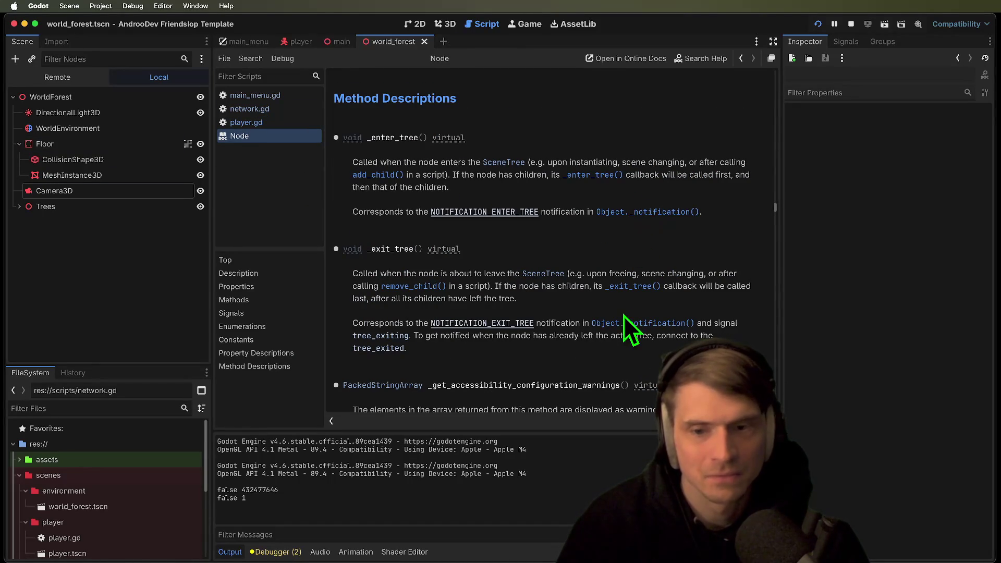
scroll(622, 323, "down", 1)
scroll(622, 322, "down", 3)
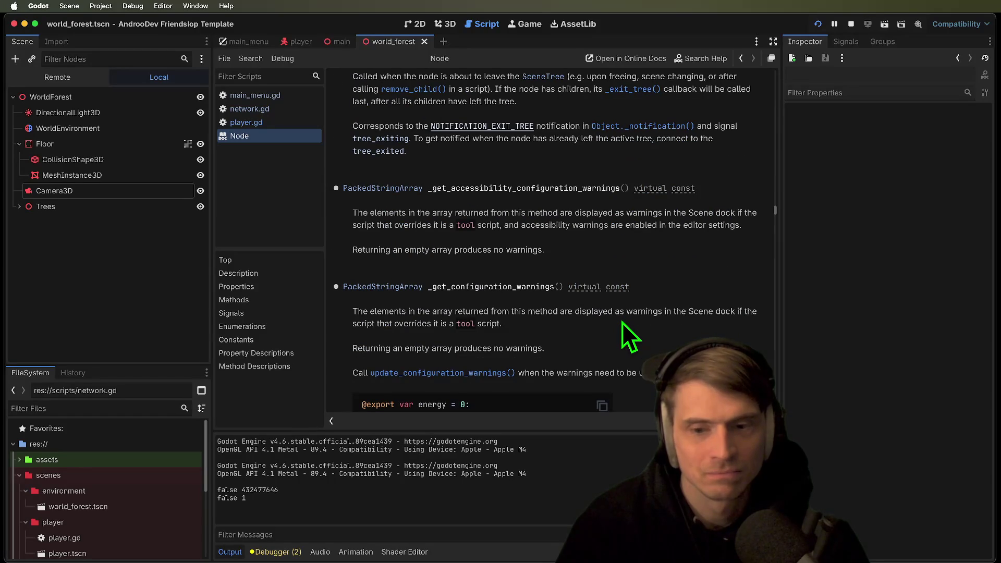
scroll(621, 323, "down", 4)
scroll(505, 372, "down", 4)
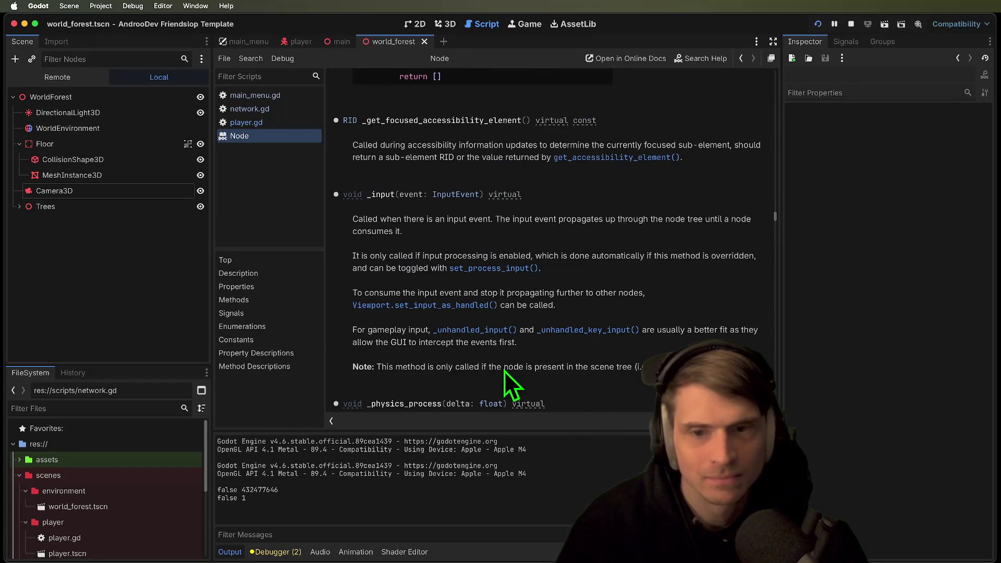
scroll(505, 370, "down", 4)
scroll(631, 356, "down", 4)
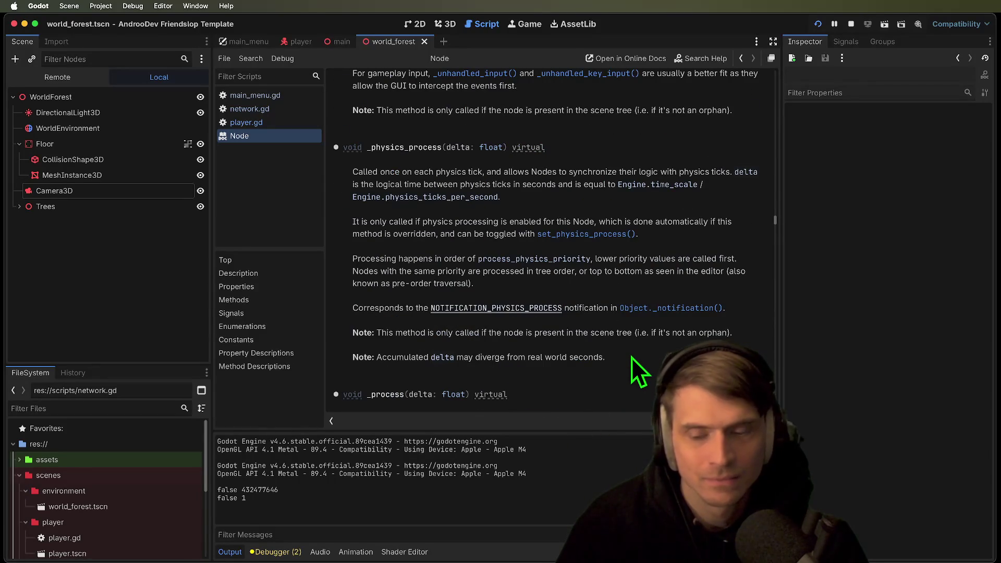
scroll(631, 355, "down", 4)
scroll(636, 357, "down", 4)
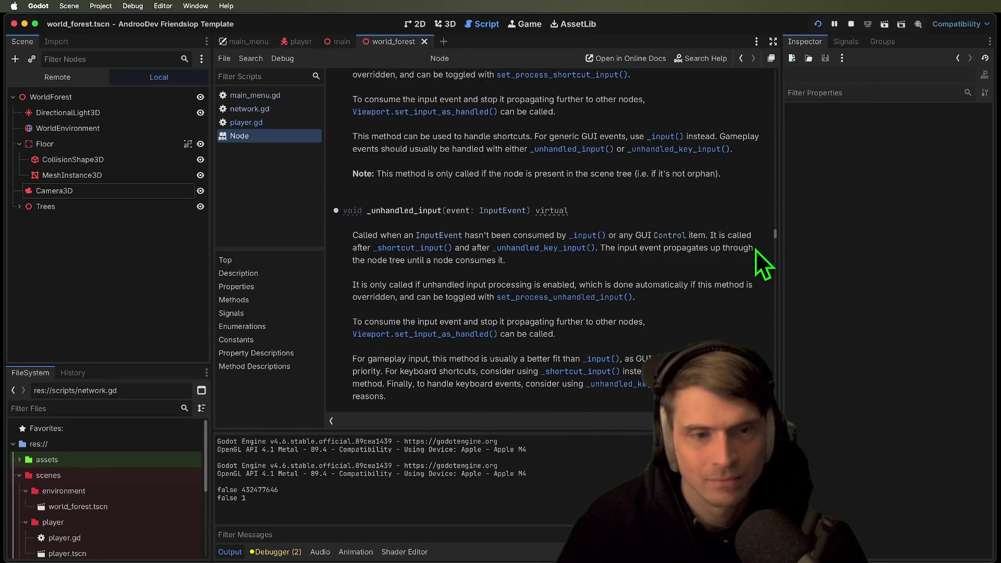
left_click_drag(774, 235, 781, 2)
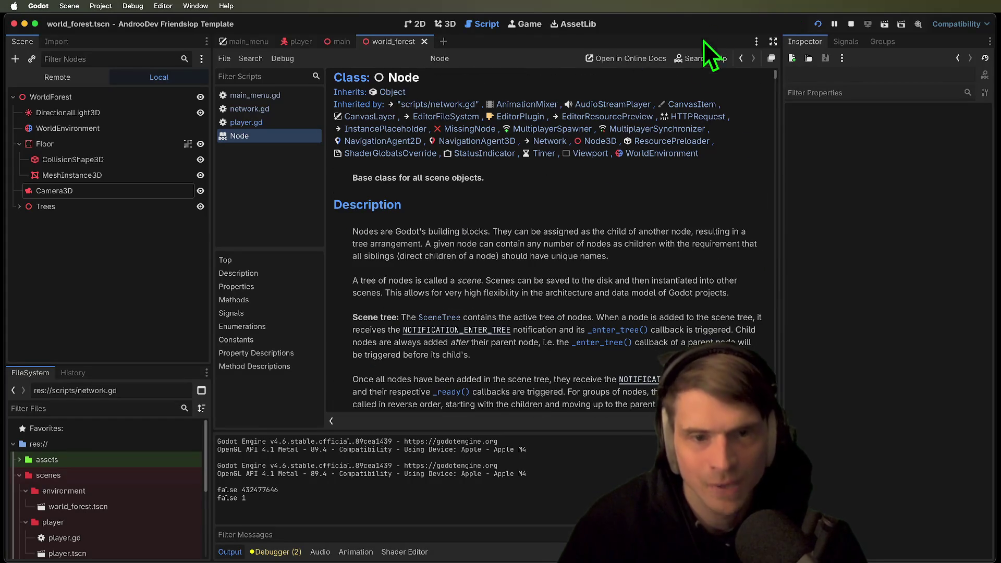
scroll(629, 258, "down", 1)
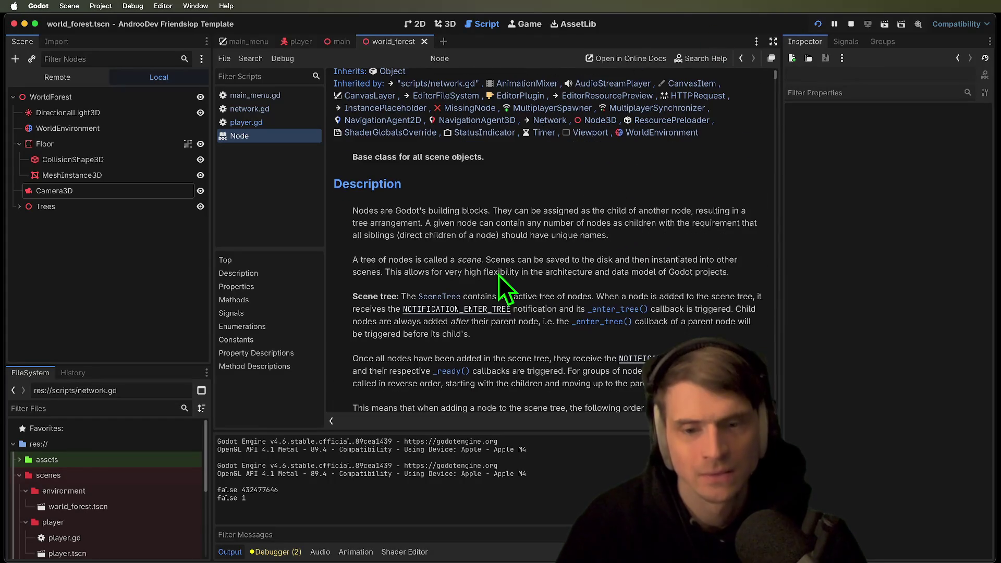
scroll(735, 189, "down", 10)
scroll(687, 187, "up", 12)
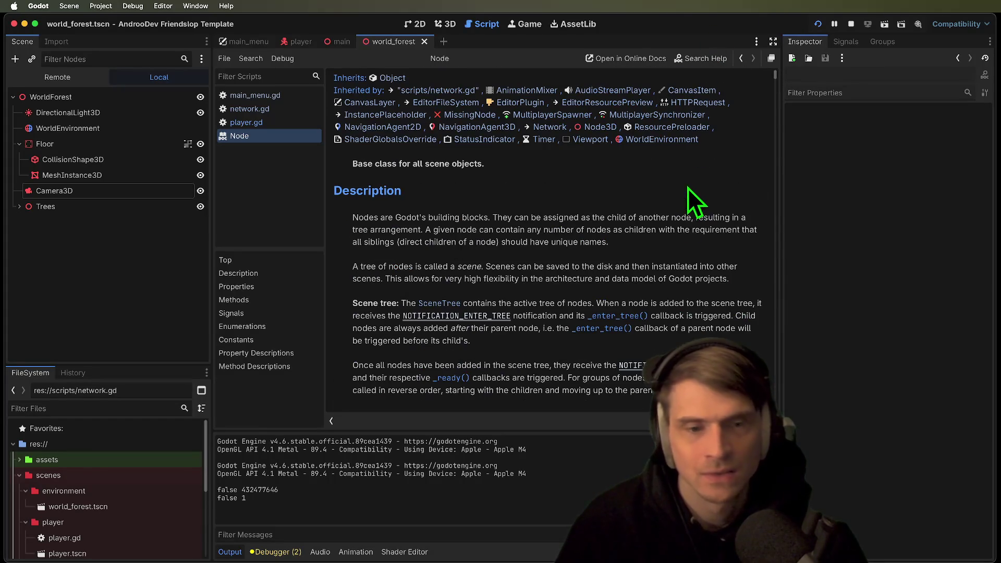
scroll(630, 319, "down", 15)
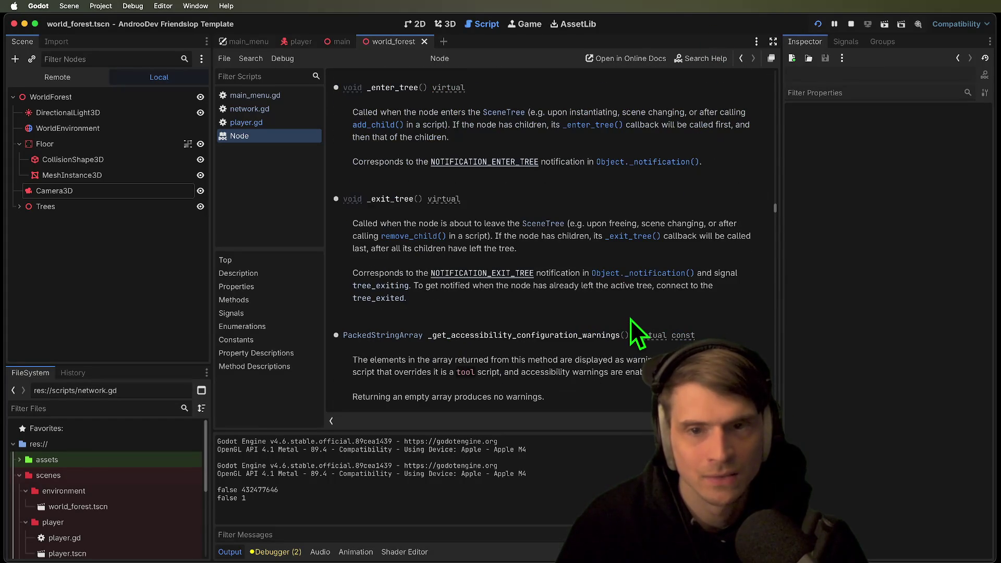
left_click(248, 124)
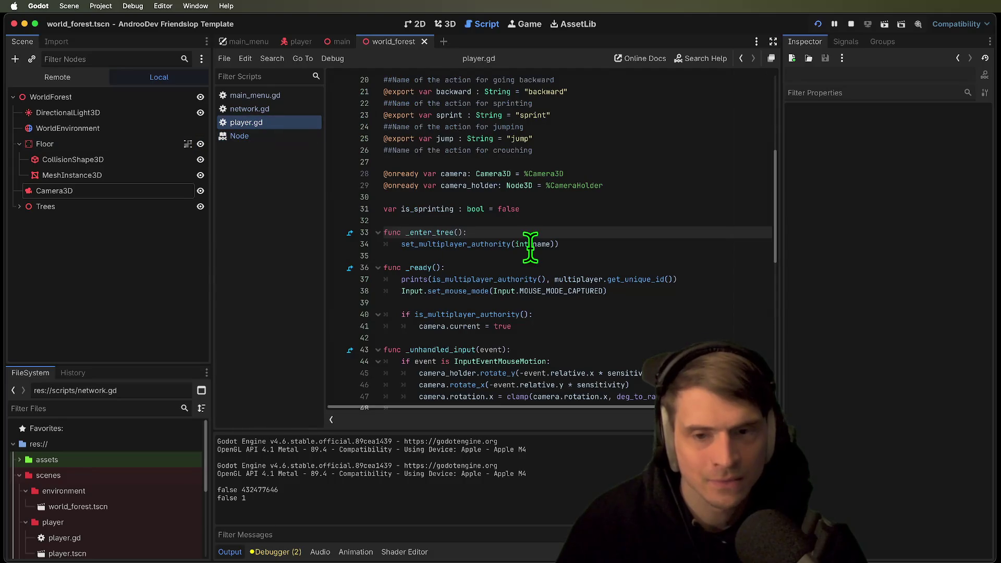
Add print('name') at the top of _enter_tree, rerun two instances, and join from the first
left_click(579, 245)
mouse_move(464, 245)
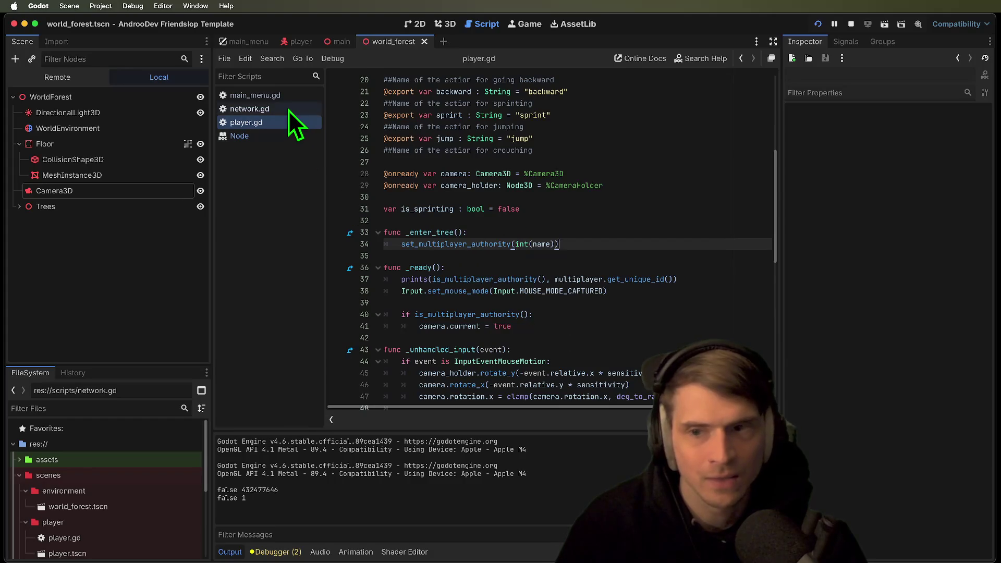
left_click(574, 233)
key("Return")
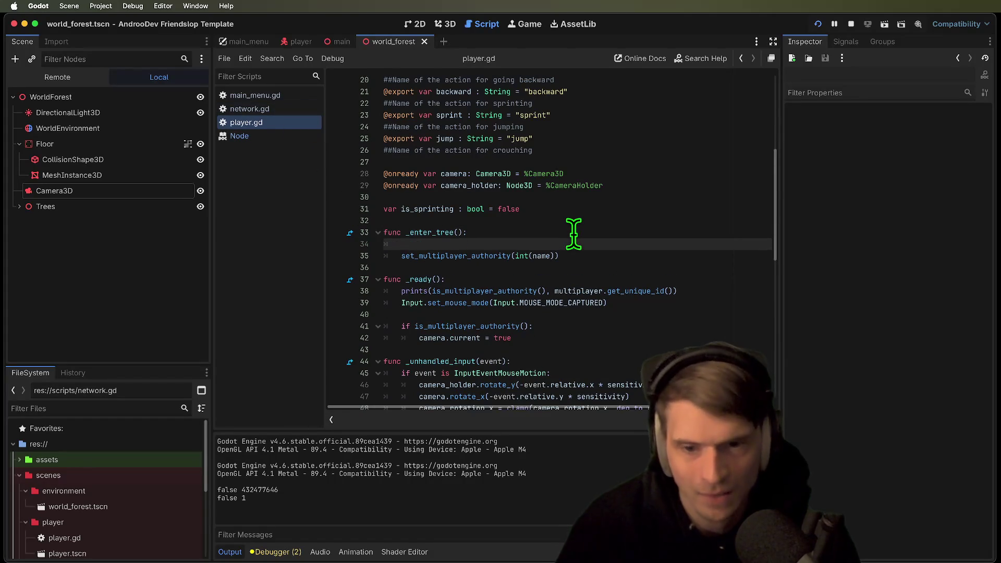
type("print('name")
key("super+b")
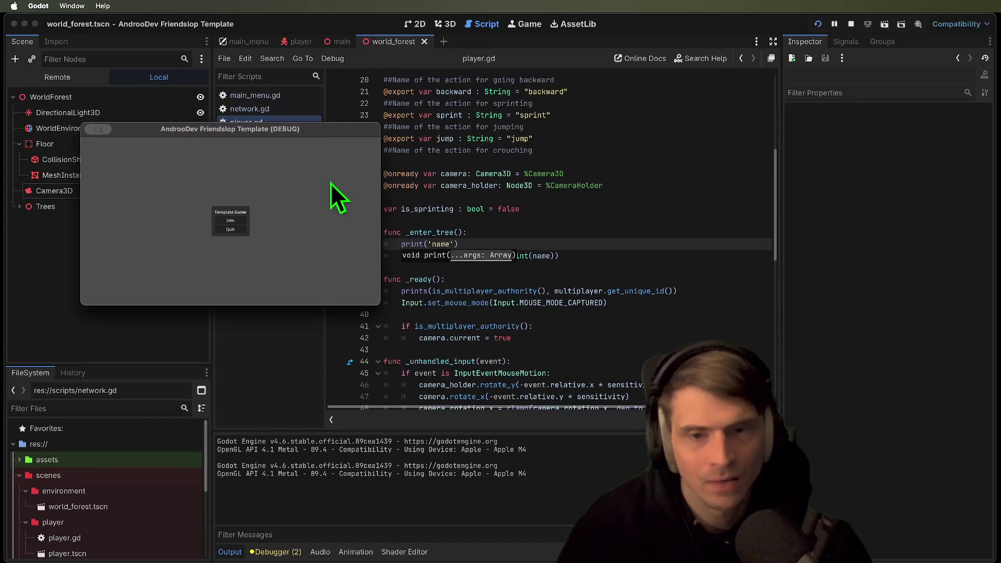
left_click(243, 219)
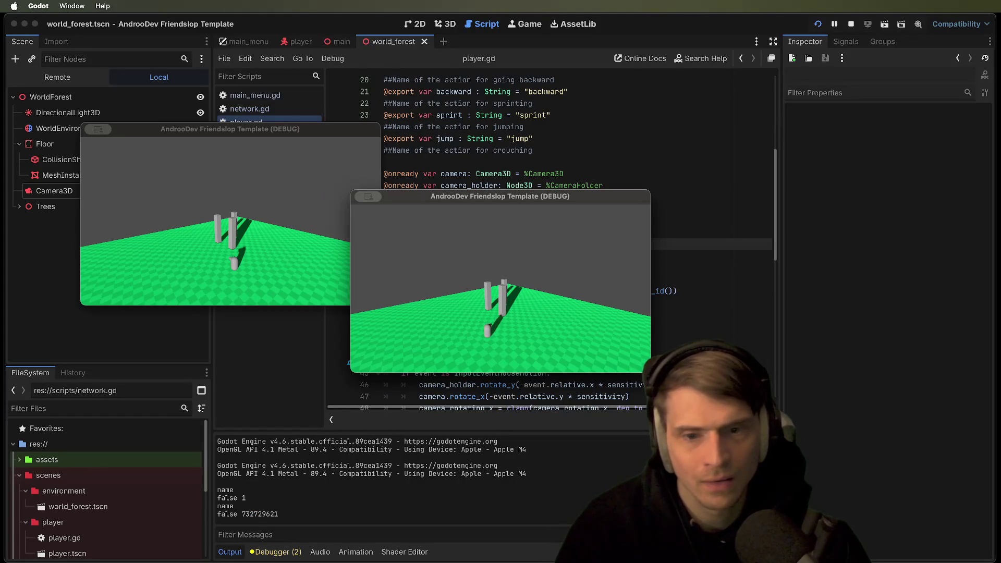
key("super+grave")
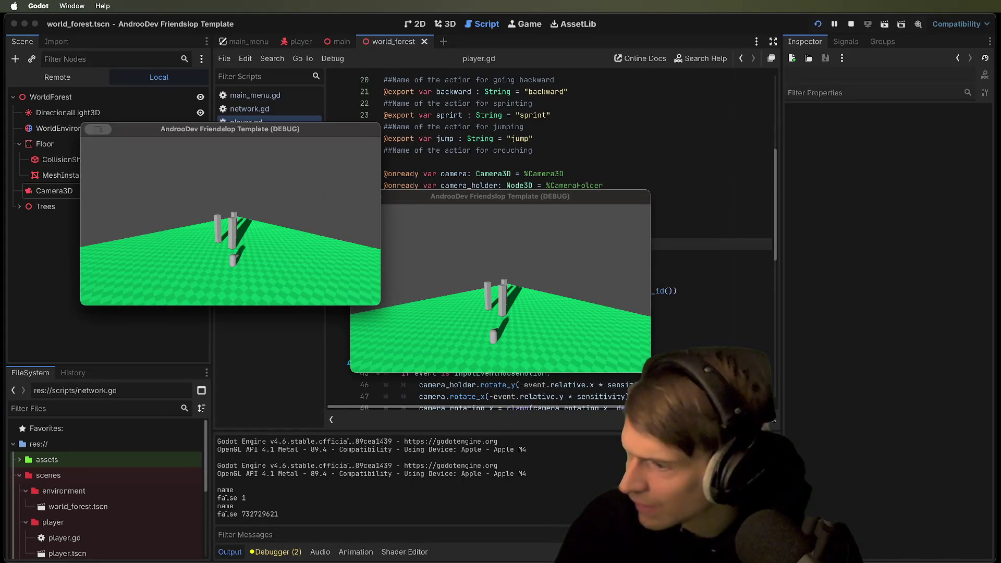
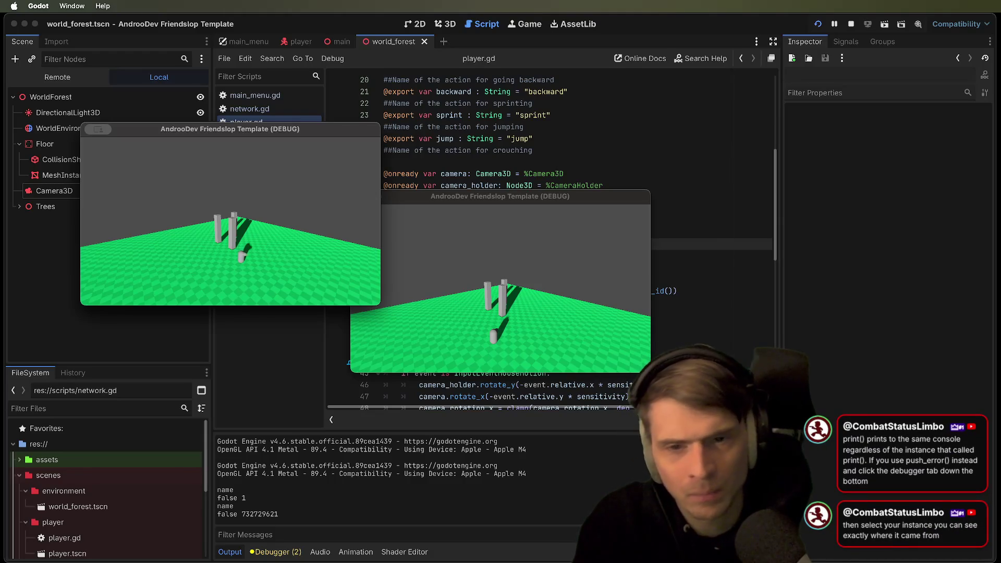
Close both running game instances and return to player.gd in the script editor
key("super+q")
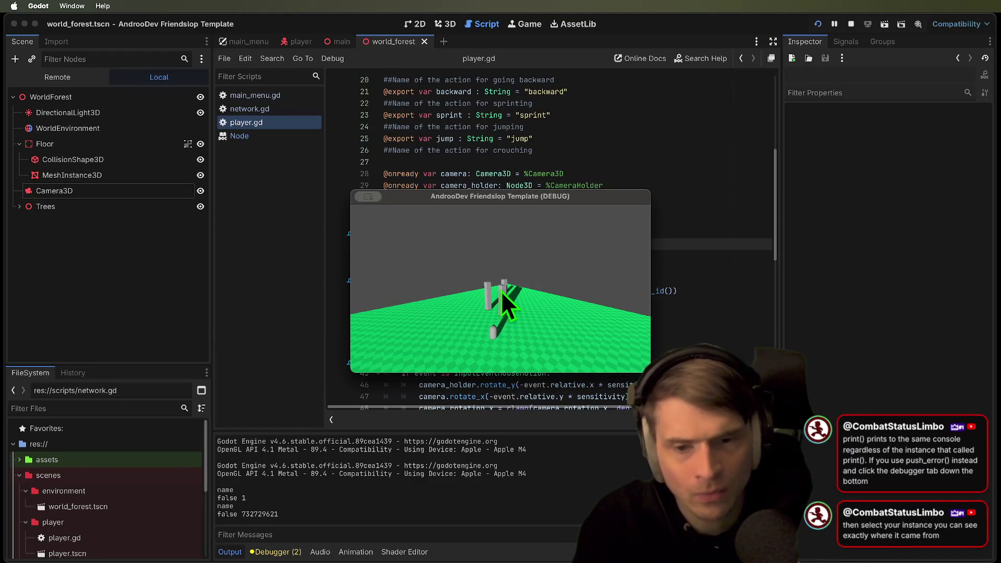
key("super+q")
left_click(727, 288)
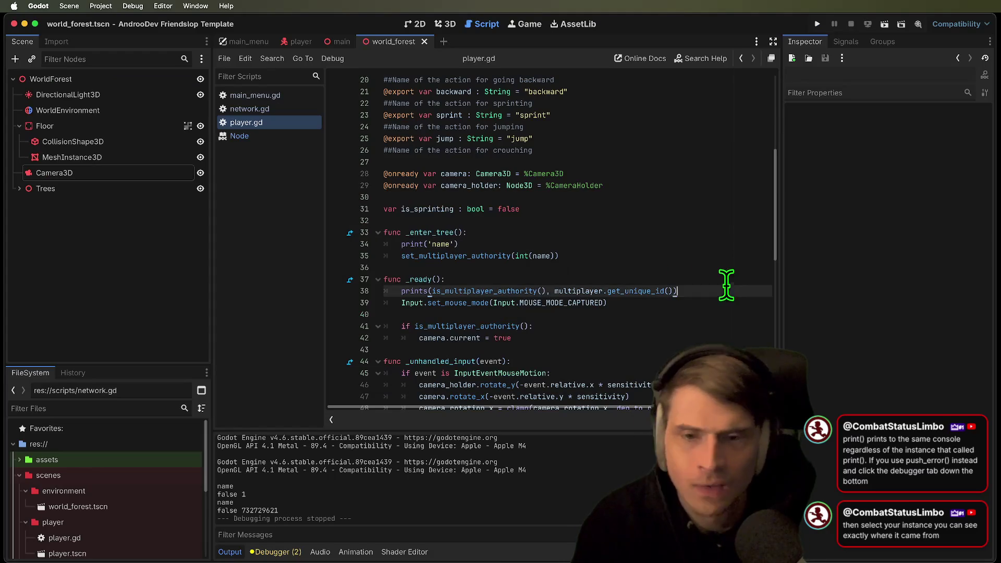
left_click(655, 257)
left_click(686, 327)
scroll(684, 328, "down", 3)
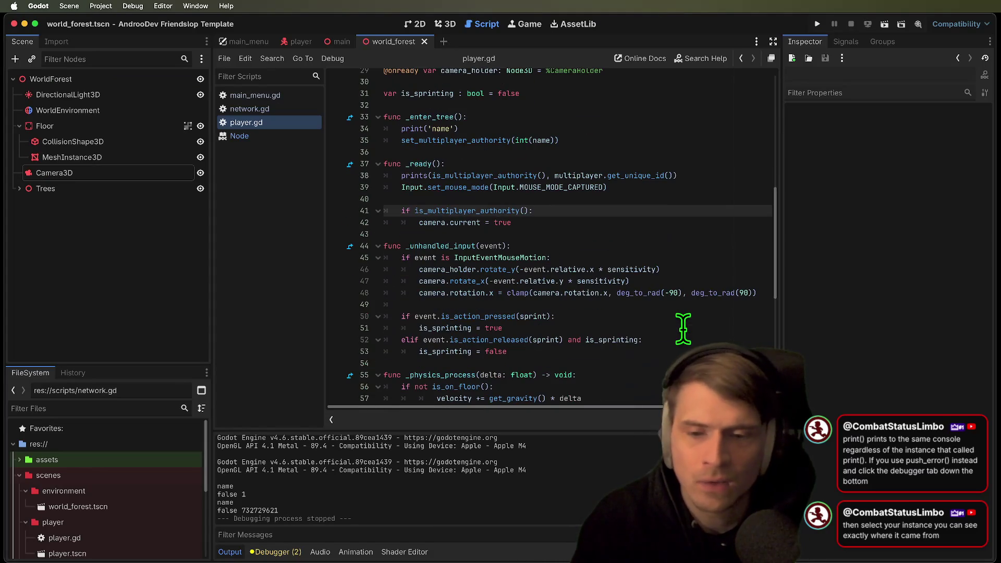
left_click(641, 219)
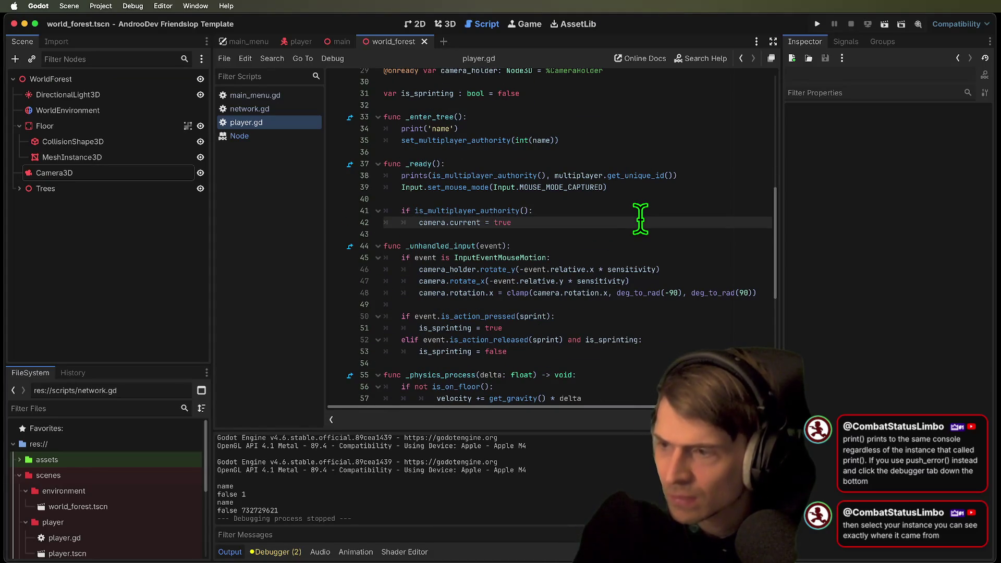
Remove the print('name') line and the leftover blank line from _enter_tree
key("cmd+z")
left_click(639, 218)
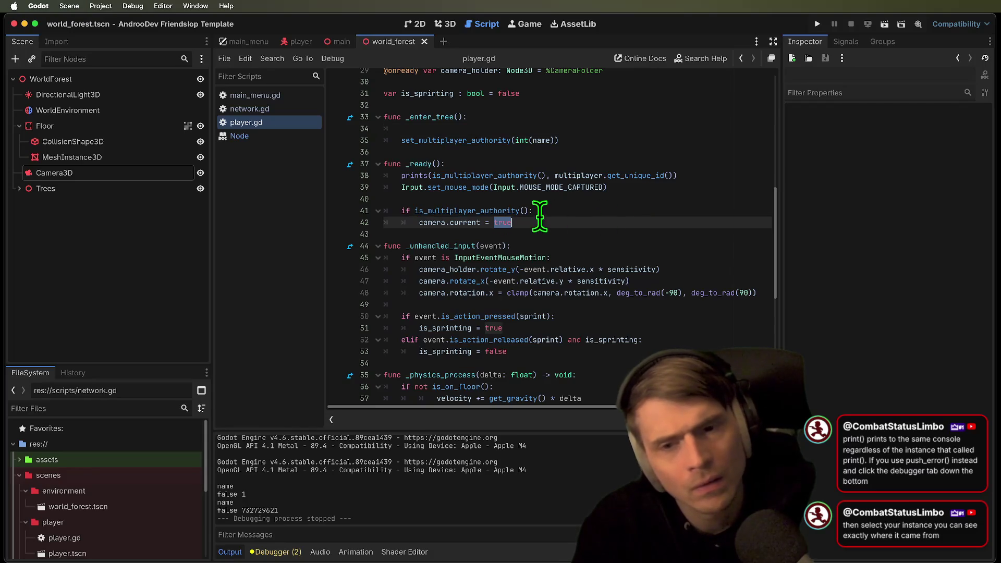
key("cmd+z")
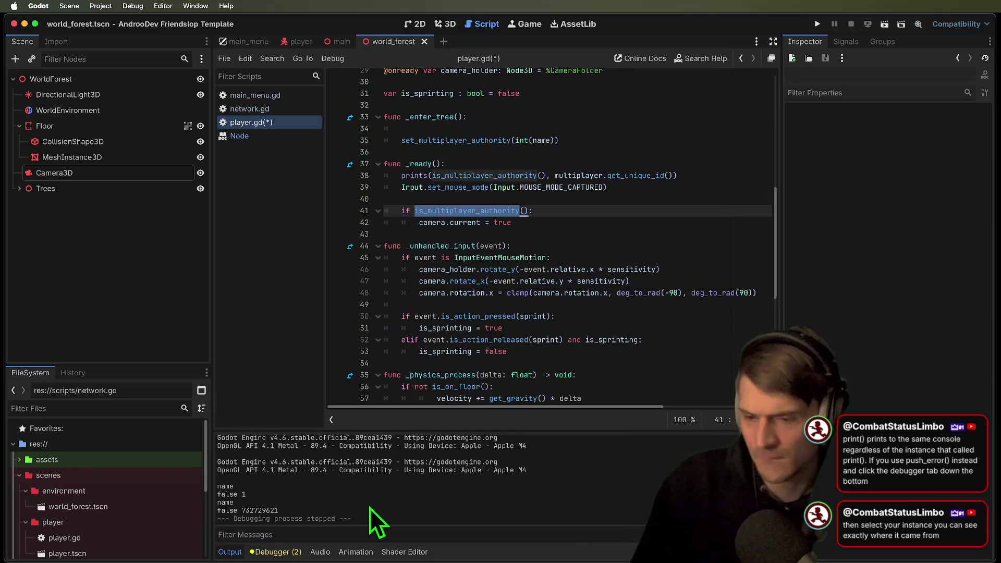
key("super+z")
left_click(628, 142)
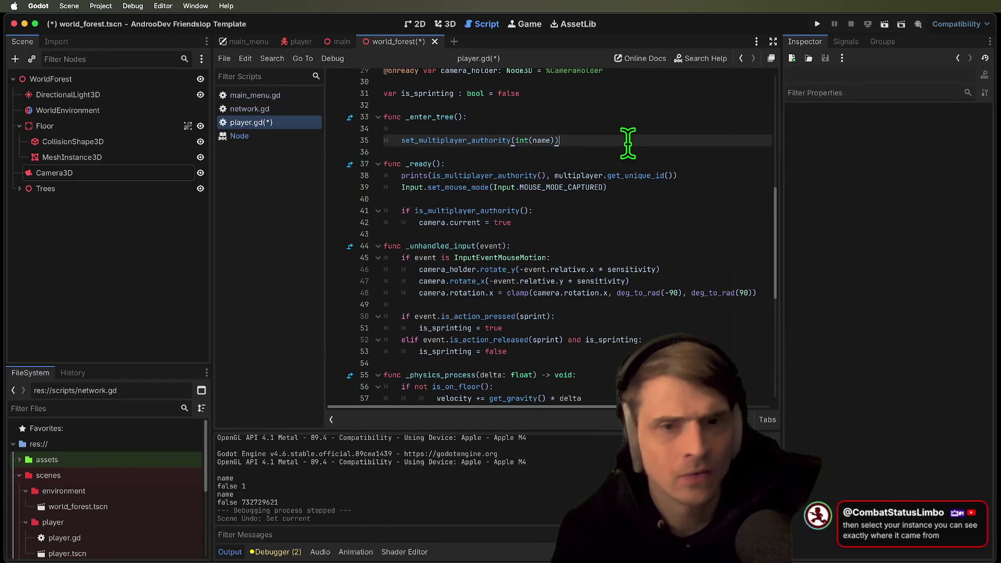
key("super+z")
key("super+z")
key("super+z")
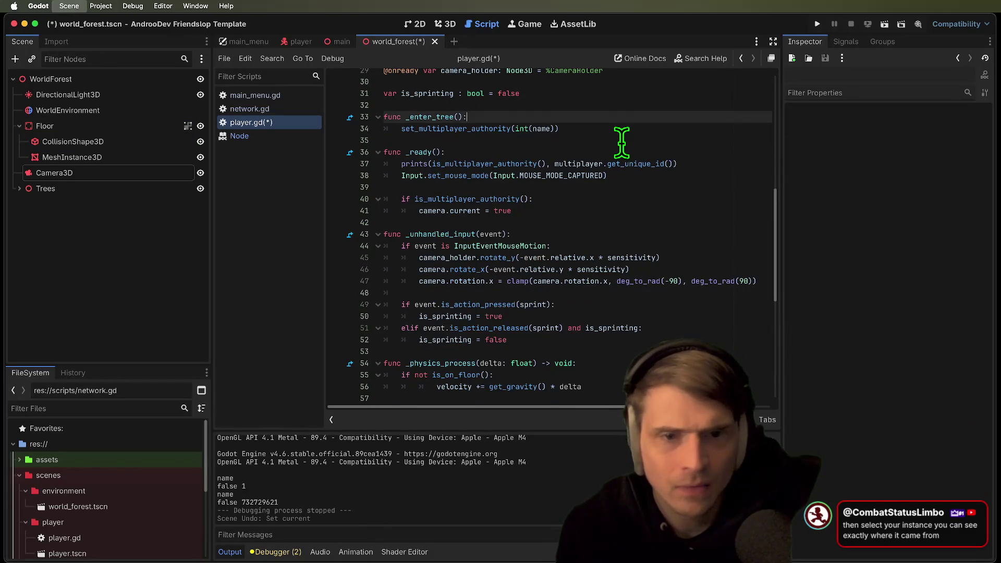
Add 'name,' as the first argument of the prints() call on line 37
double_click(483, 164)
key("Left")
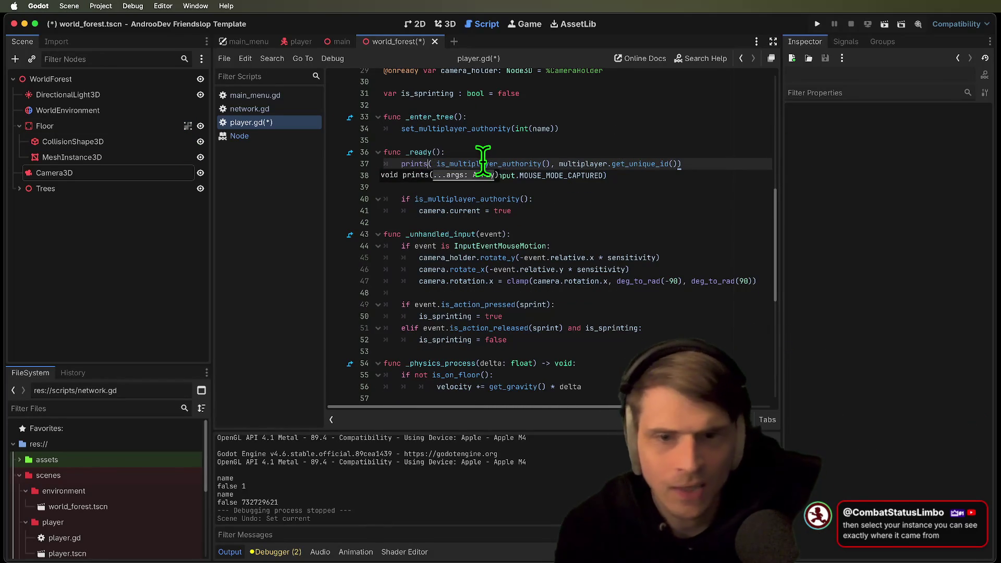
type("name,")
Save, run and join the game to log each player's name and authority, then stop it
key("super+b")
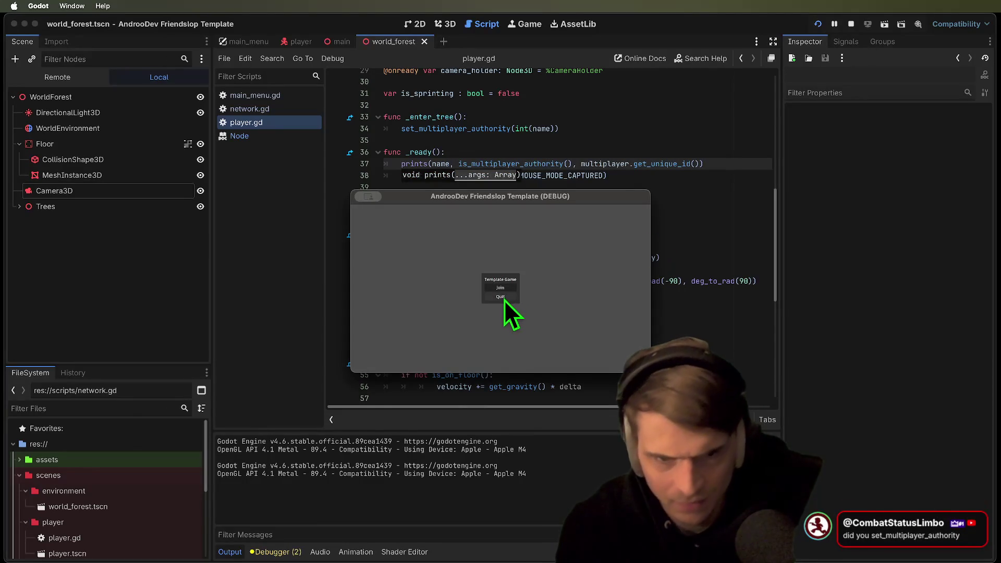
left_click(504, 289)
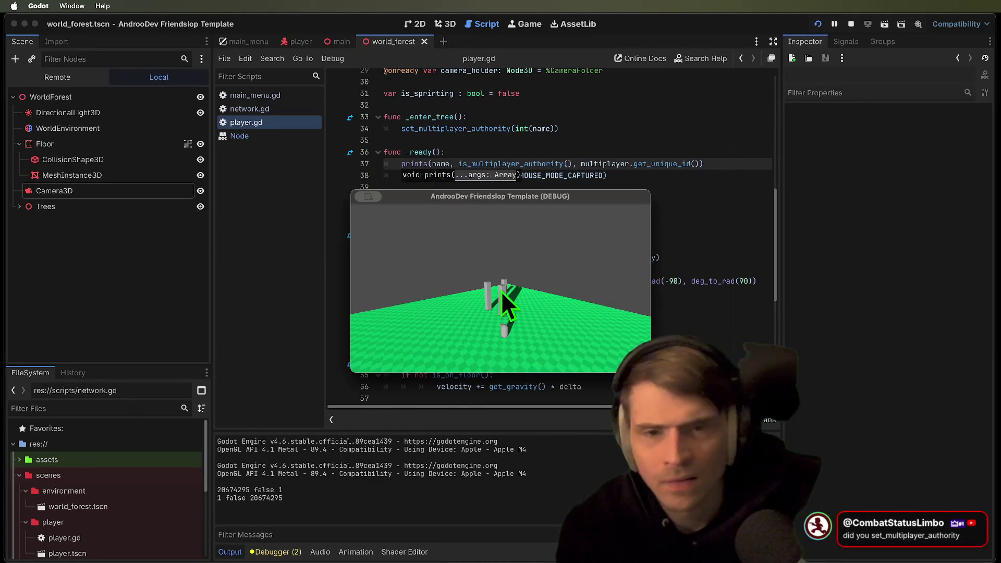
key("super+q")
left_click(468, 128)
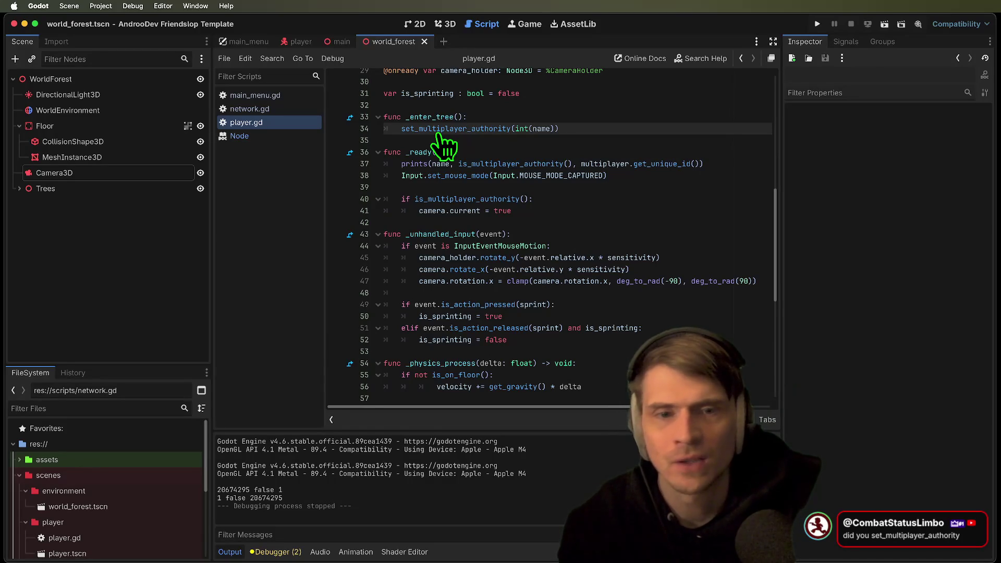
left_click(462, 165)
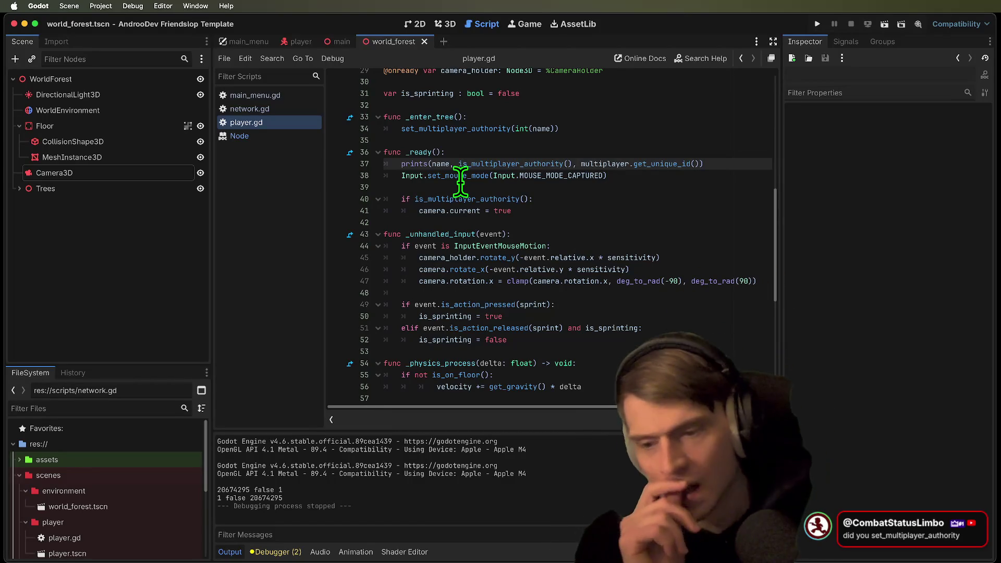
Review player.gd's _enter_tree and how network.gd's add_player instantiates and names the player by peer_id
double_click(430, 117)
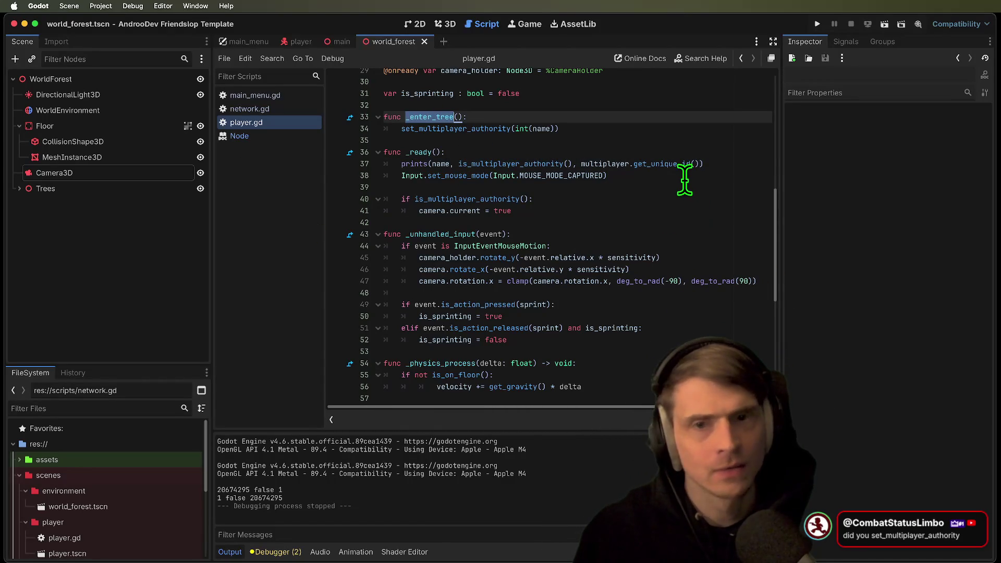
left_click(241, 111)
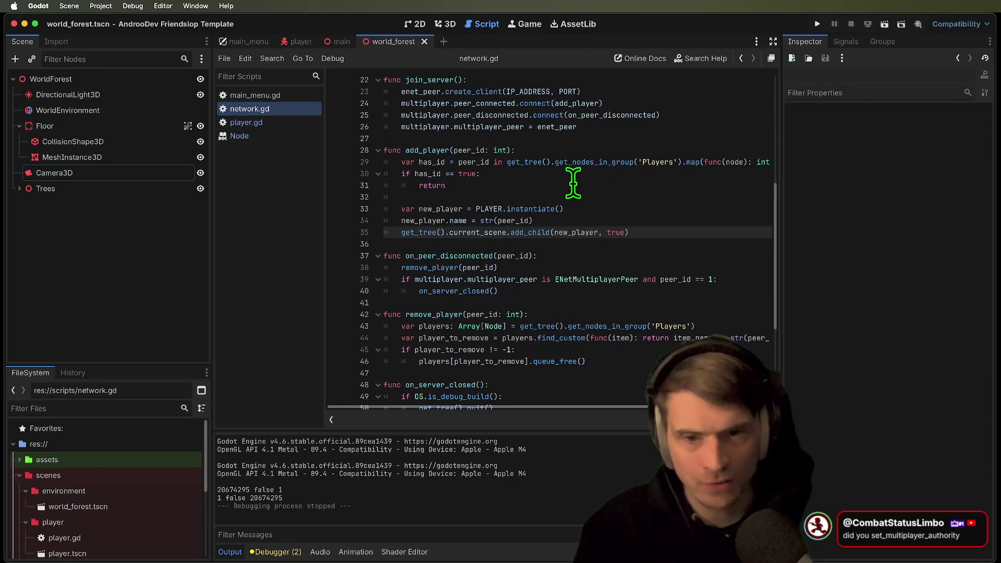
left_click(663, 210)
left_click(764, 233, "shift")
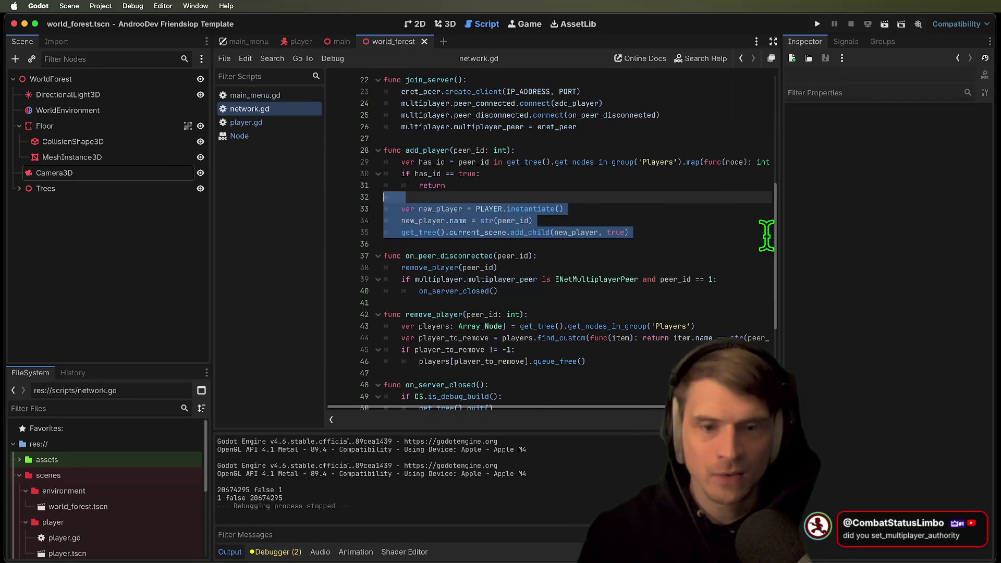
left_click(764, 233)
double_click(438, 151)
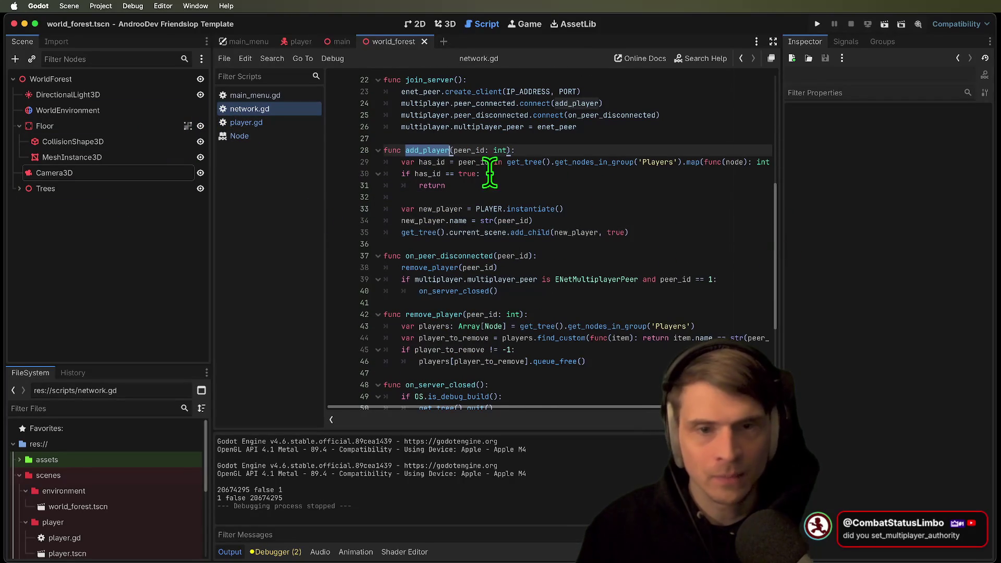
double_click(537, 209)
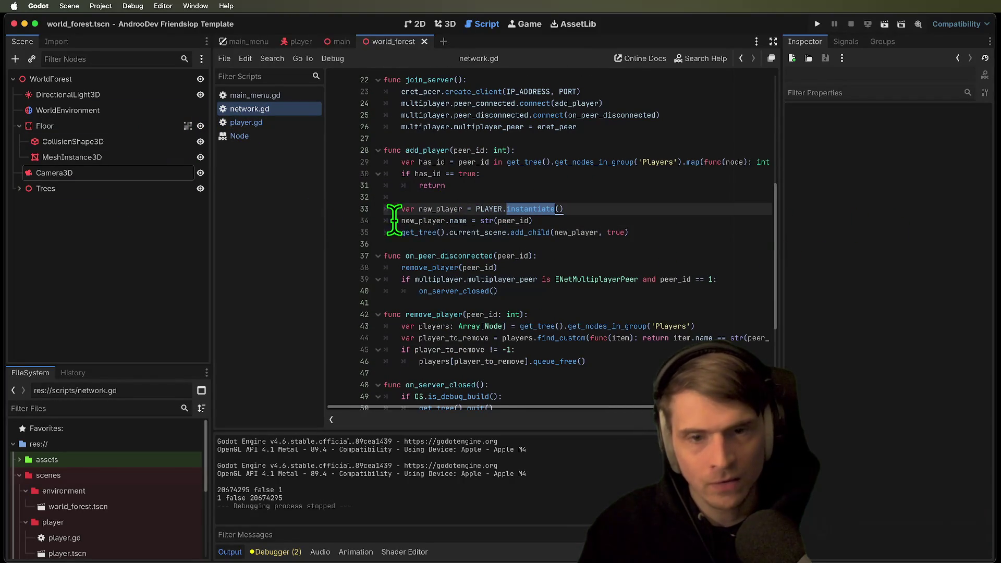
mouse_move(399, 222)
left_mouse_down()
mouse_move(386, 220)
mouse_move(464, 221)
left_mouse_up()
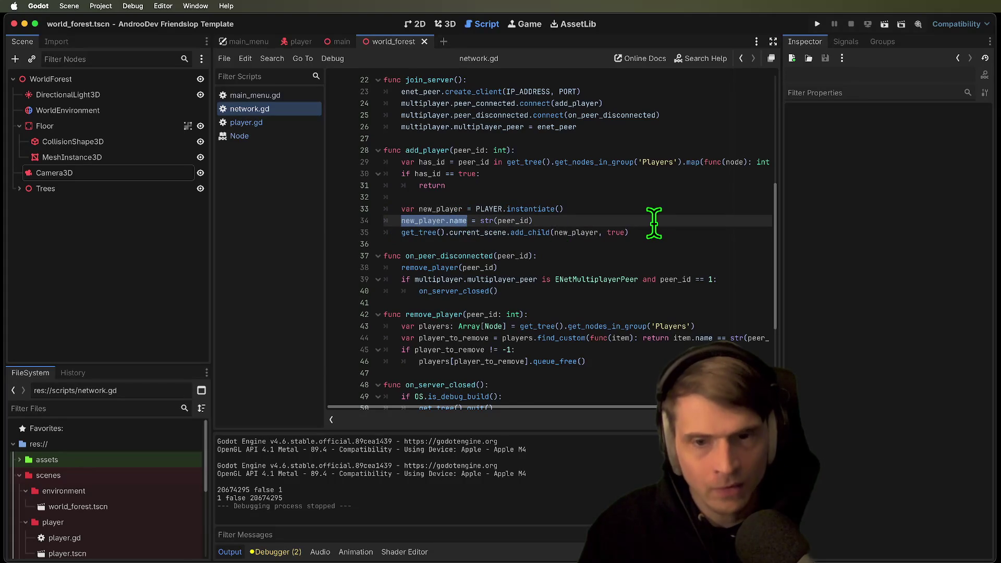
left_click(622, 221)
double_click(523, 221)
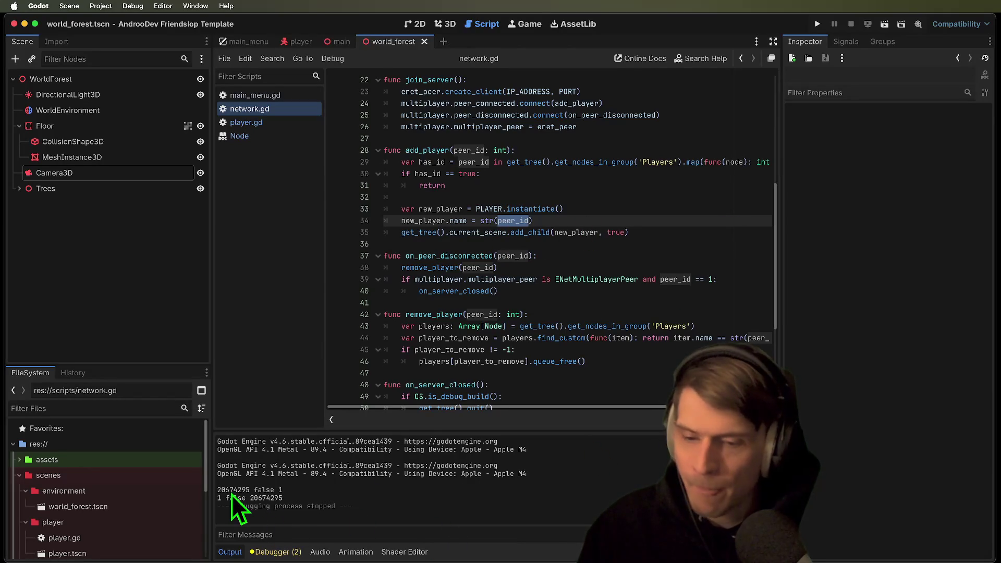
Check where add_player is connected to peer_connected, then open the Friend Gem project
double_click(436, 150)
scroll(739, 216, "up", 5)
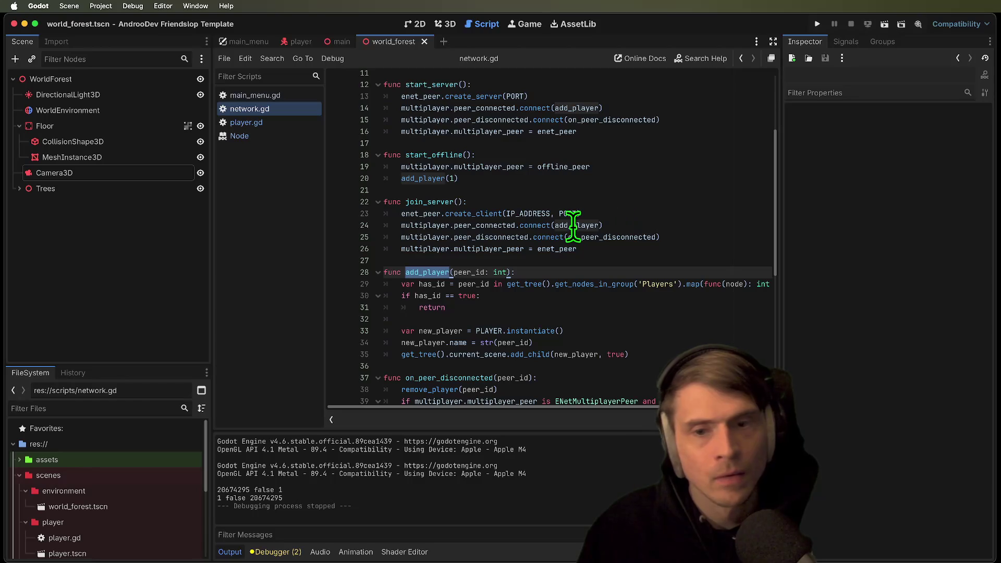
mouse_move(573, 225)
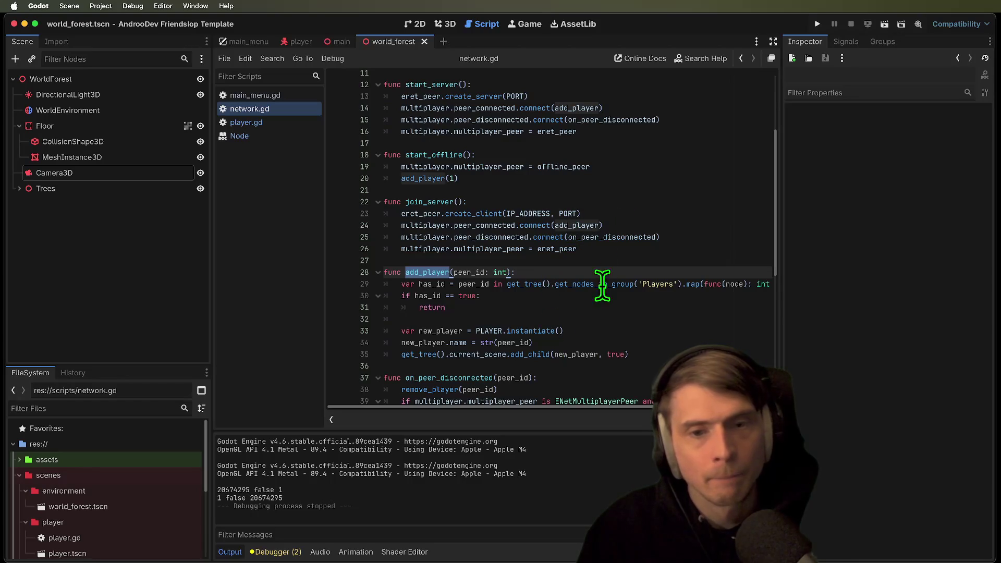
scroll(710, 256, "down", 1)
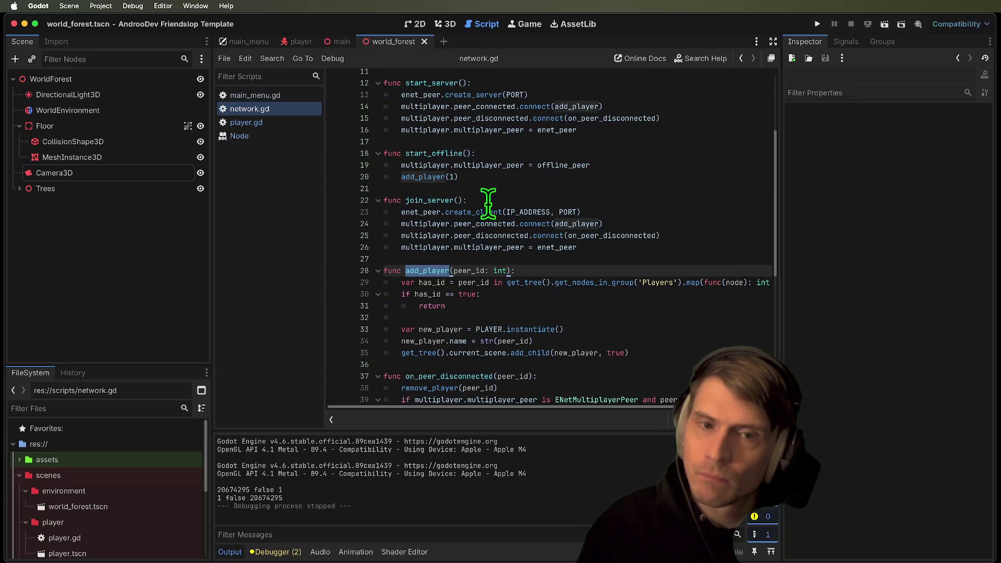
left_click_drag(401, 107, 638, 106)
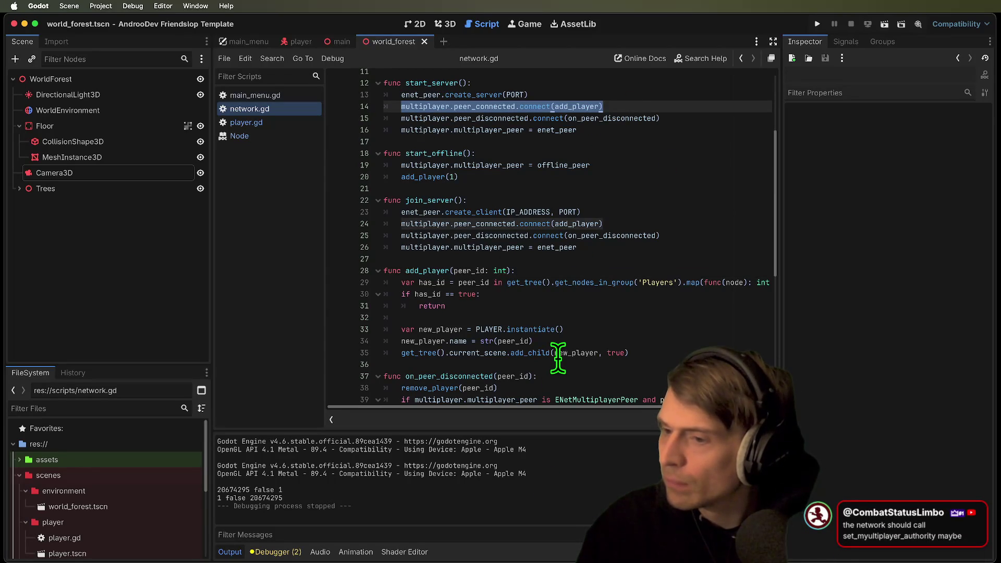
key("alt+Left")
key("alt+Left")
key("alt+Left")
key("alt+Left")
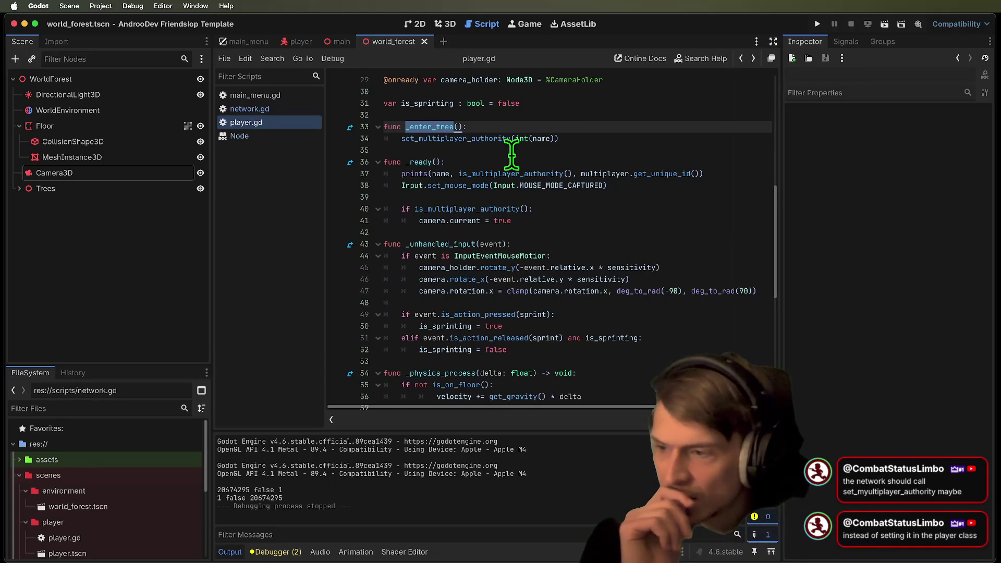
double_click(503, 138)
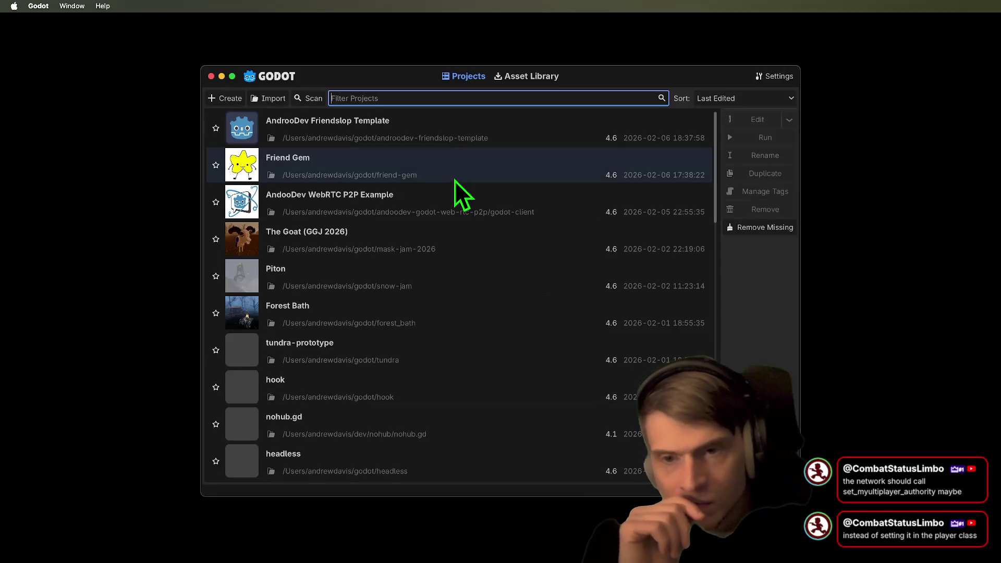
double_click(405, 160)
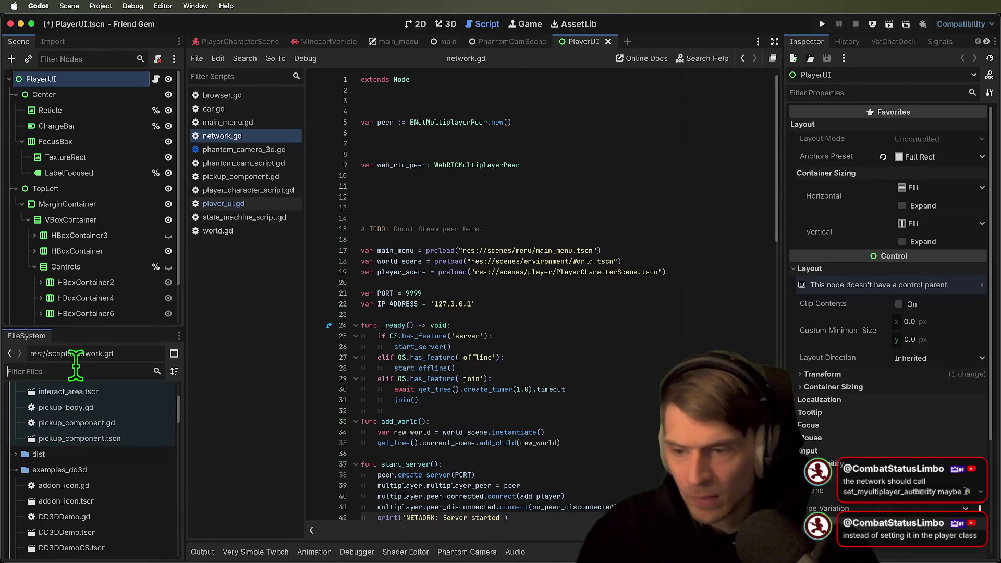
Open Friend Gem's network.gd and find every occurrence of add_player
type("net")
left_click(58, 546)
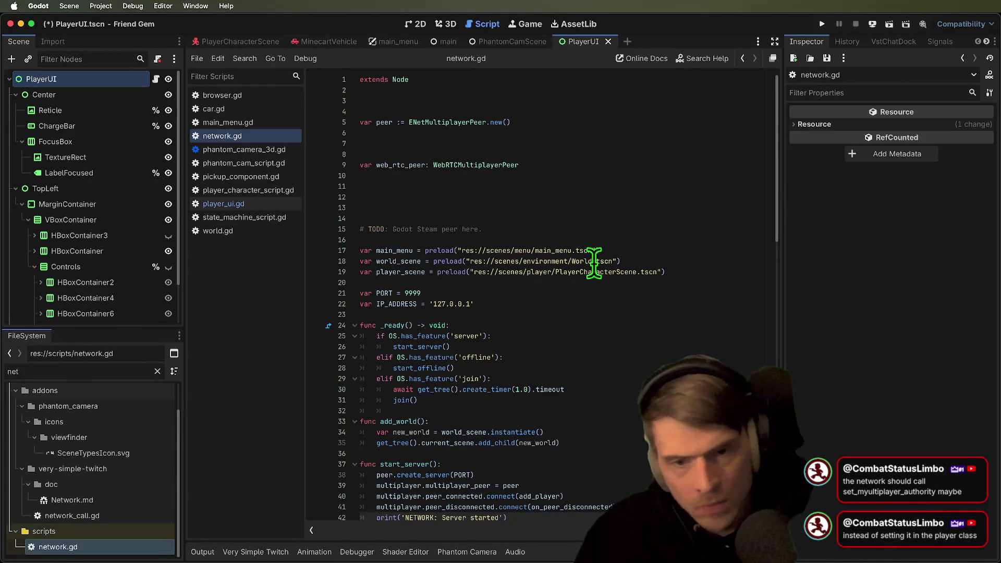
scroll(627, 372, "down", 5)
key("ctrl+f")
type("add_playe")
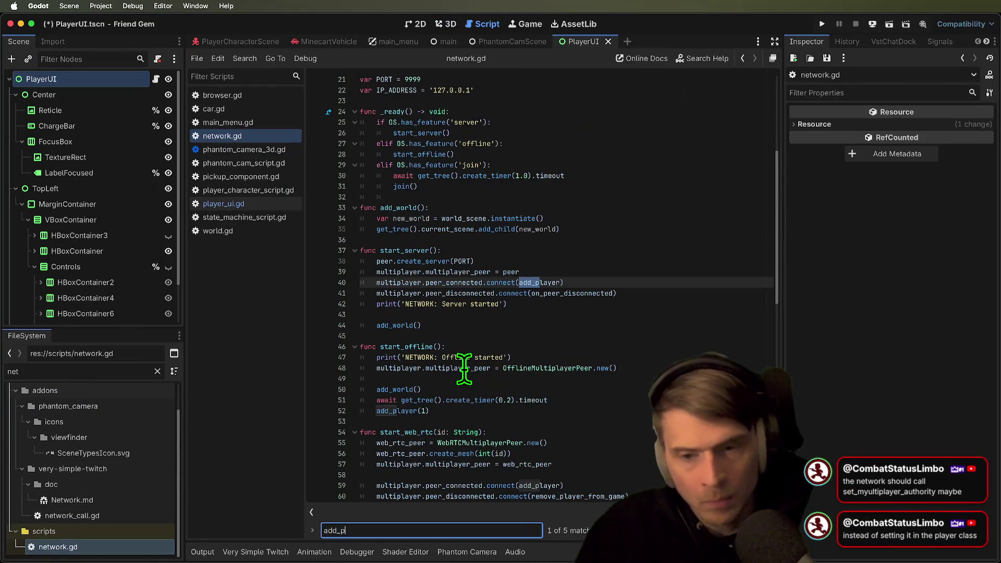
key("Escape")
mouse_move(539, 287)
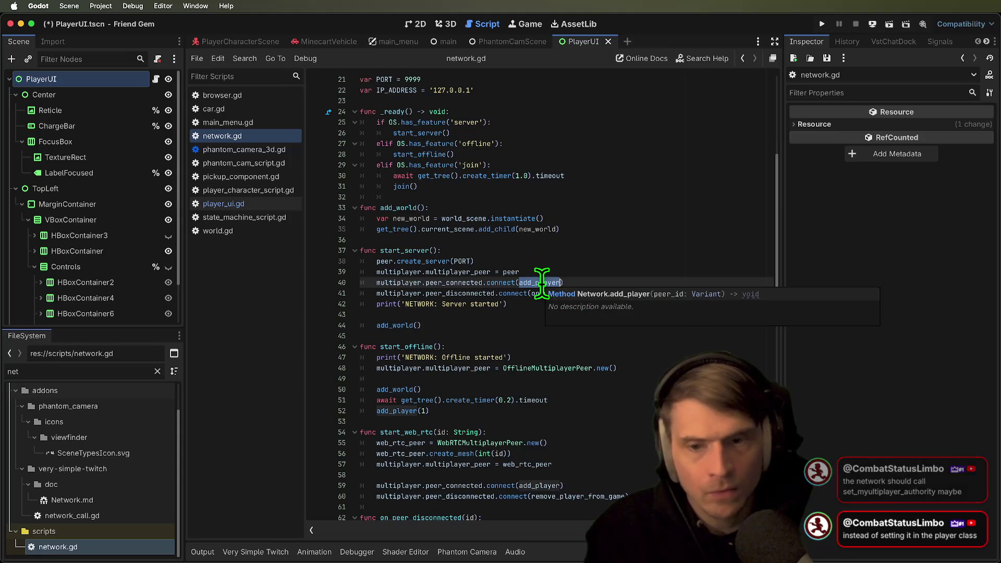
scroll(746, 350, "down", 2)
scroll(633, 277, "down", 5)
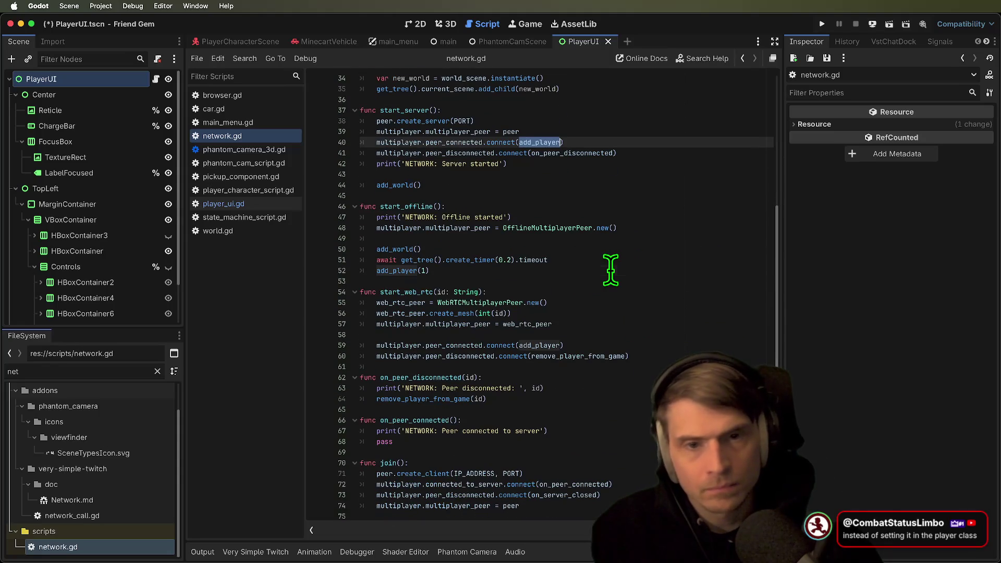
key("ctrl+d")
key("ctrl+d")
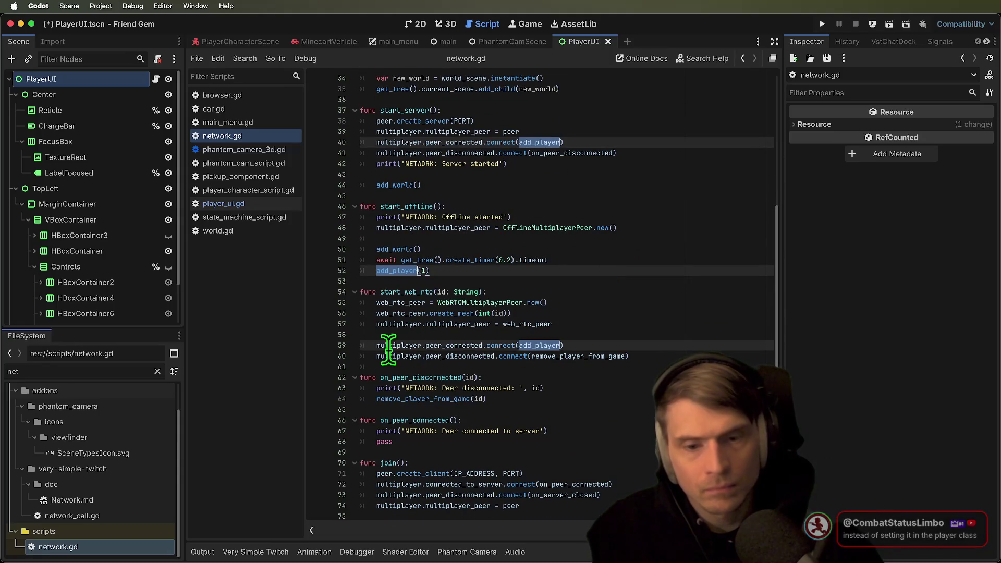
Follow the peer_connected add_player callback to add_player_to_world and jump to its definition in world.gd
double_click(453, 346)
double_click(540, 345)
scroll(667, 345, "down", 3)
scroll(667, 348, "down", 3)
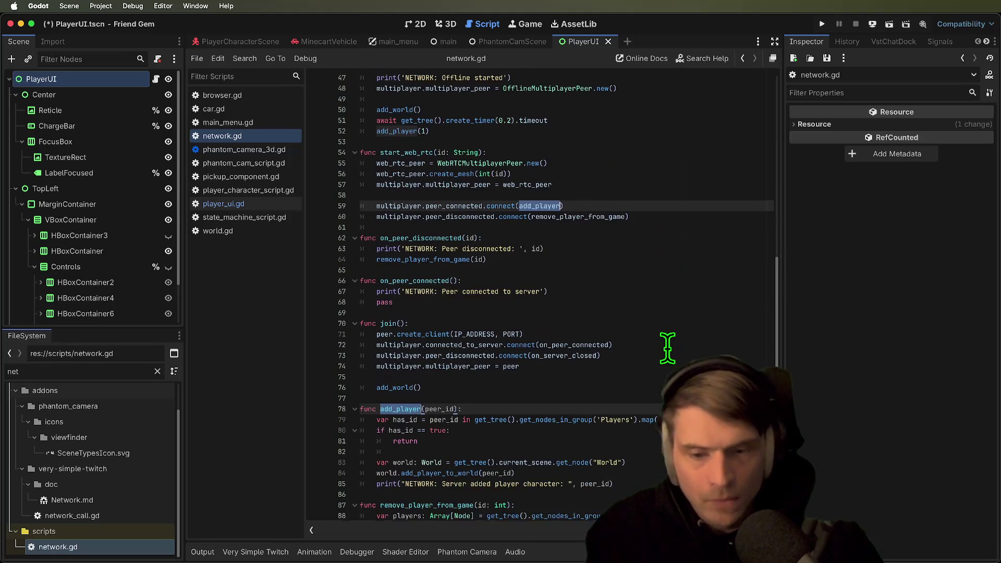
double_click(428, 430)
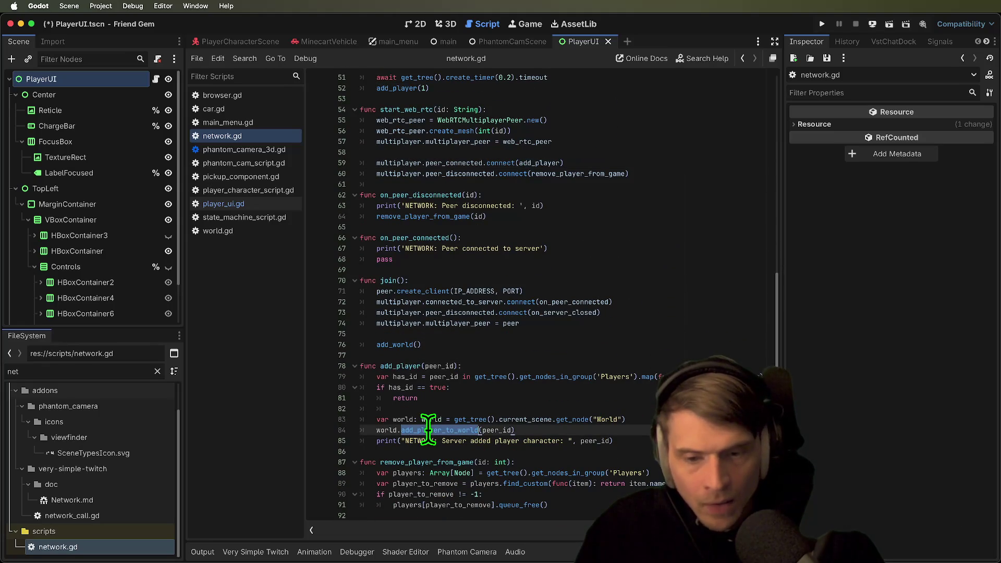
left_click(614, 431)
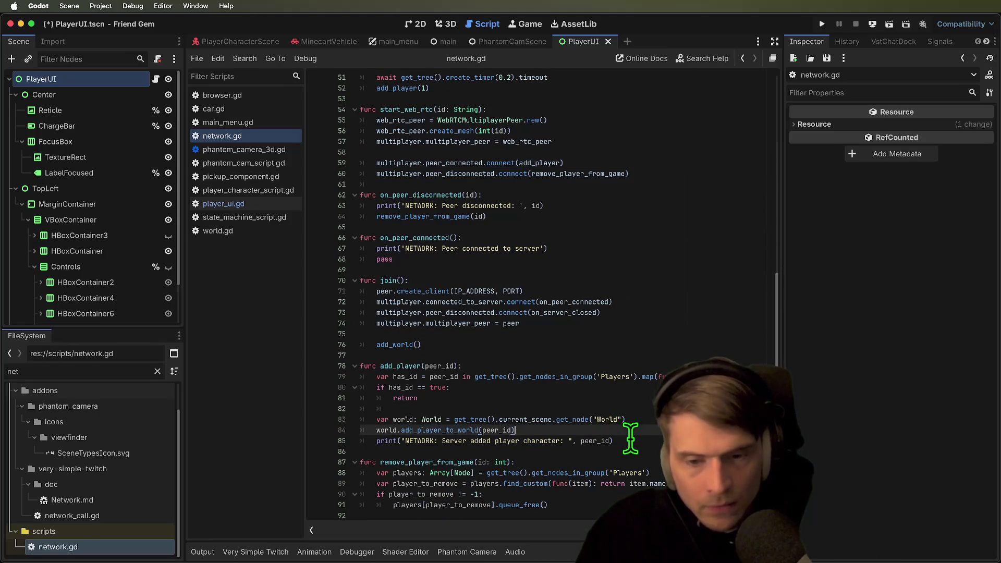
left_click(442, 432, "ctrl")
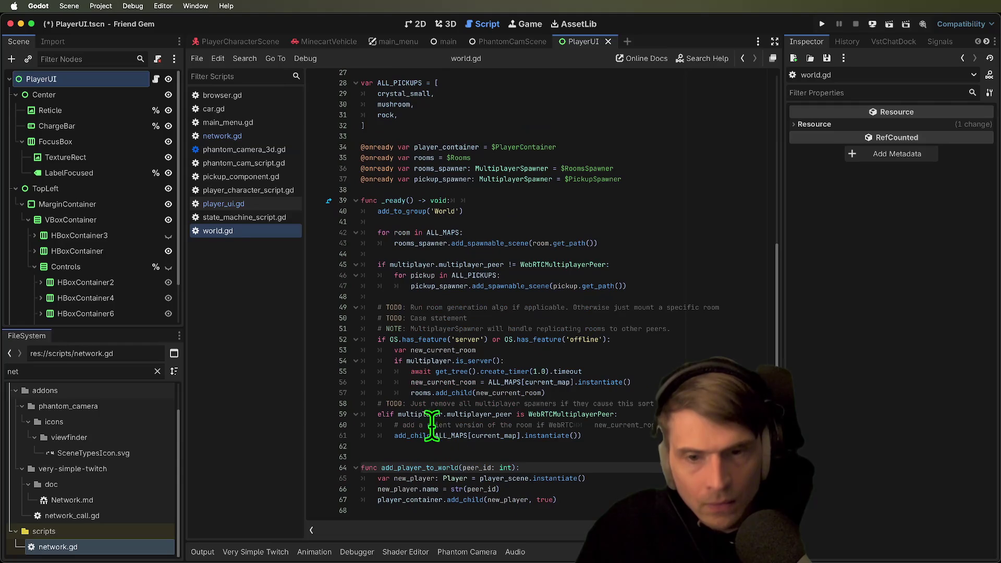
Review the lines in add_player_to_world that name the new player and add it as a child
left_click_drag(384, 488, 590, 493)
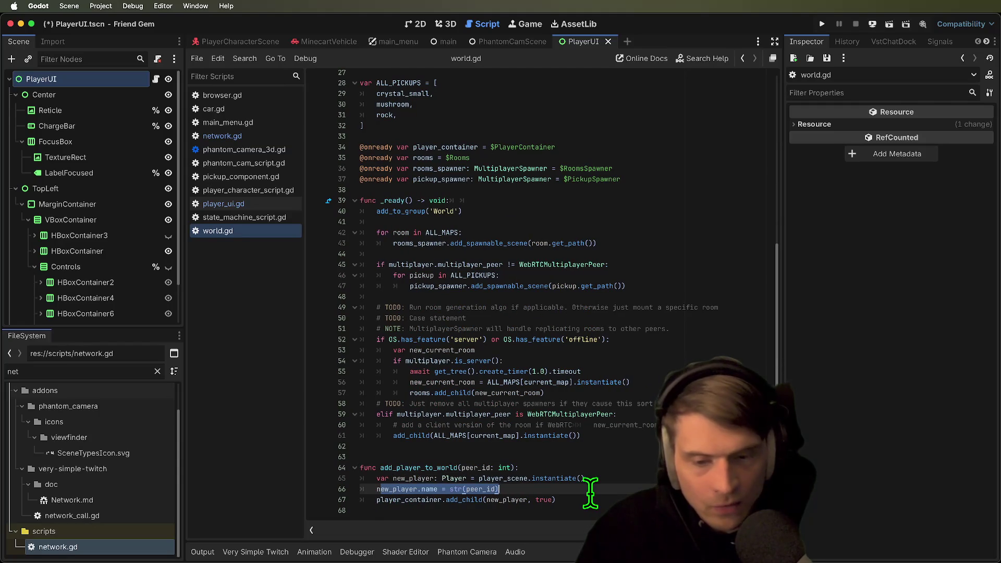
left_click(556, 500)
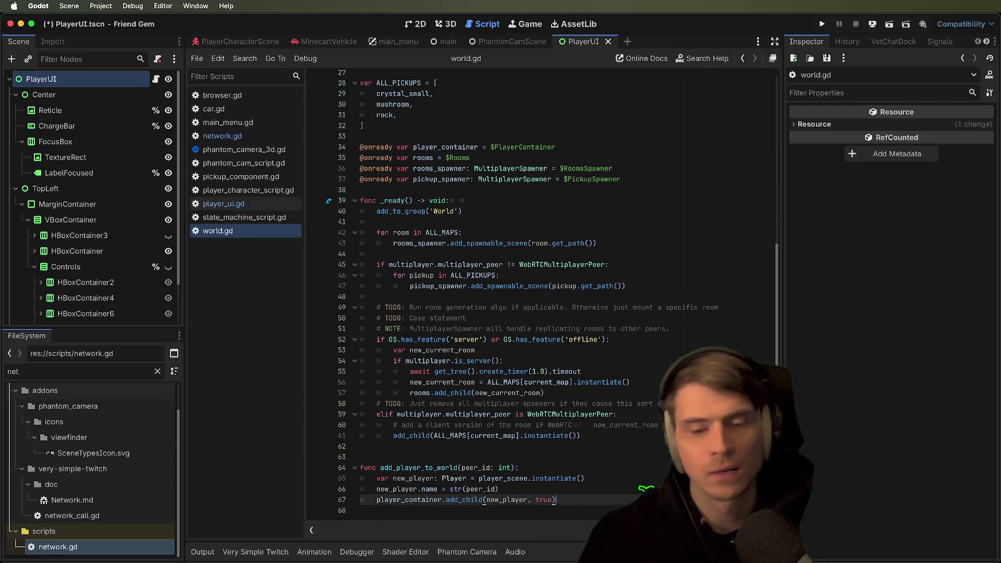
left_click_drag(556, 500, 295, 490)
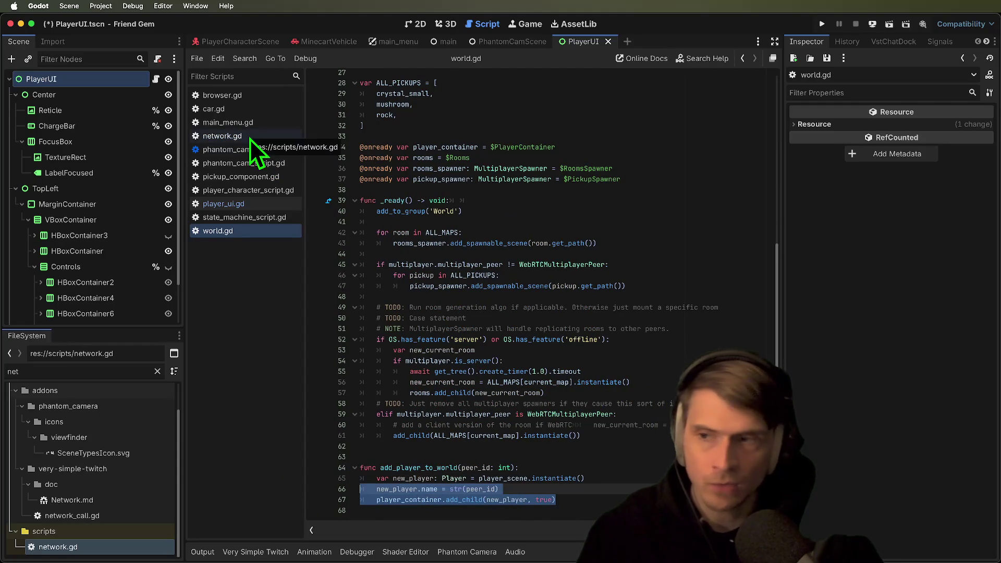
Review the player character's _enter_tree set_multiplayer_authority and authority check, then save the scene
left_click(266, 41)
scroll(664, 320, "up", 20)
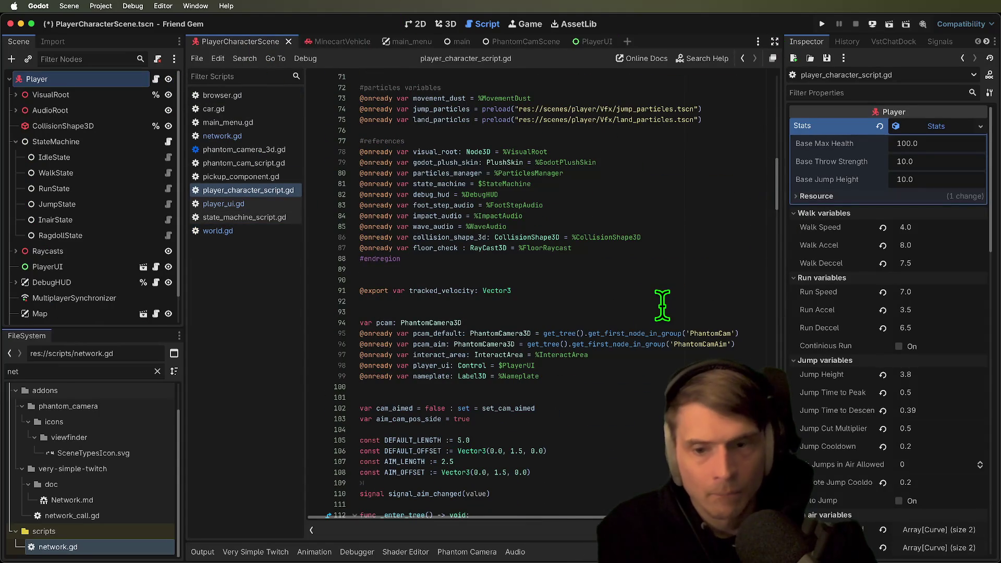
scroll(663, 305, "down", 10)
double_click(439, 210)
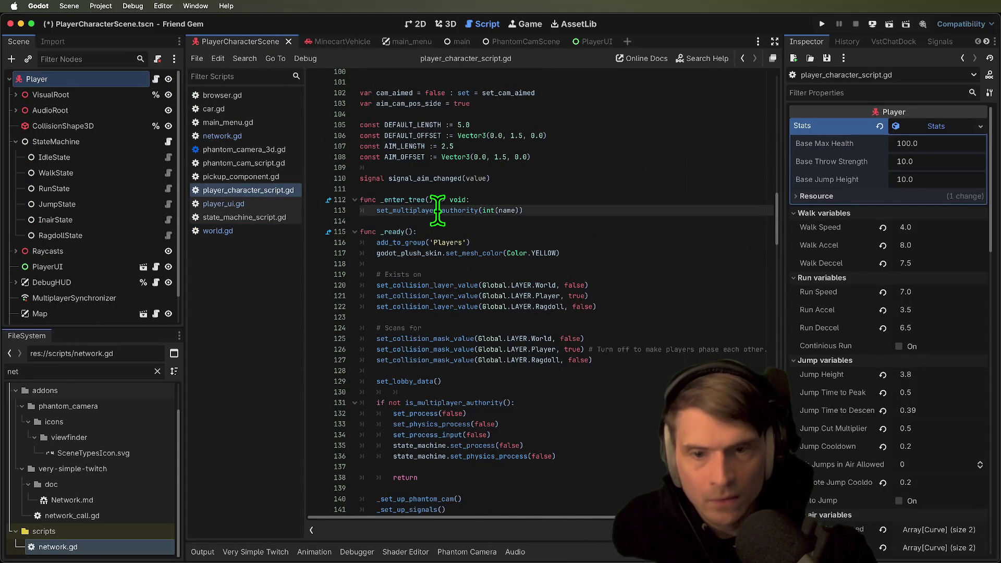
left_click_drag(570, 211, 360, 201)
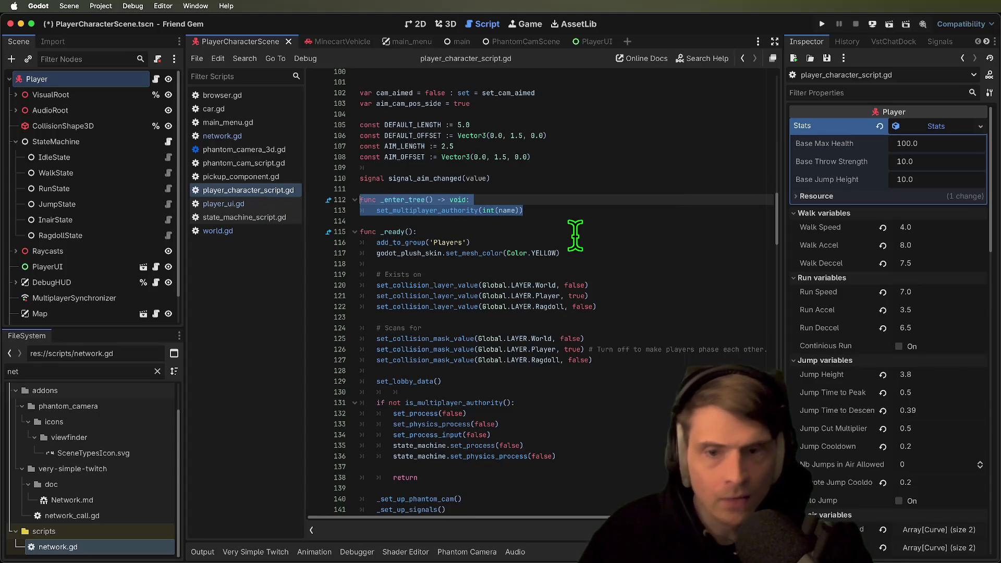
scroll(575, 235, "down", 3)
left_click_drag(576, 305, 574, 288)
left_click(590, 295)
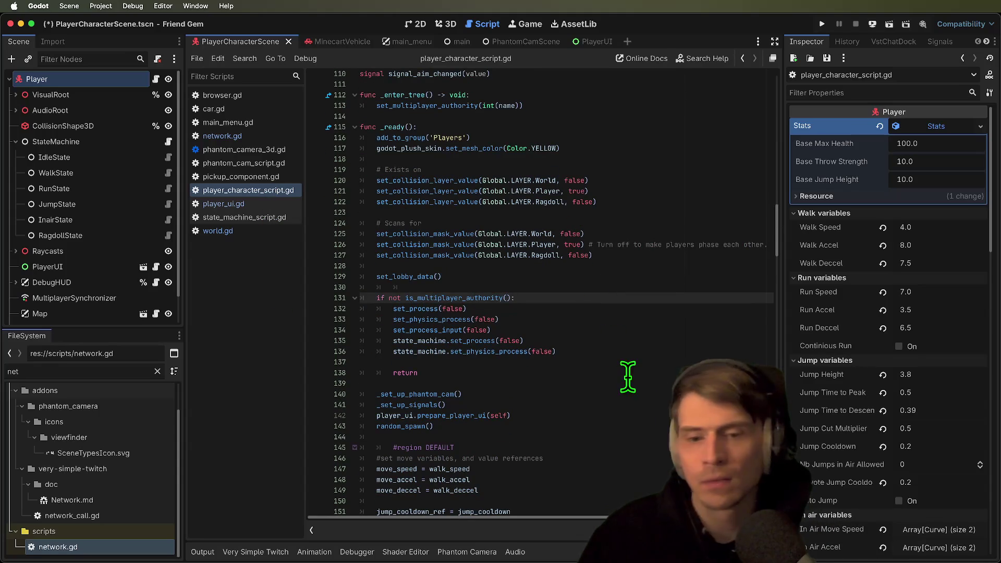
key("super+s")
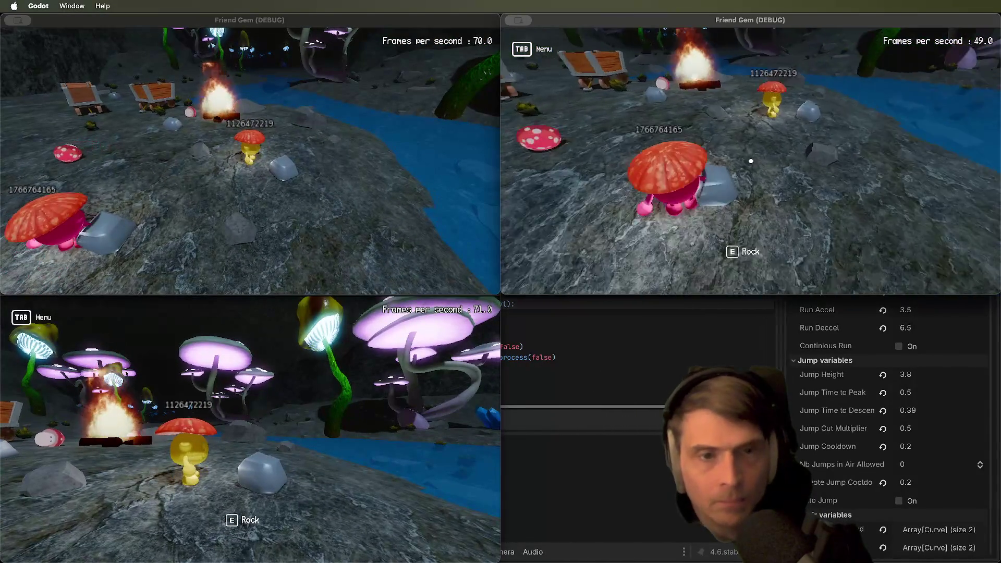
Pick up and drop rocks with the pink and yellow players, then hop the pink player into the cart
key("e")
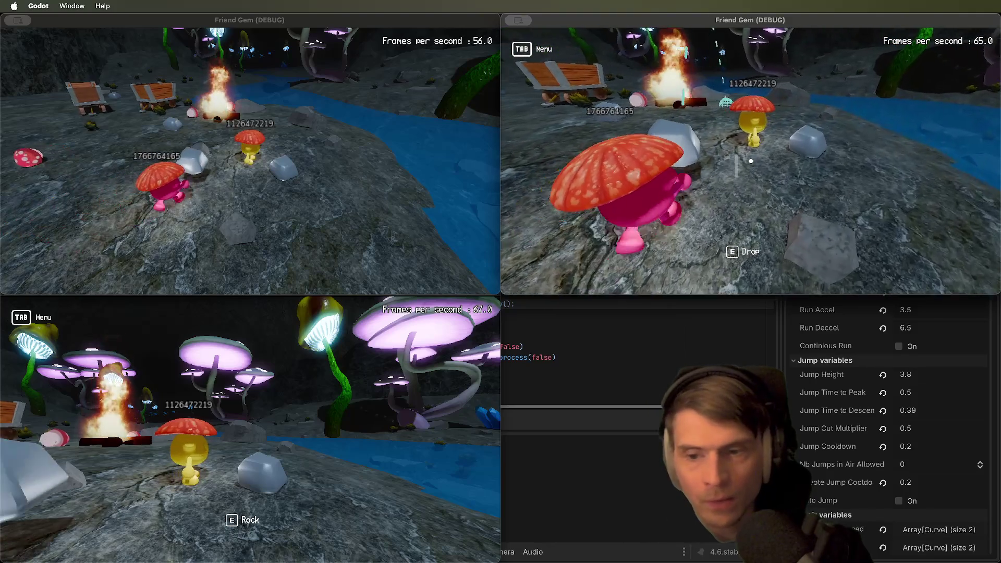
key("e")
key("w")
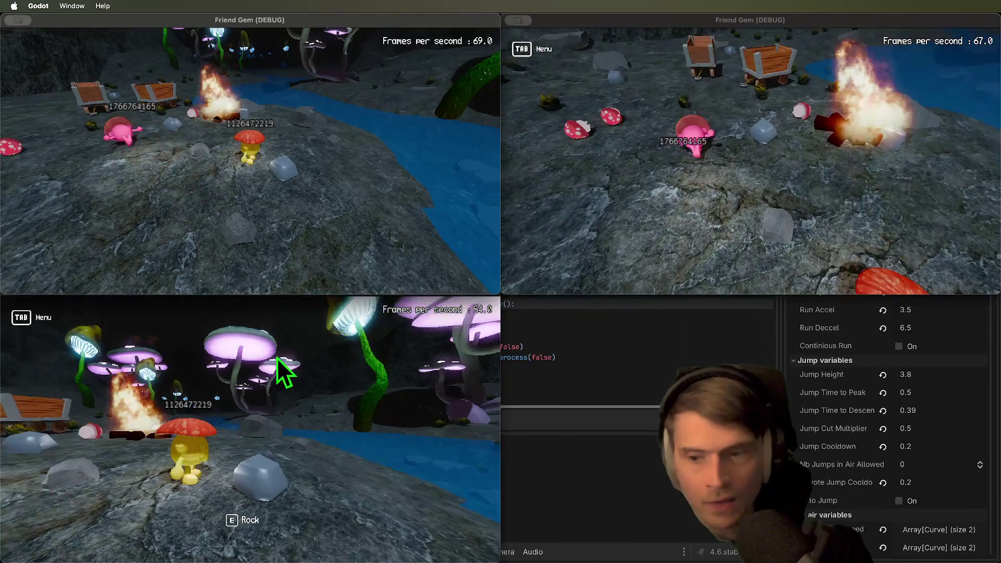
left_click(282, 370)
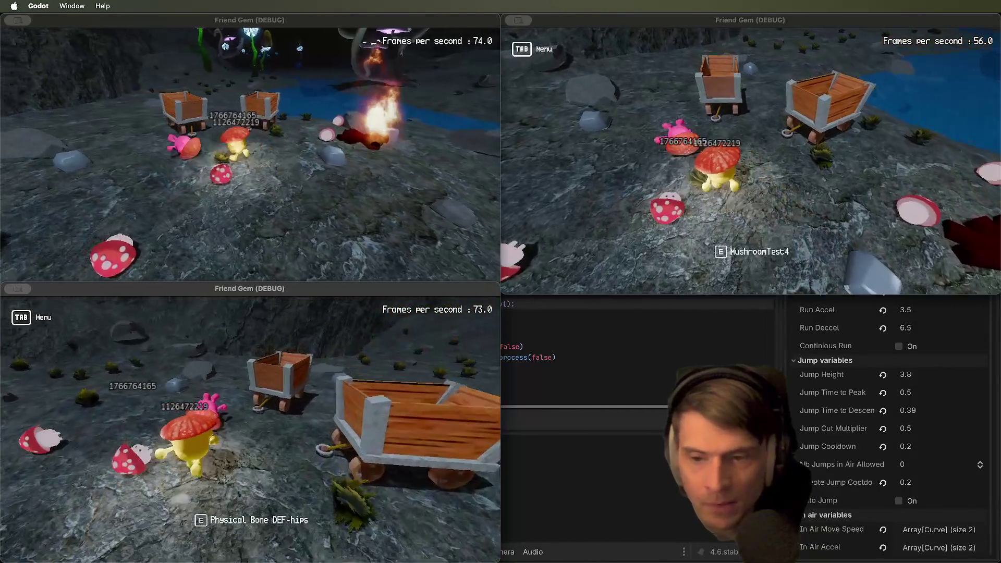
key("e")
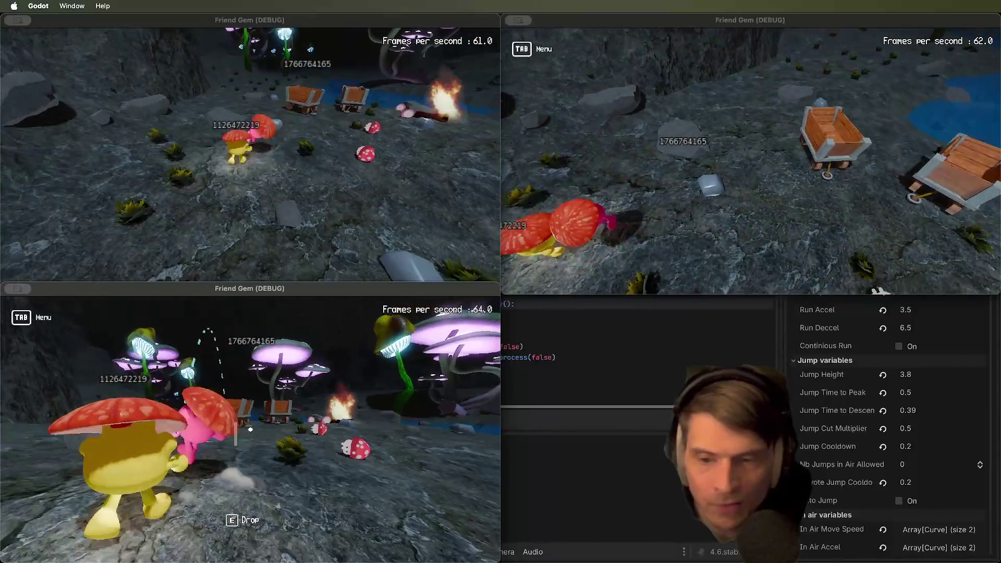
key("e")
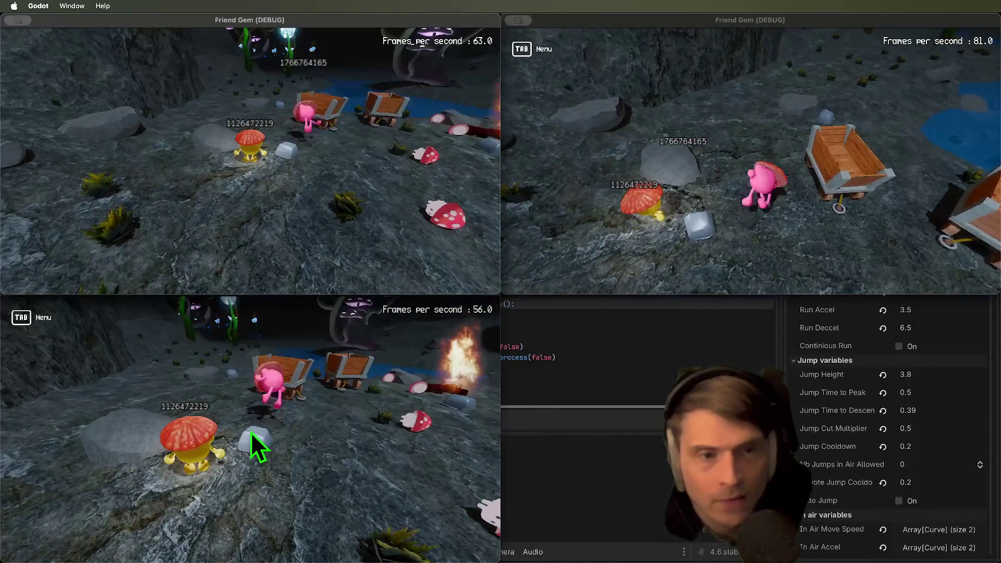
key("space")
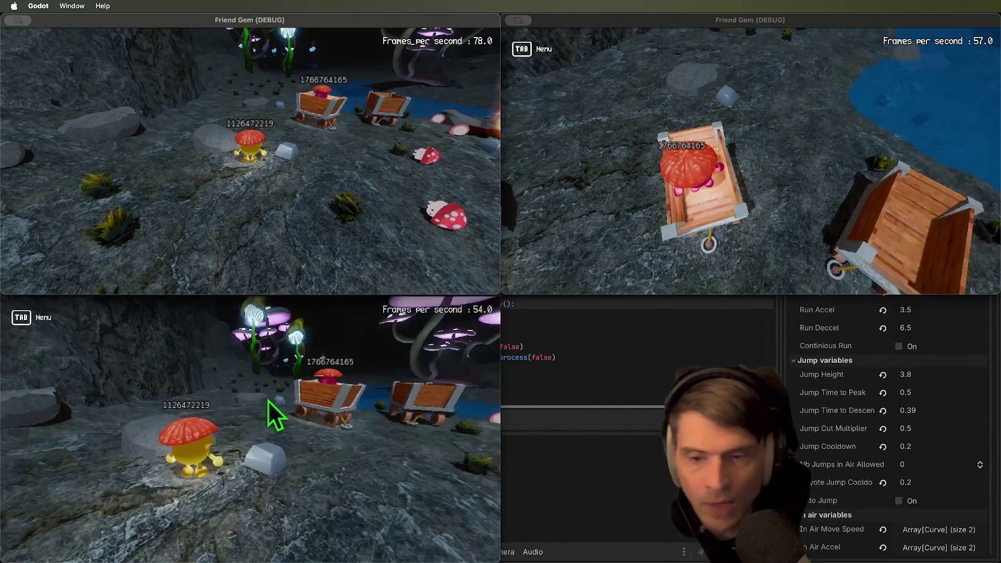
Pull the cart with the yellow player, dragging it through the water and along the rocky shore
left_click(283, 409)
key("e")
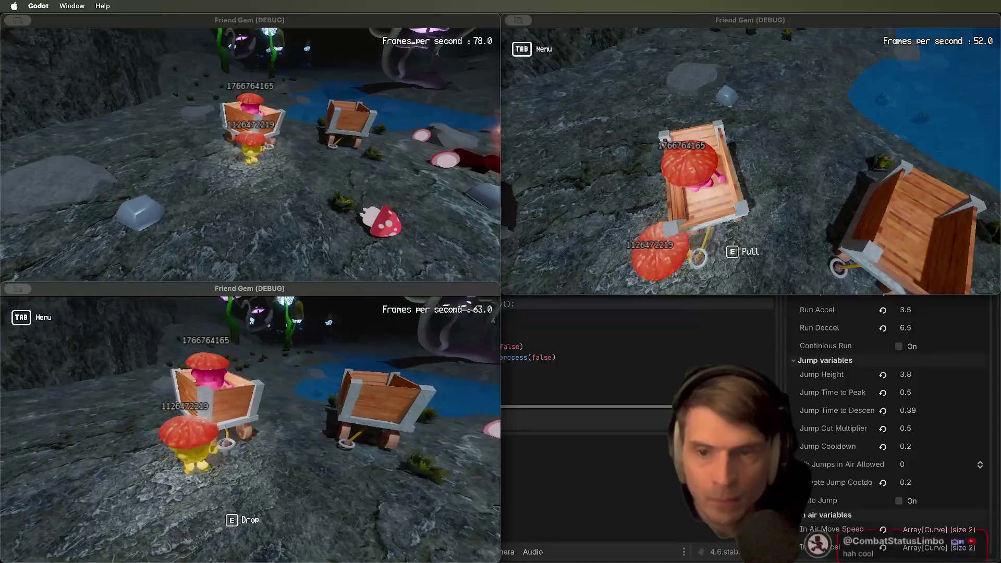
key("d")
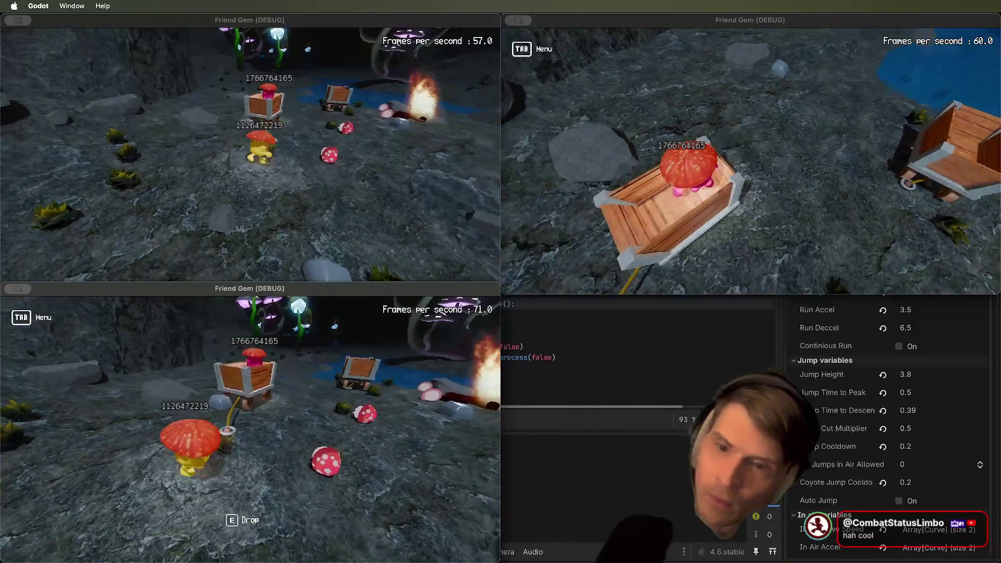
key("a")
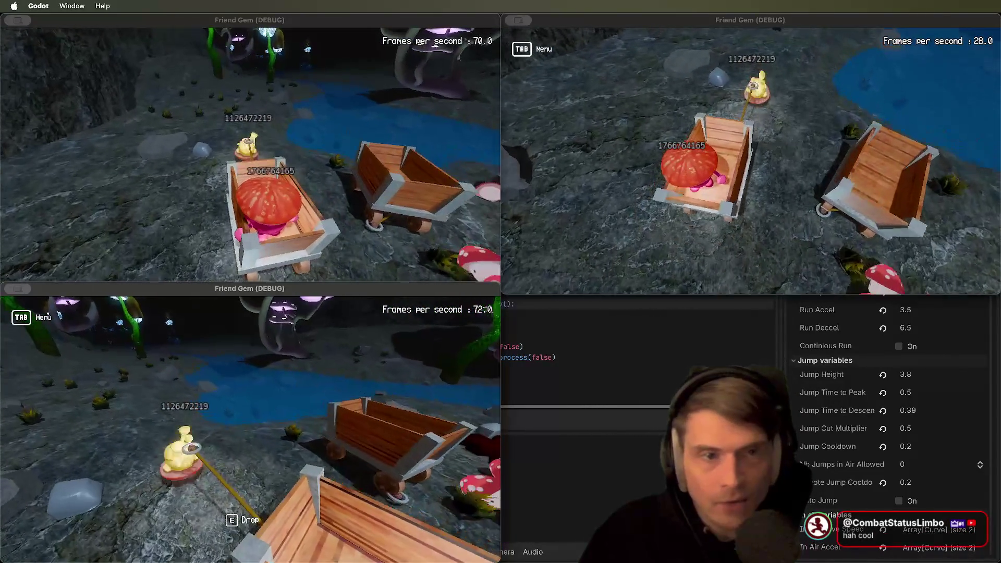
key("a")
key("a")
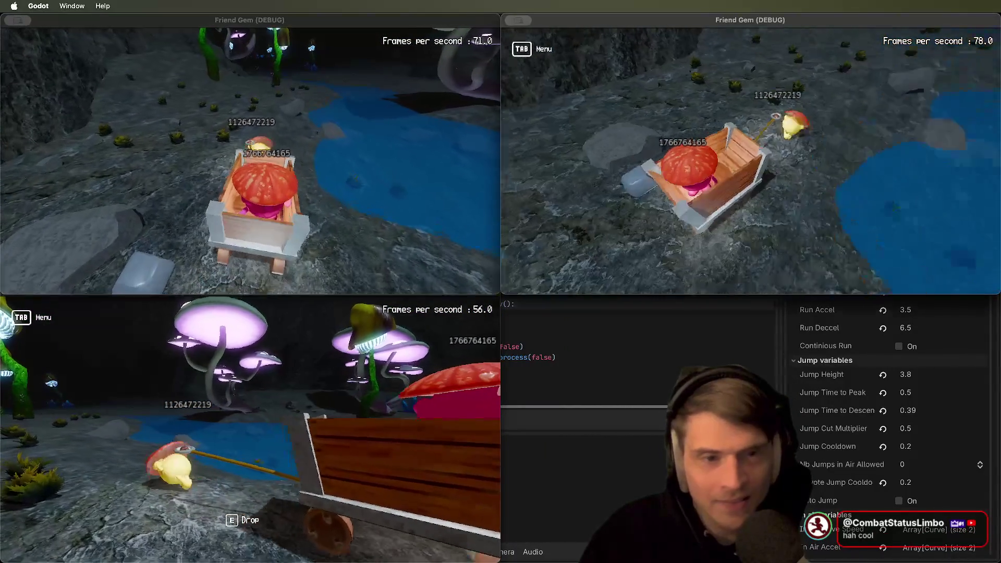
key("w")
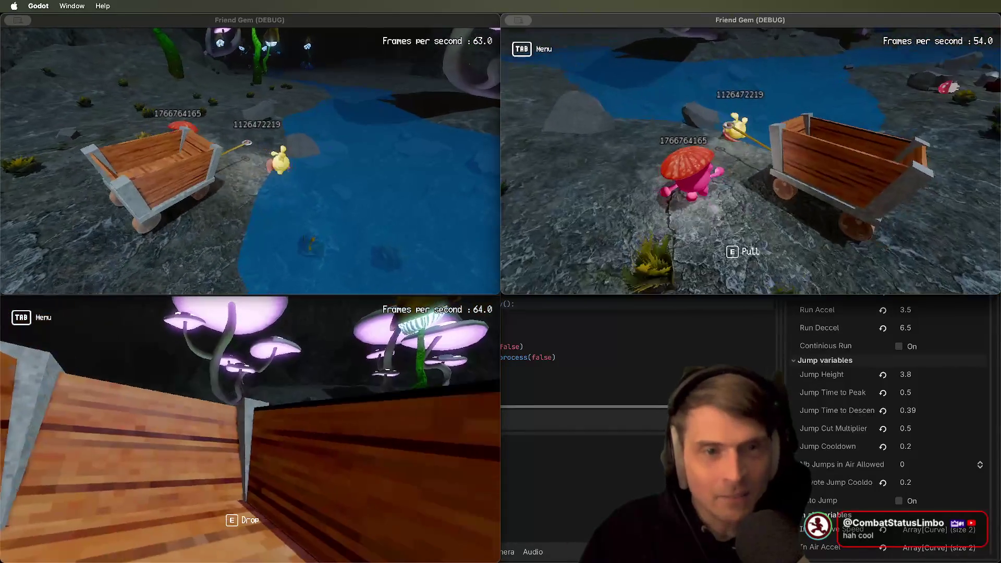
key("w")
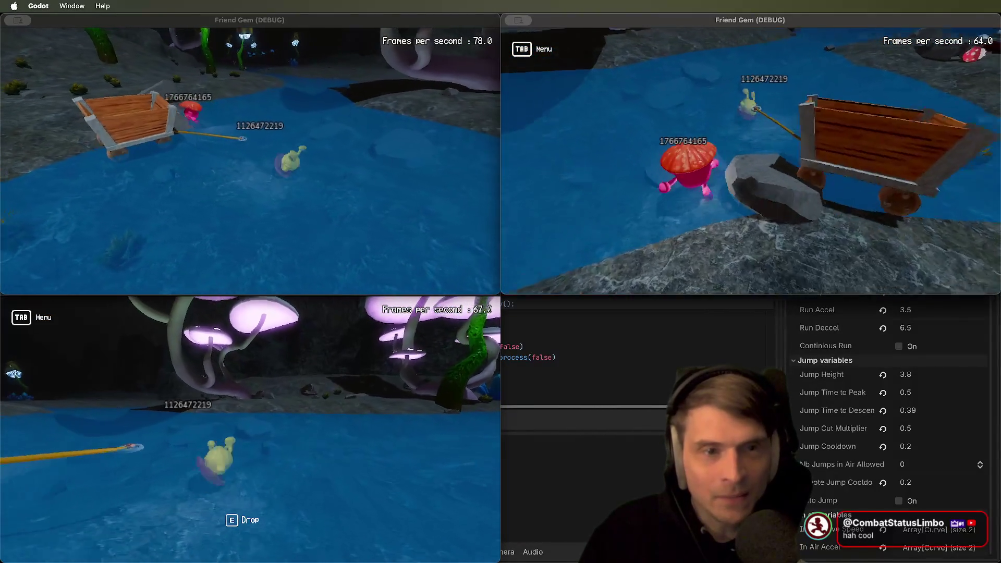
key("w")
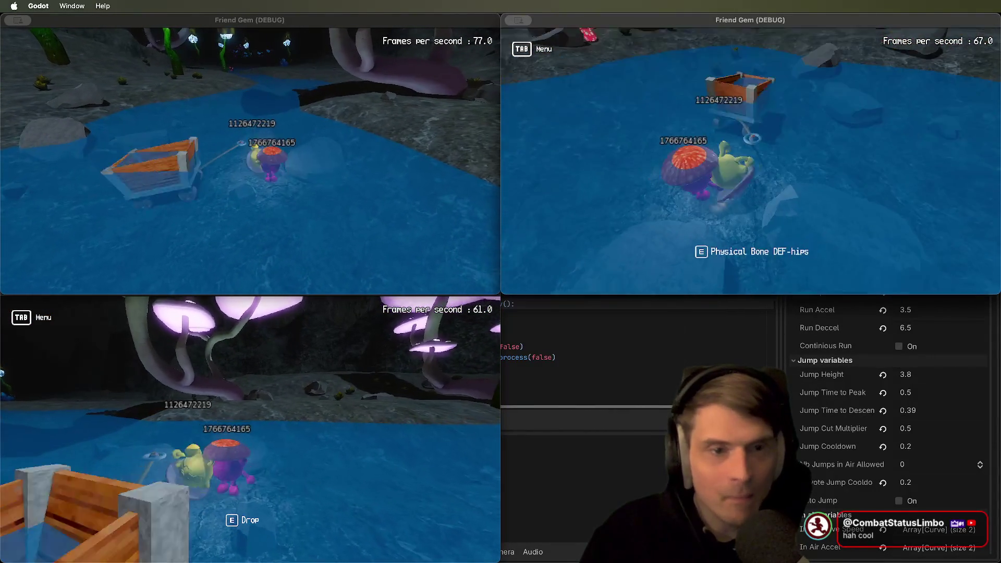
key("w")
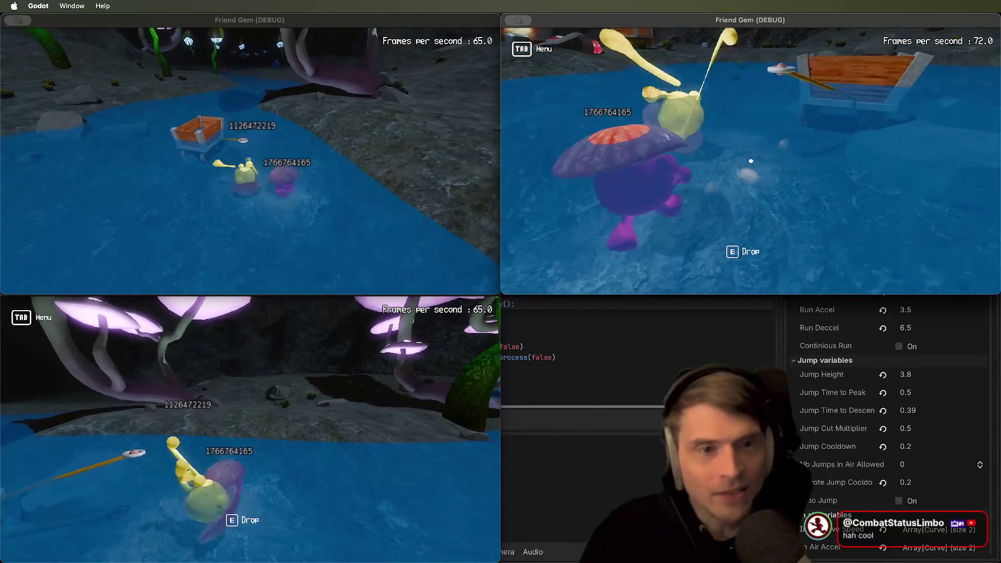
key("w")
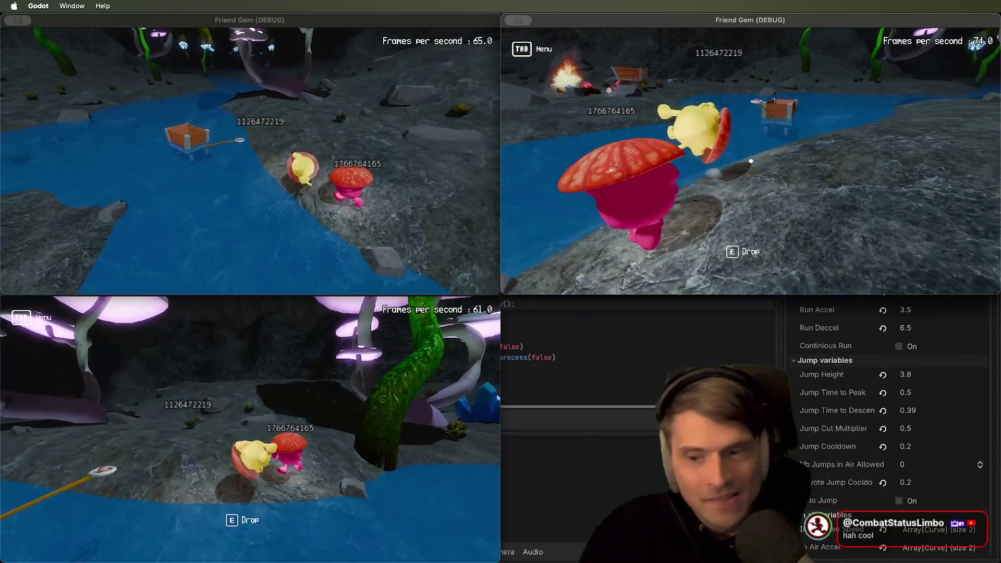
key("w")
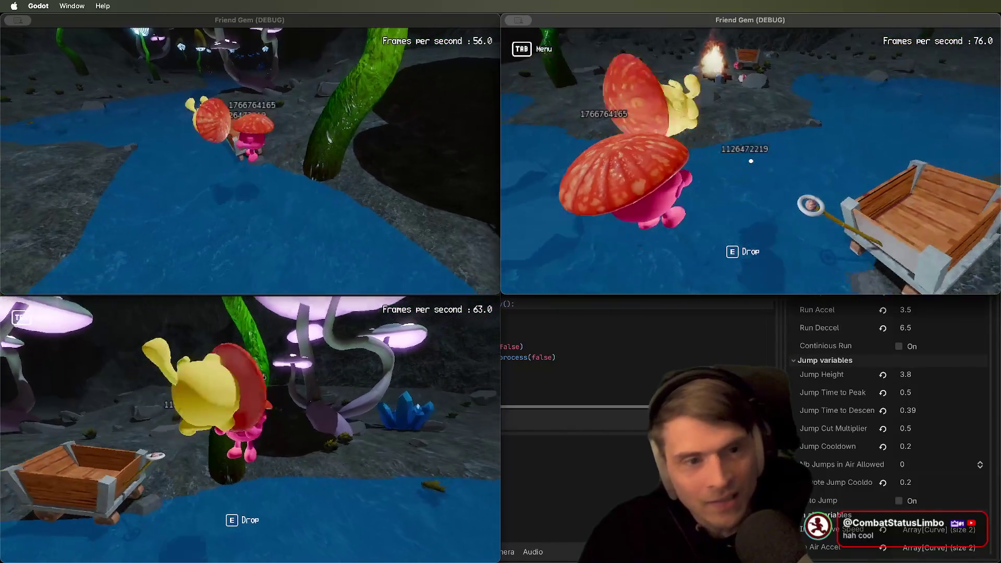
key("w")
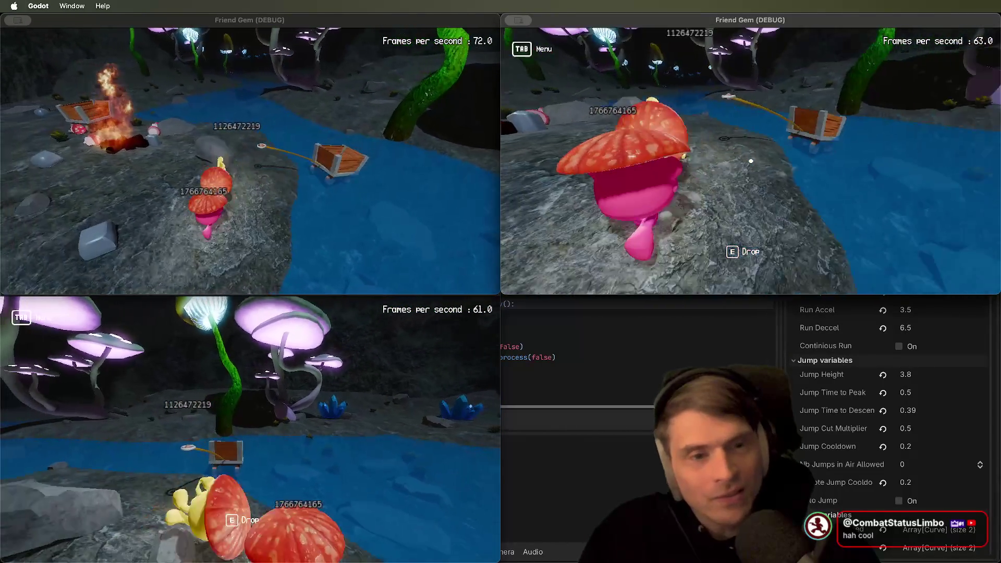
key("w")
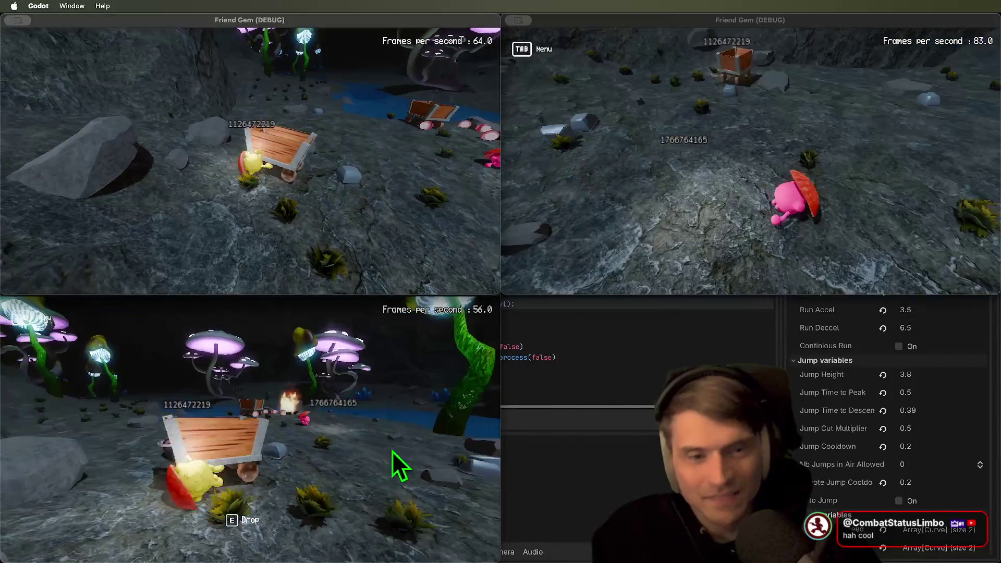
left_click(394, 459)
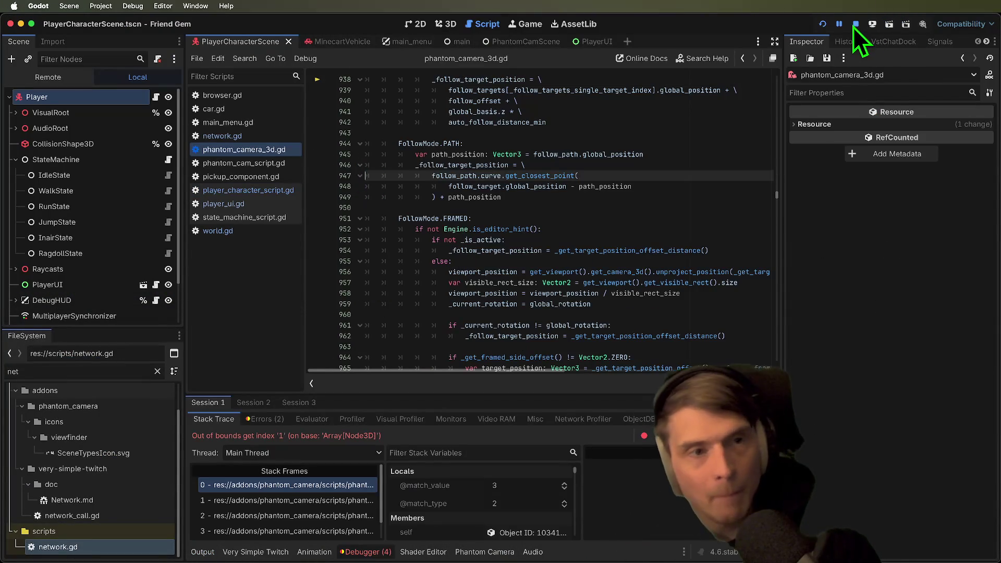
Stop the debug session, reopen the template project and open network.gd
left_click(856, 24)
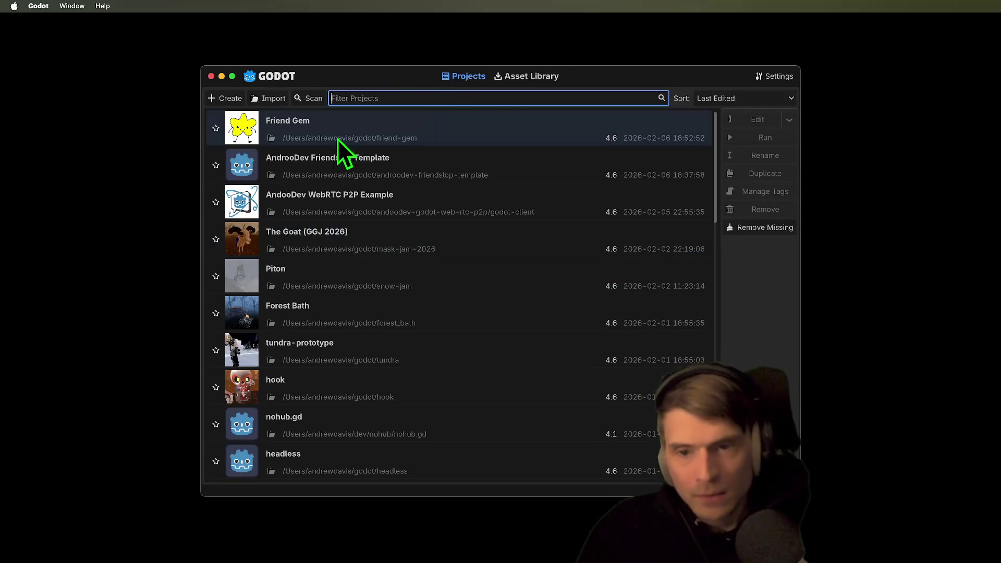
left_click(343, 161)
double_click(342, 161)
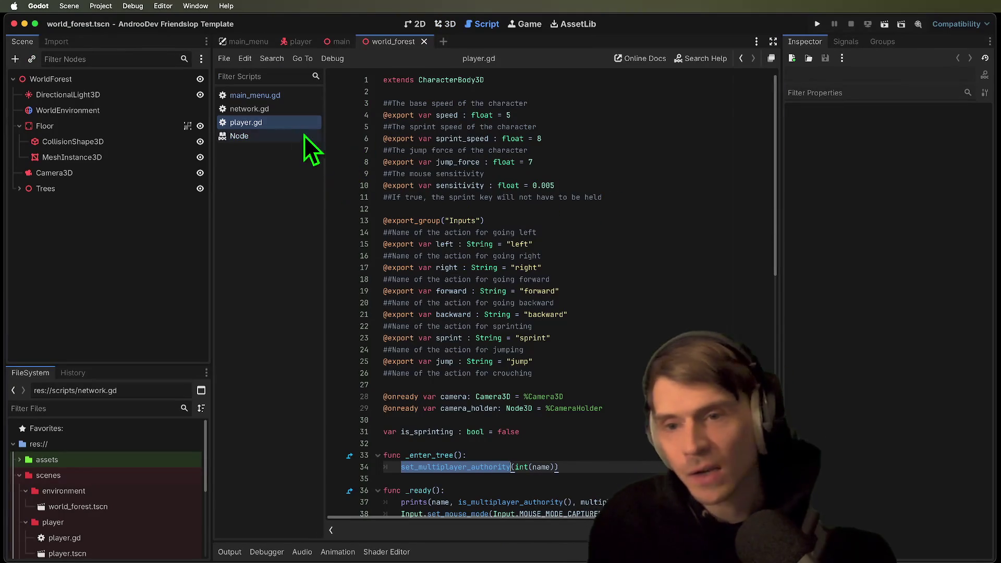
left_click(290, 109)
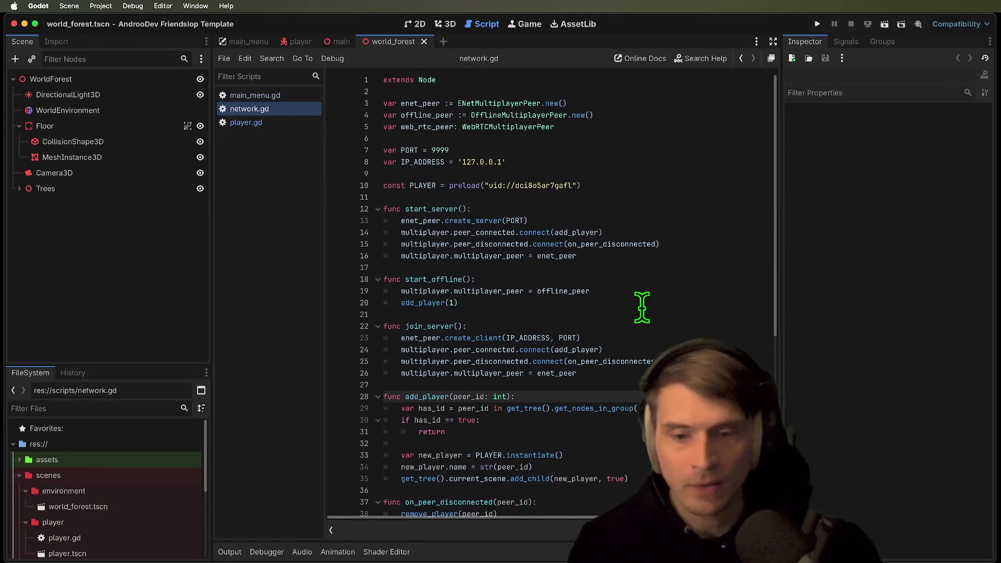
Delete the has_id existing-player check from add_player
double_click(423, 396)
scroll(600, 396, "down", 2)
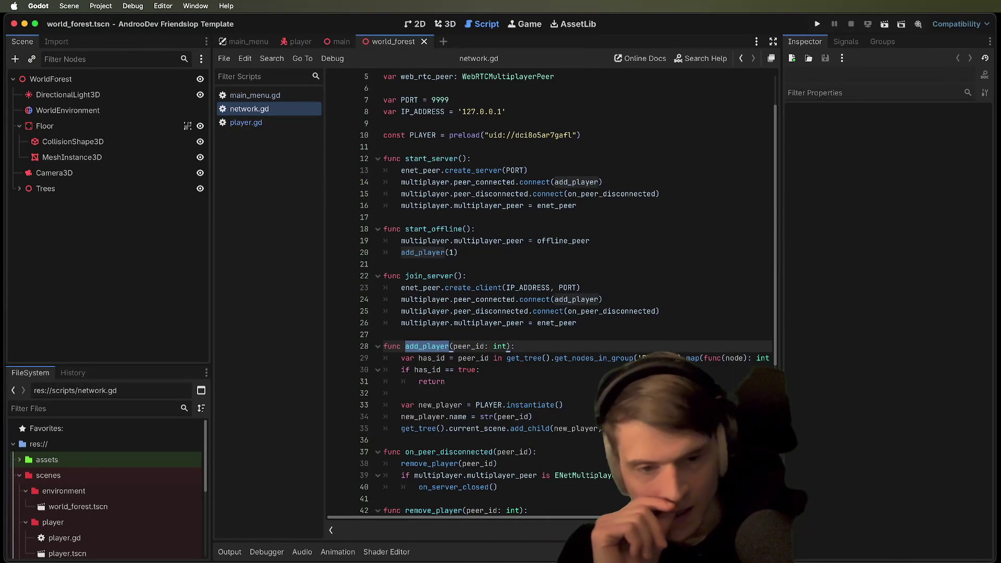
left_click_drag(780, 371, 992, 371)
left_click_drag(563, 399, 344, 365)
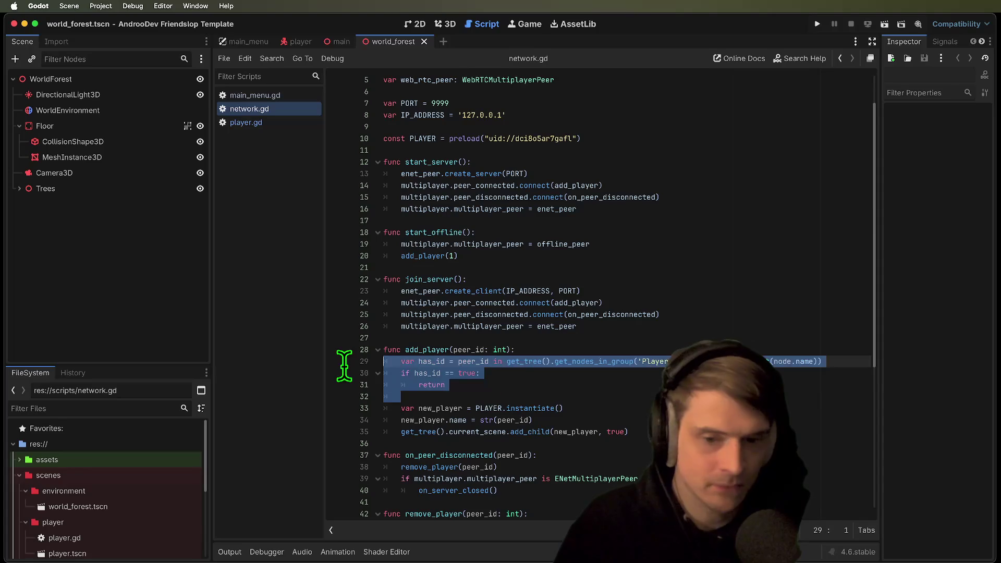
key("BackSpace")
scroll(777, 346, "down", 2)
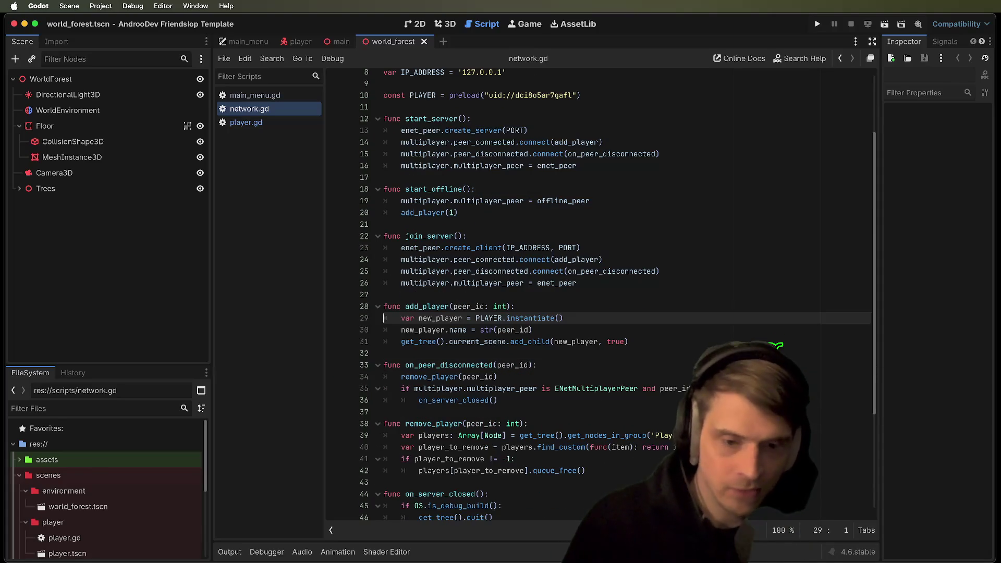
left_click(776, 350)
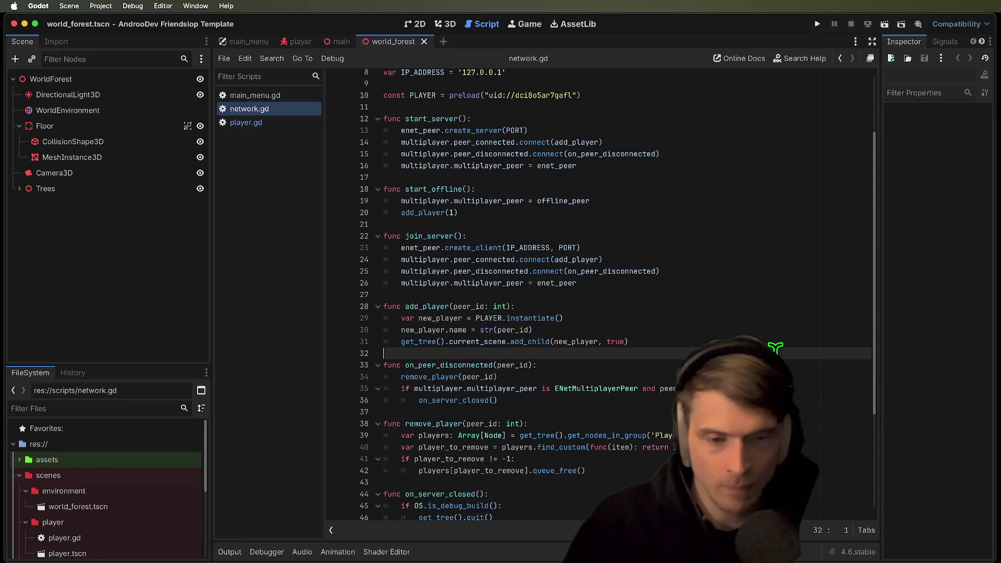
double_click(454, 366)
double_click(440, 307)
In join_server, move the multiplayer_peer assignment above the peer signal connections
scroll(682, 264, "up", 1)
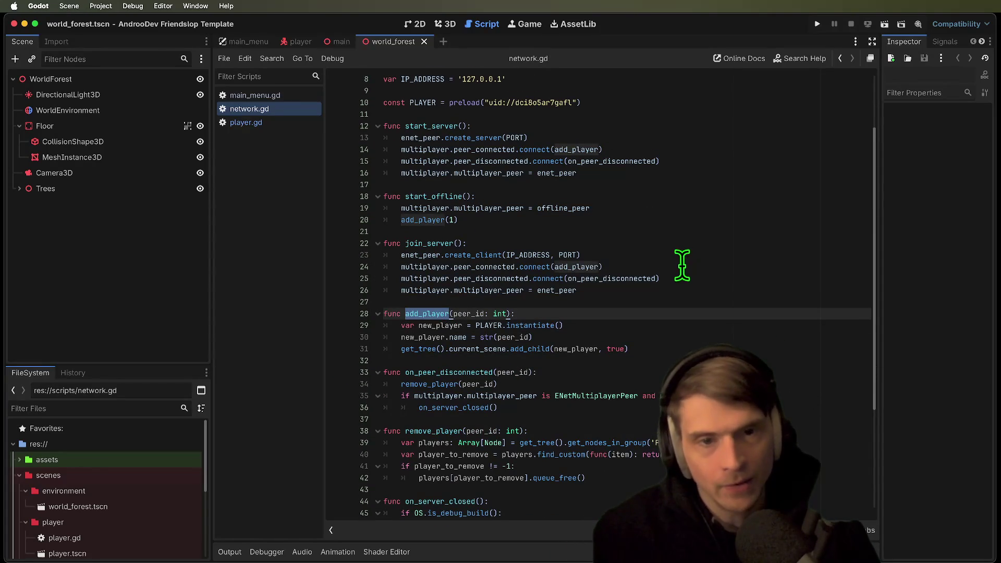
double_click(485, 150)
double_click(478, 267)
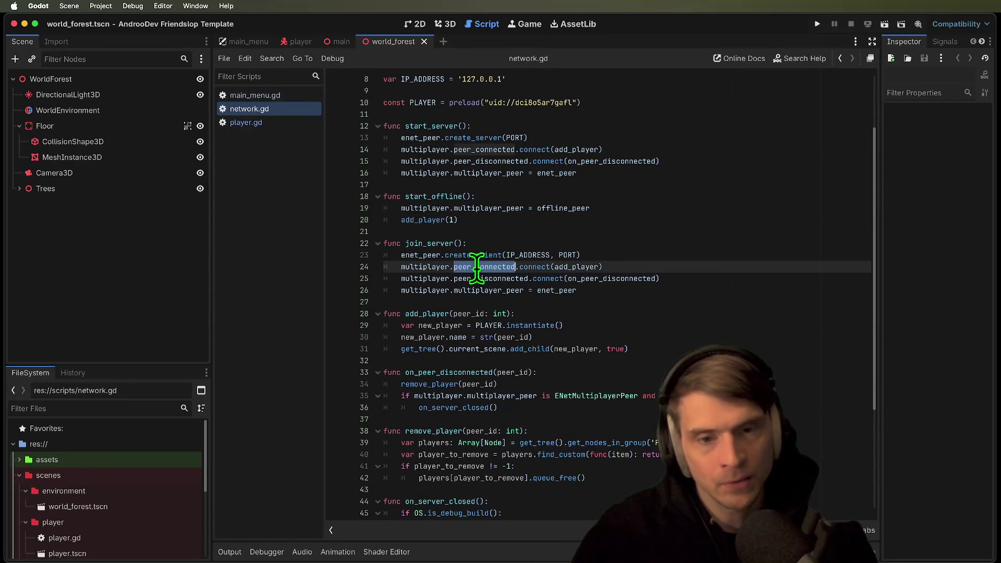
left_click(821, 197)
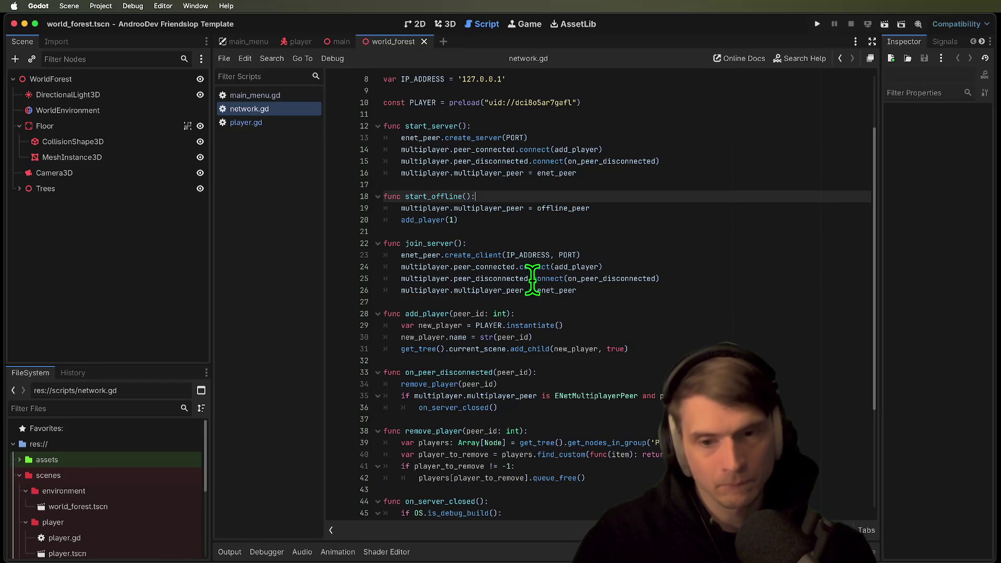
double_click(508, 268)
double_click(503, 290)
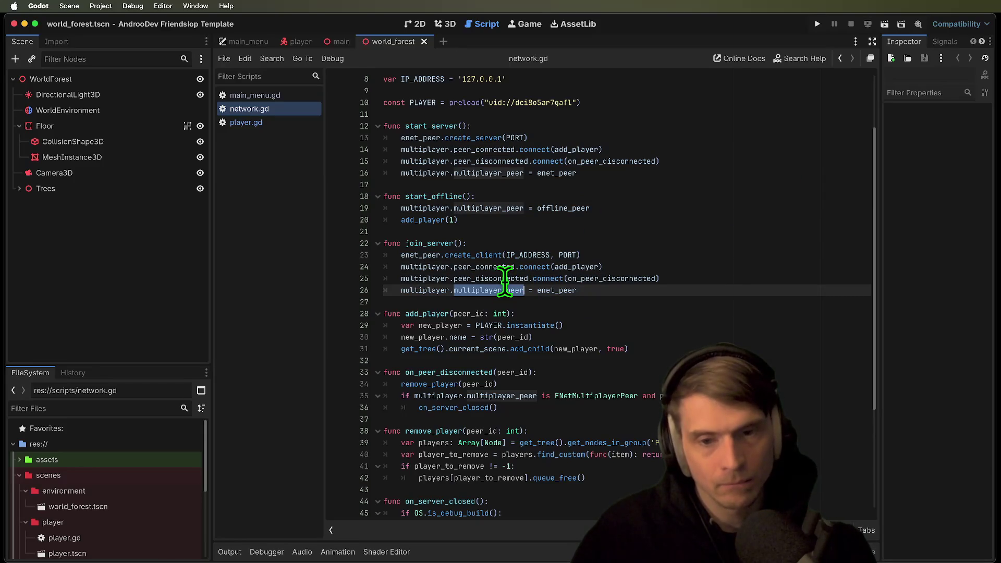
double_click(496, 279)
left_click(674, 291)
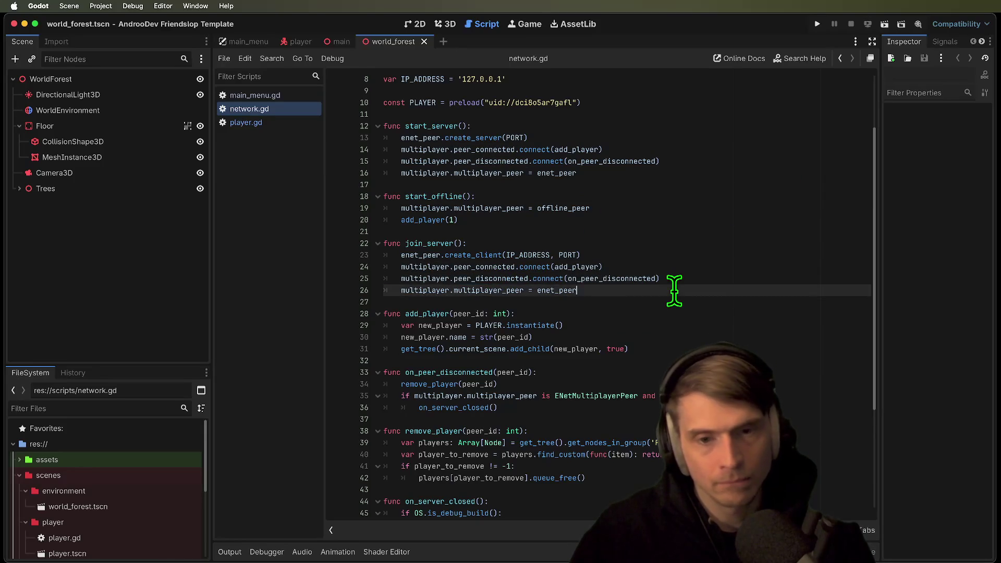
triple_click(675, 291)
key("ctrl+c")
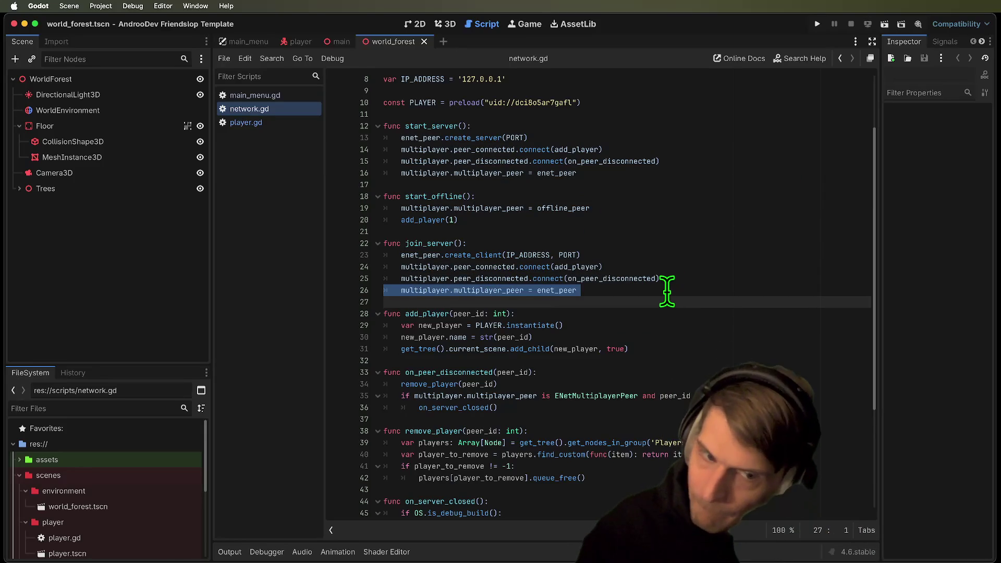
key("BackSpace")
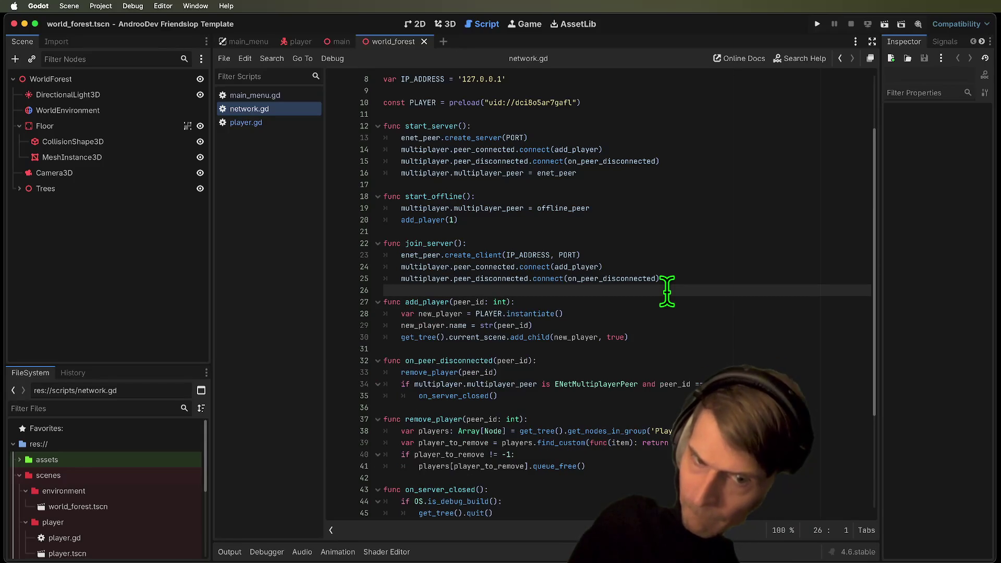
key("ctrl+v")
key("ctrl+z")
key("Up")
key("Up")
key("ctrl+v")
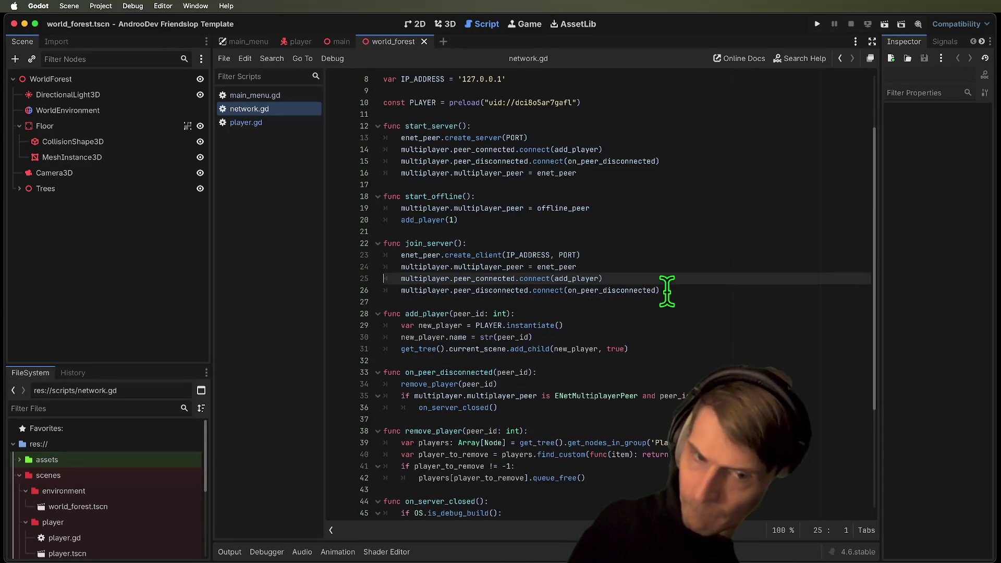
Move start_server's multiplayer_peer assignment above its signal connections too, then save and run
triple_click(666, 267)
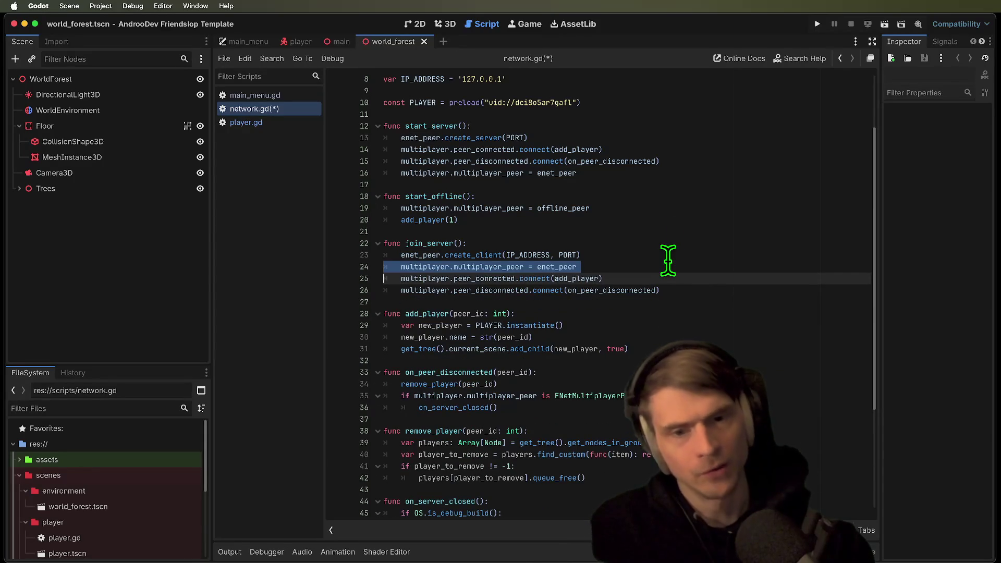
triple_click(664, 170)
key("ctrl+x")
key("Up")
key("Up")
key("ctrl+v")
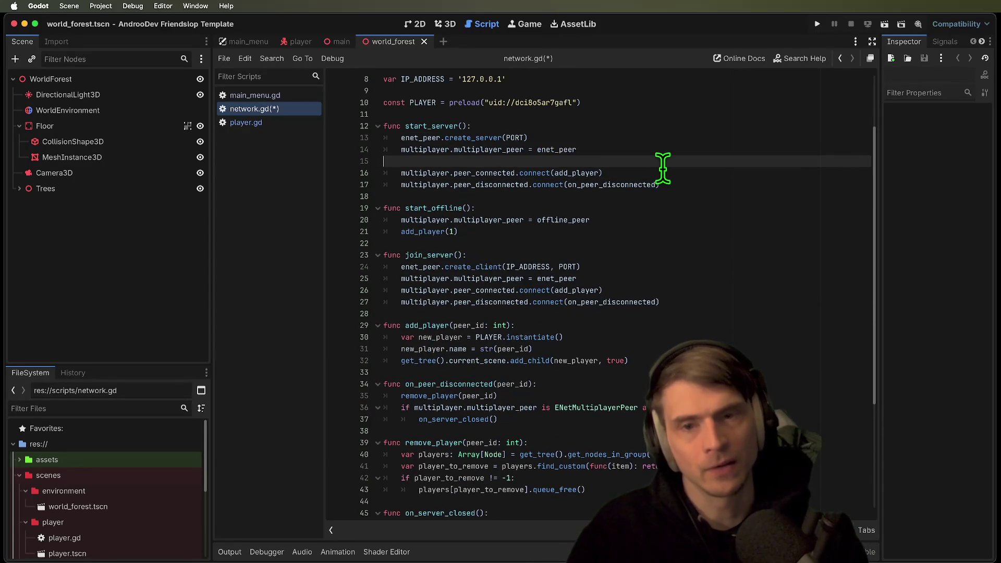
key("super+s")
key("super+b")
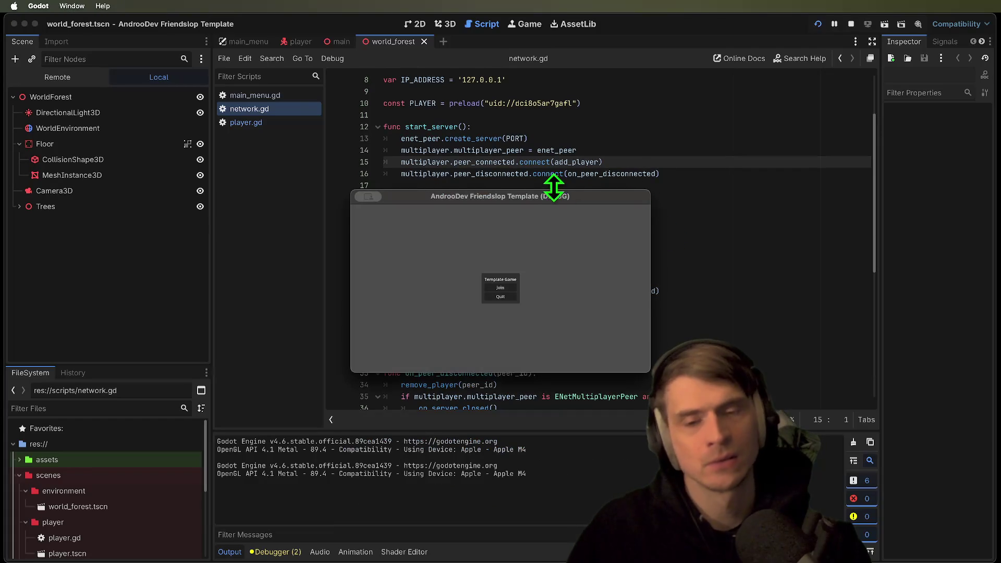
Join the 3D world in one instance, stop both instances, and open player.gd
left_click(229, 208)
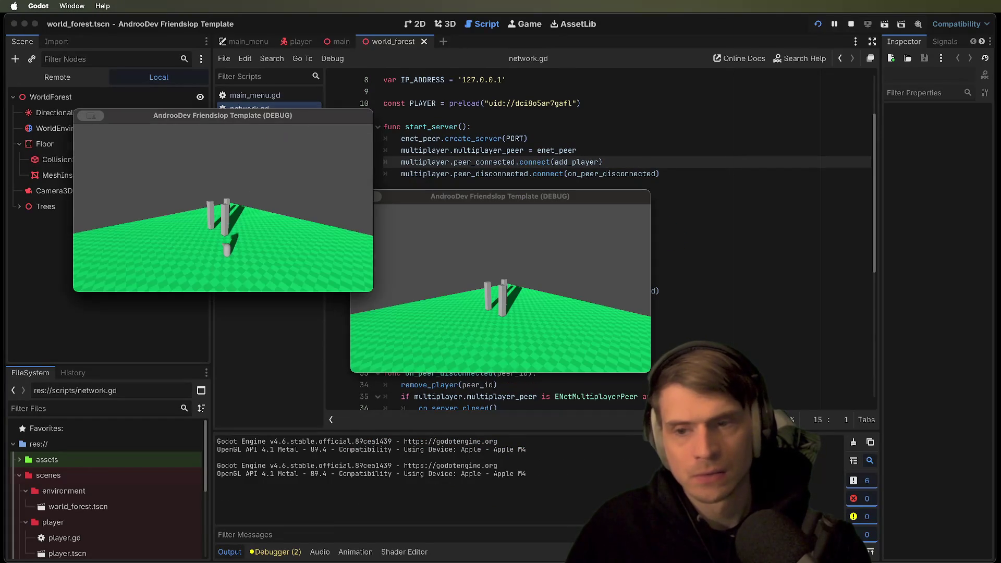
key("Escape")
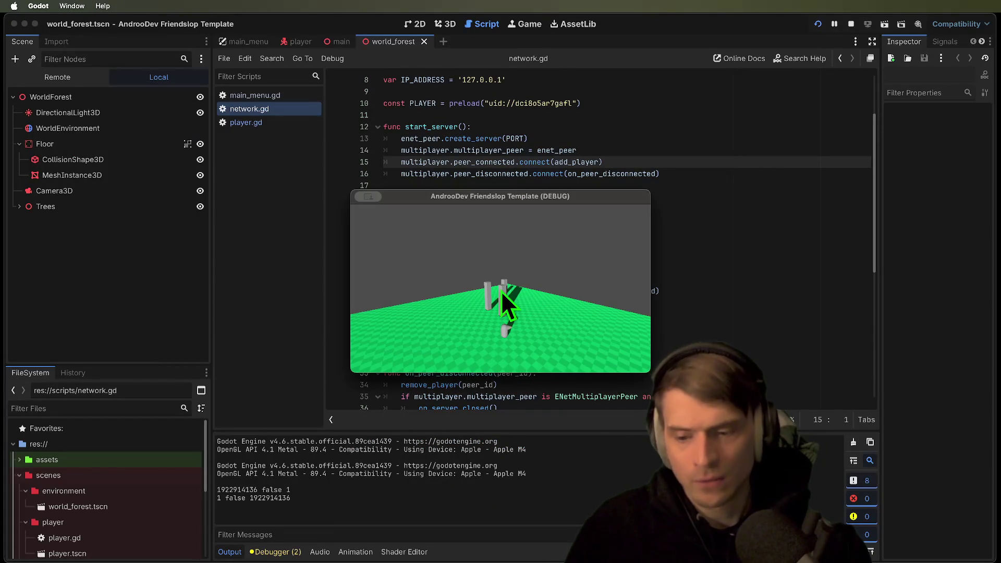
key("Escape")
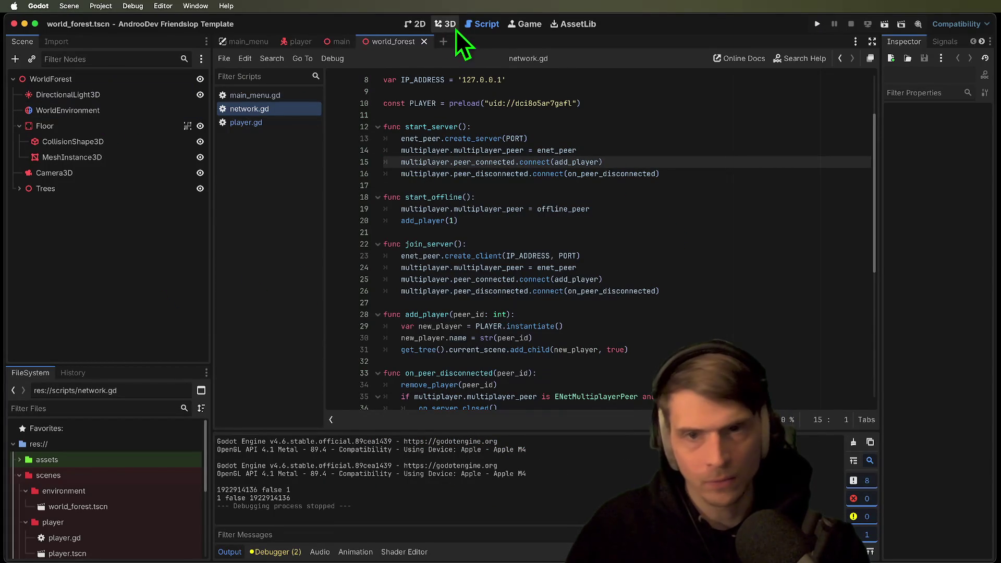
left_click(272, 122)
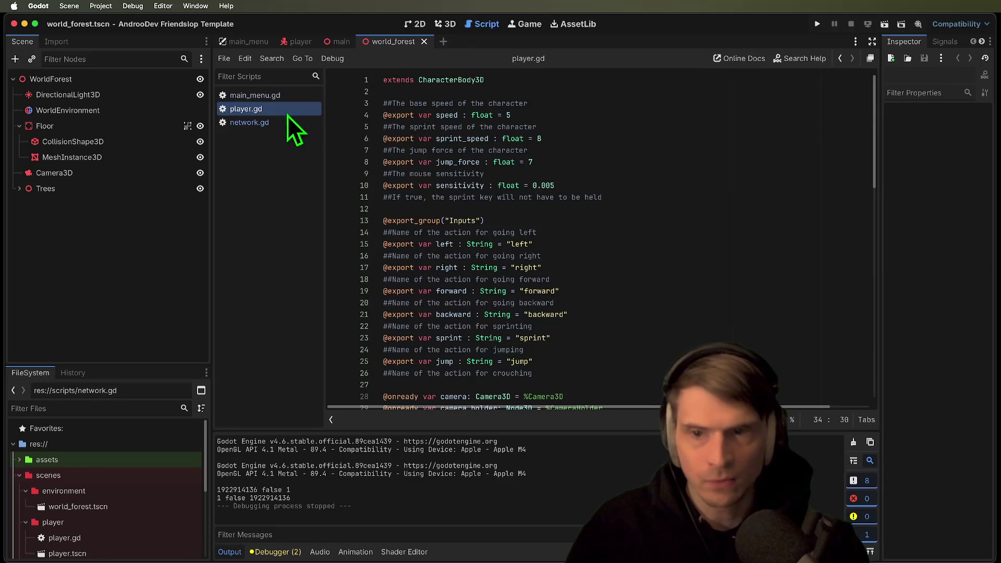
scroll(554, 188, "down", 8)
Run the project again, join in one instance, then stop the test
left_click(381, 164)
key("super+b")
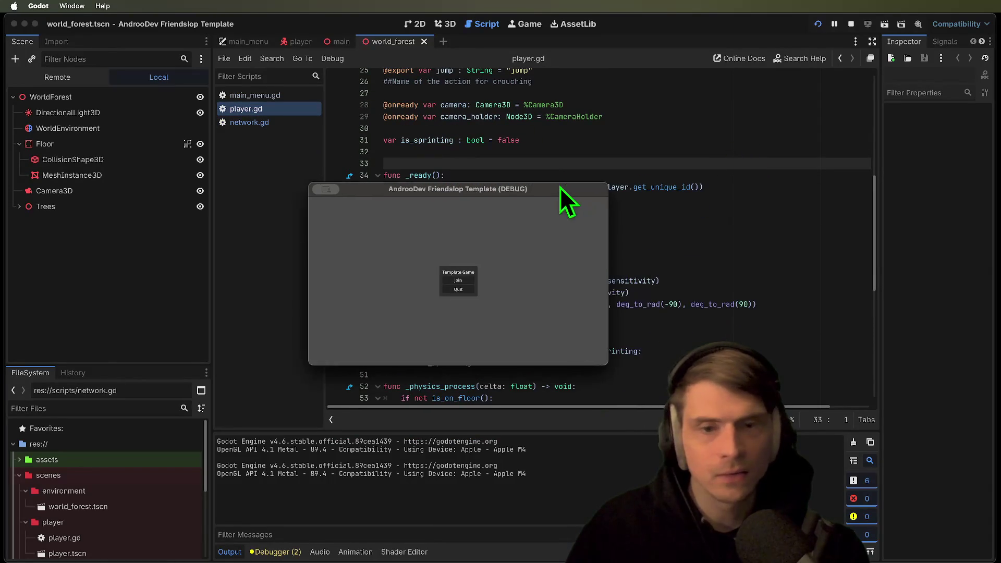
left_click(333, 239)
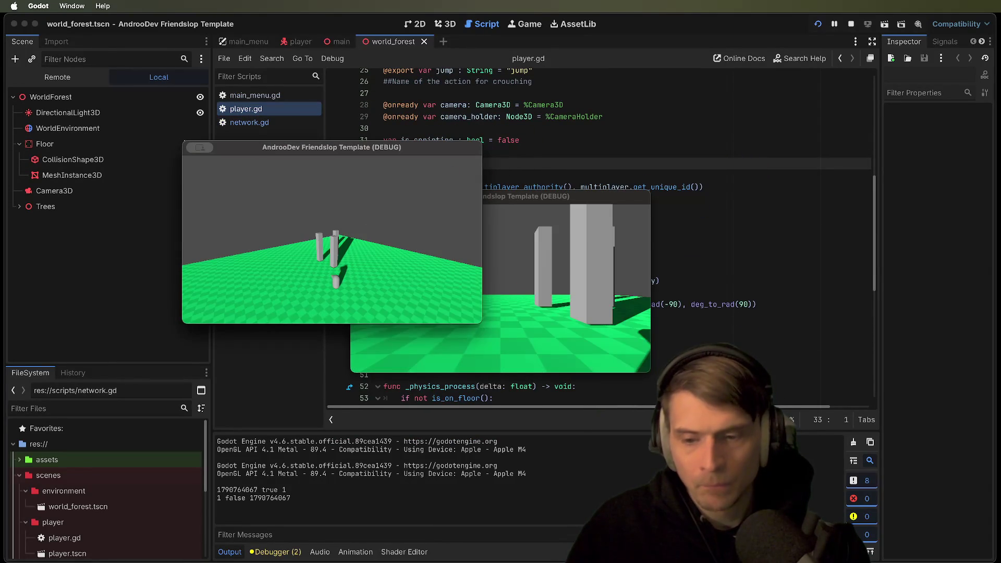
left_click(522, 287)
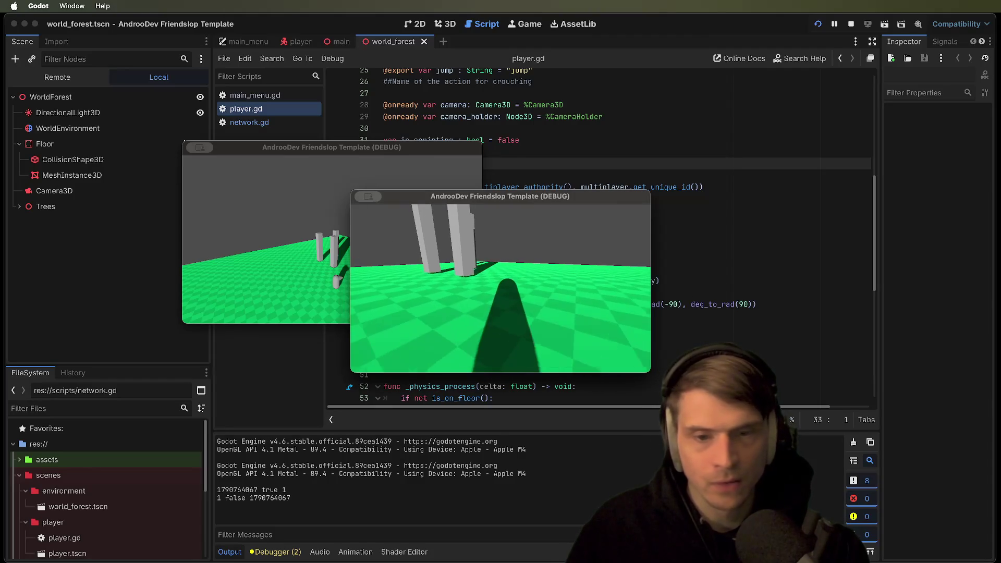
key("super+period")
Paste an _enter_tree() calling set_multiplayer_authority(int(name)) into player.gd, then return to network.gd
left_click(705, 214)
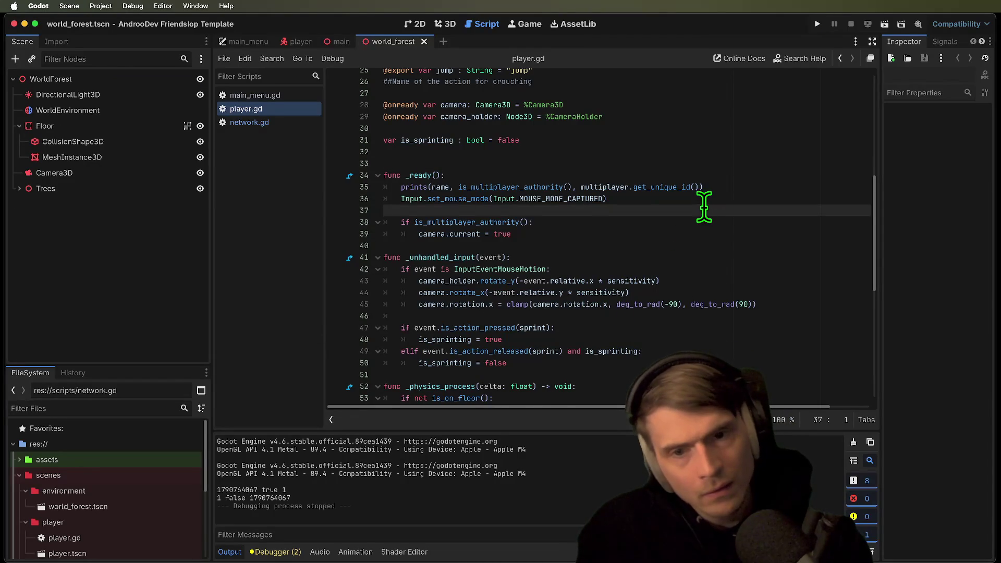
key("Up")
key("Up")
key("Up")
key("cmd+v")
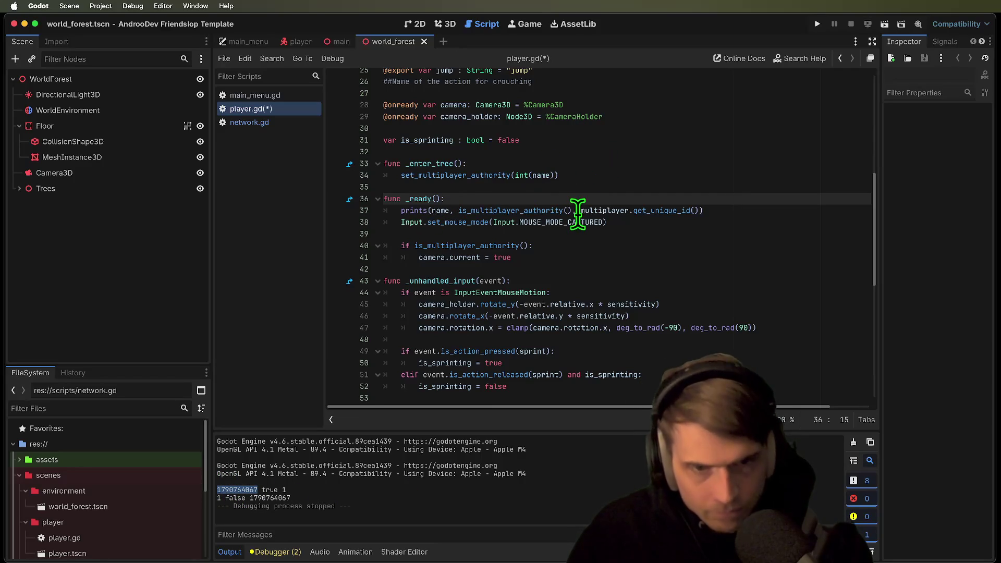
double_click(457, 175)
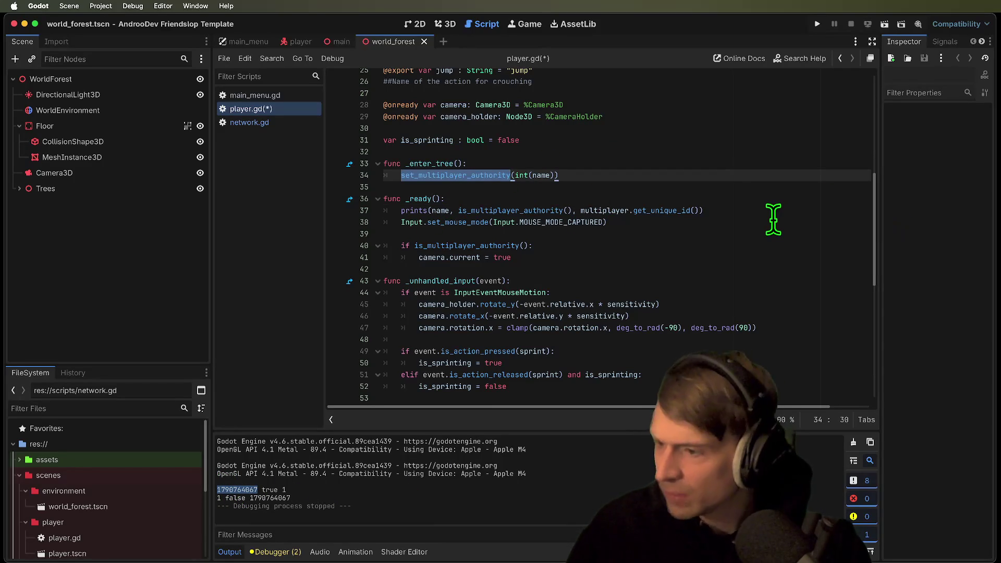
left_click(301, 123)
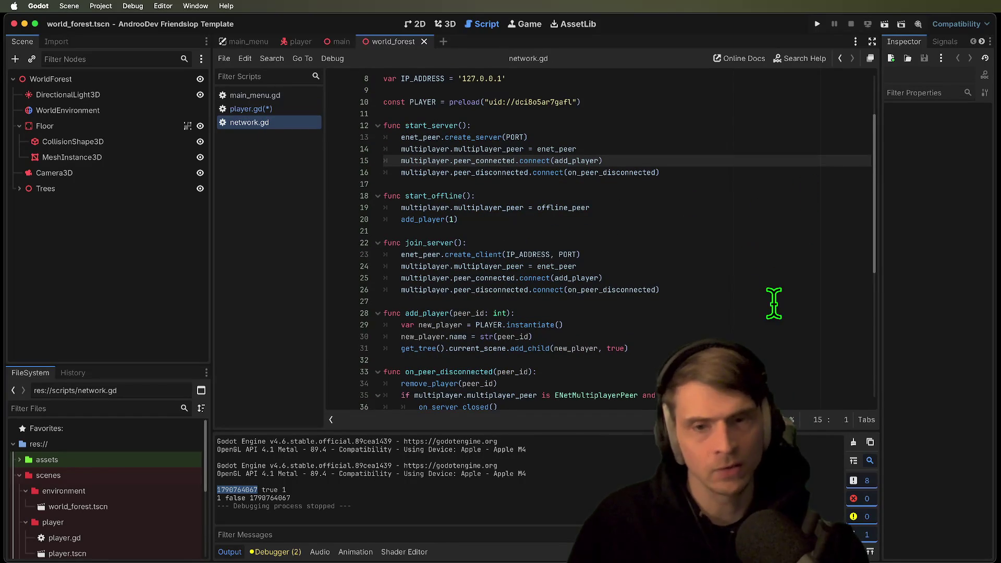
Review add_player's peer_id signature, the player instantiation line and the line naming the new player
scroll(767, 307, "down", 2)
left_click(433, 271)
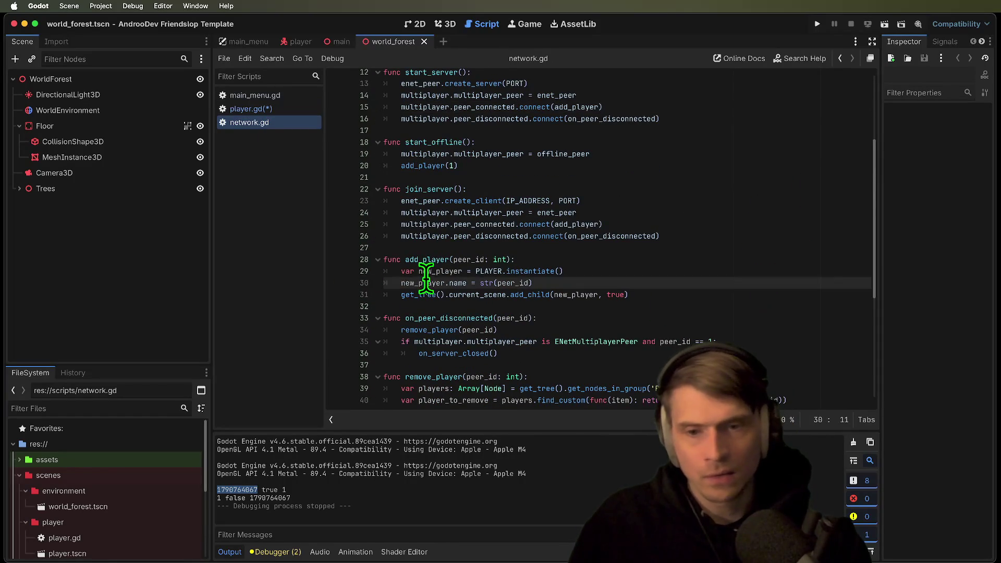
left_click(581, 259)
double_click(471, 260)
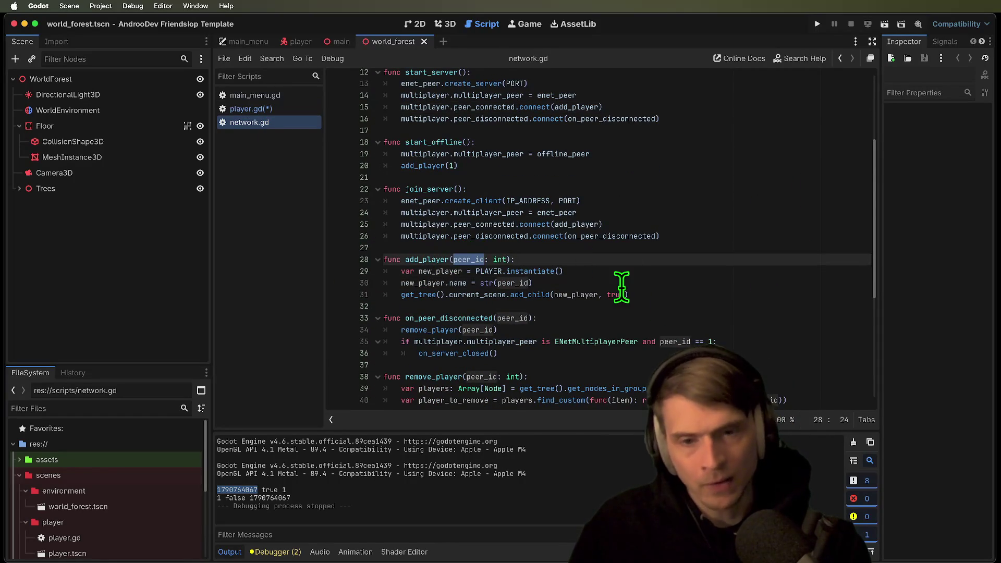
left_click_drag(393, 272, 626, 271)
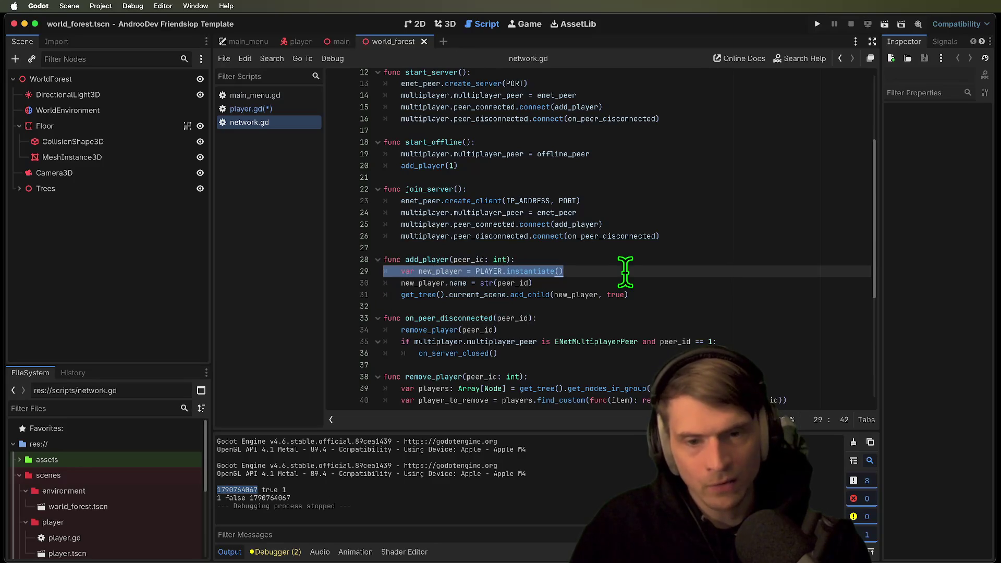
left_click_drag(389, 283, 681, 287)
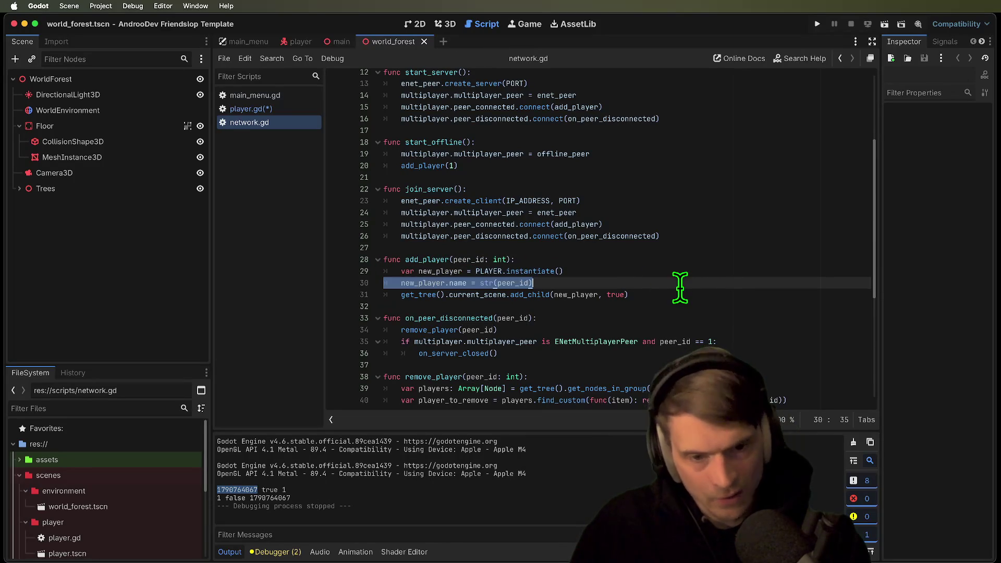
Check add_child and its true argument, then run the project to test player spawning
double_click(497, 296)
double_click(521, 294)
double_click(566, 295)
double_click(616, 295)
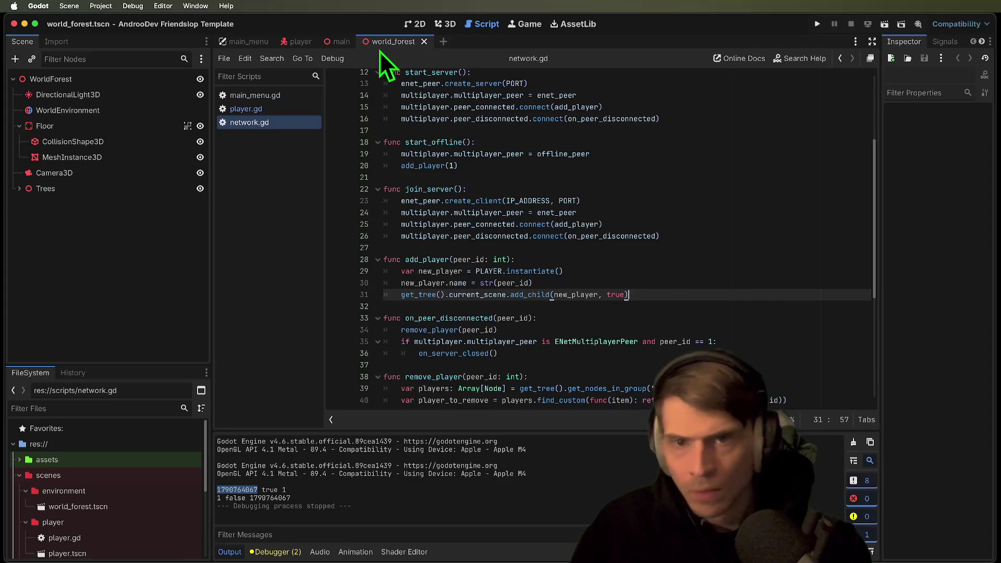
key("super+b")
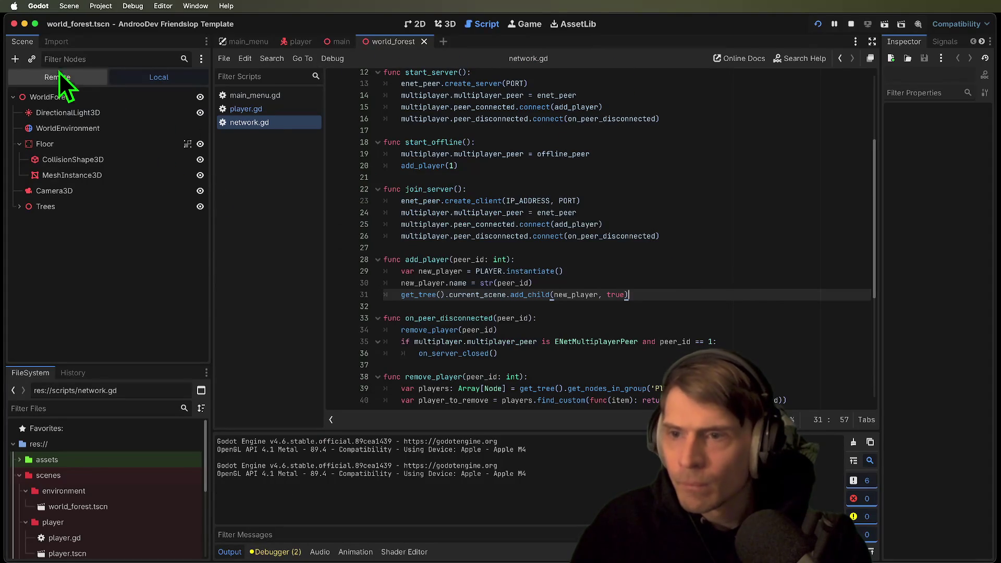
Inspect Main and WorldForest in the Remote scene tree, then join the game from its menu
left_click(58, 77)
left_click(24, 130)
left_click(27, 160)
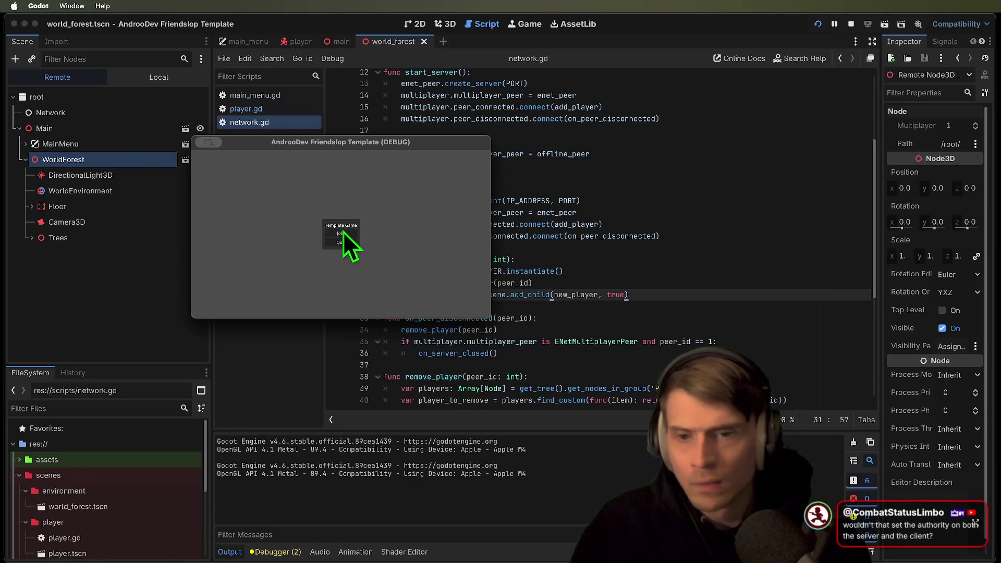
left_click(343, 232)
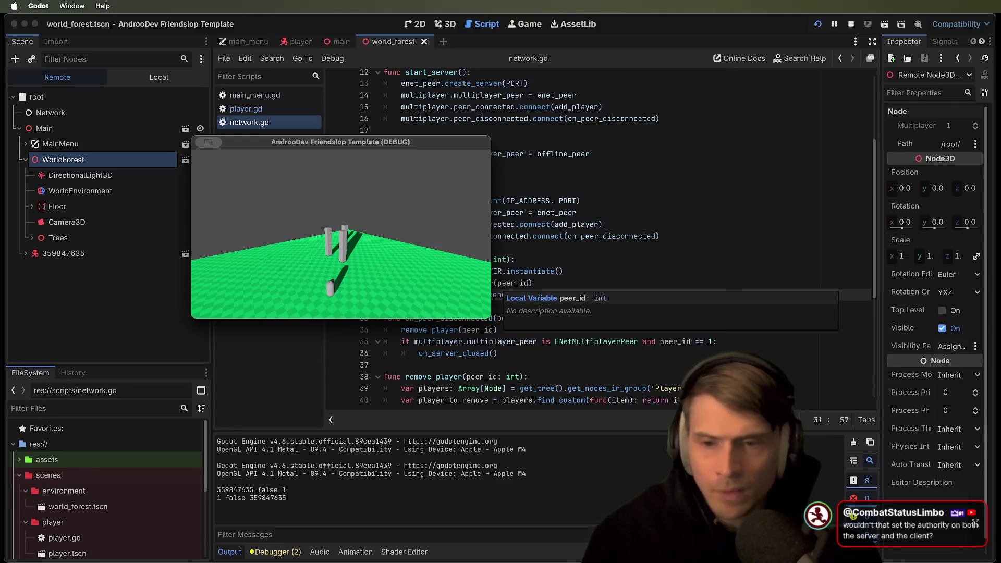
key("super+Tab")
key("super+Tab")
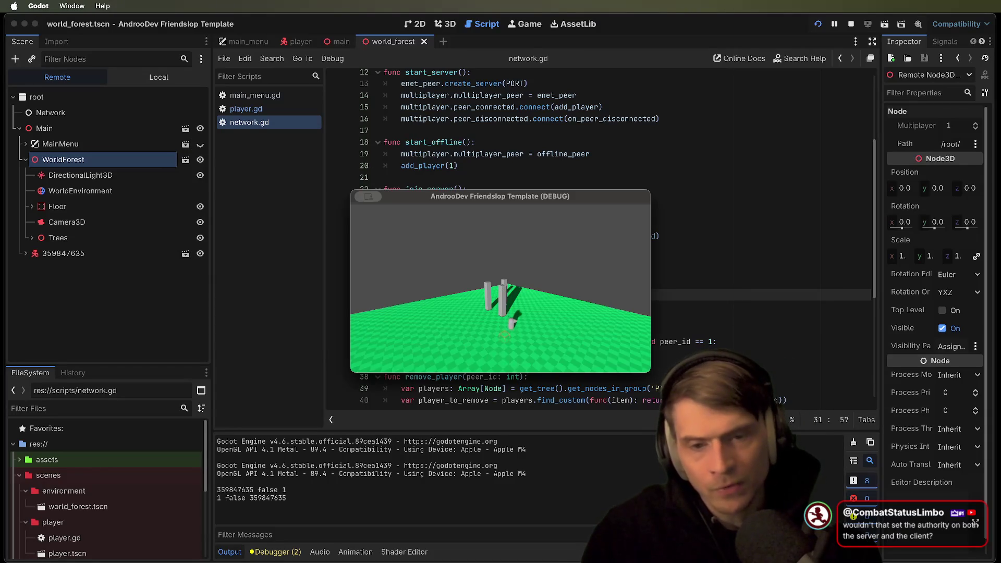
Expand and inspect the spawned player node, then view Session 2 in the Debugger
left_click(124, 251)
left_click(48, 255)
left_click(24, 255)
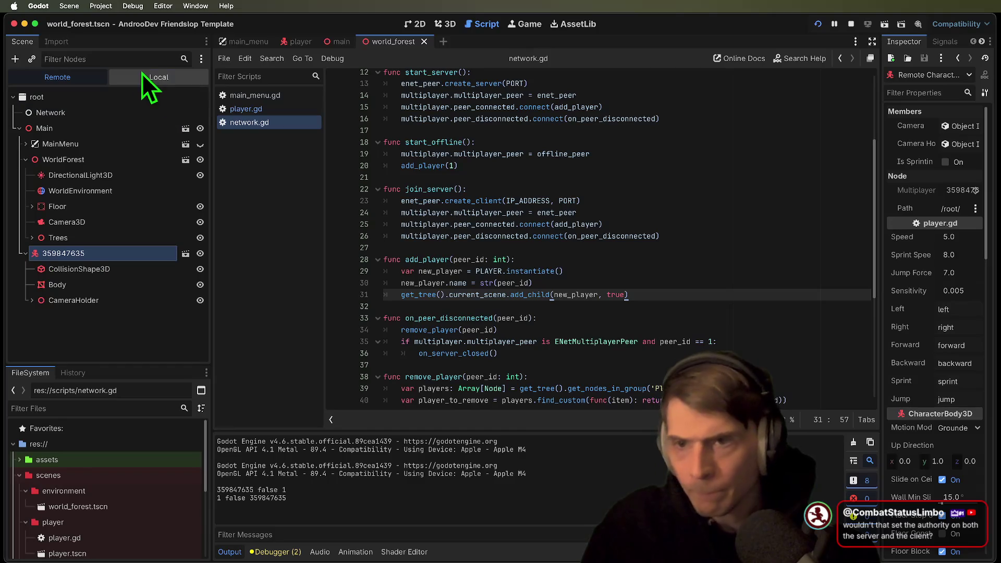
left_click(276, 552)
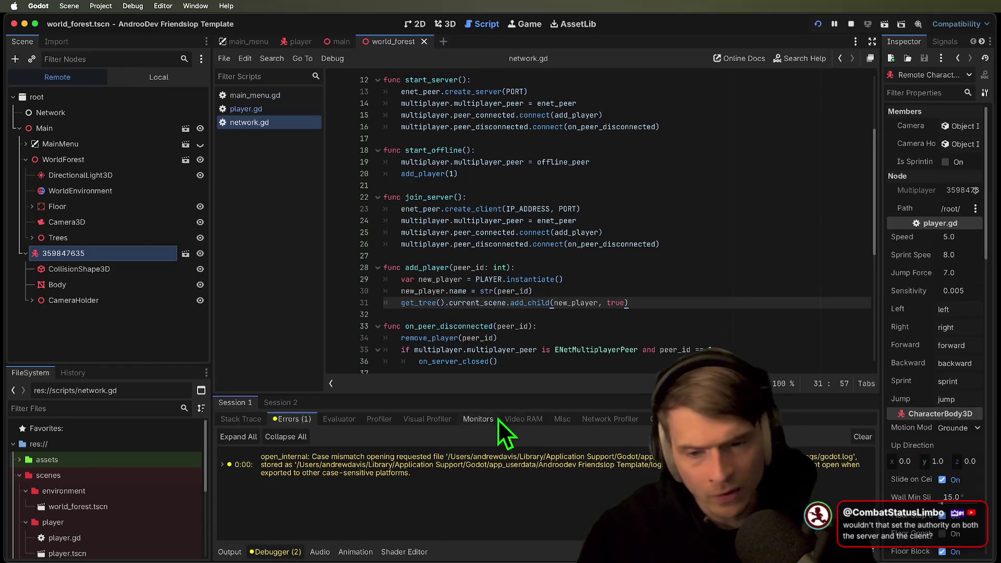
left_click(305, 405)
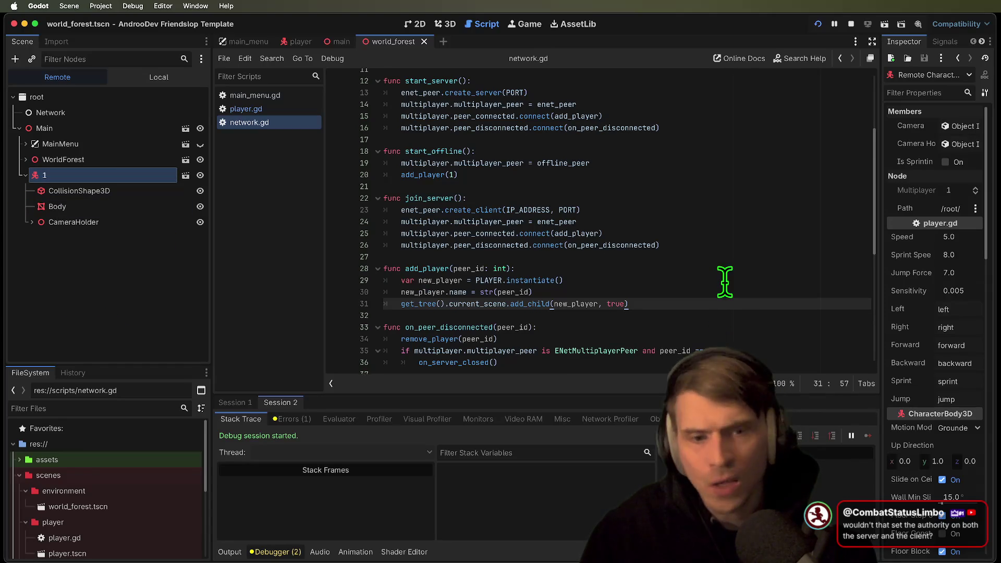
Review the add_player connect line and the start_offline function in network.gd
scroll(728, 271, "up", 1)
double_click(588, 129)
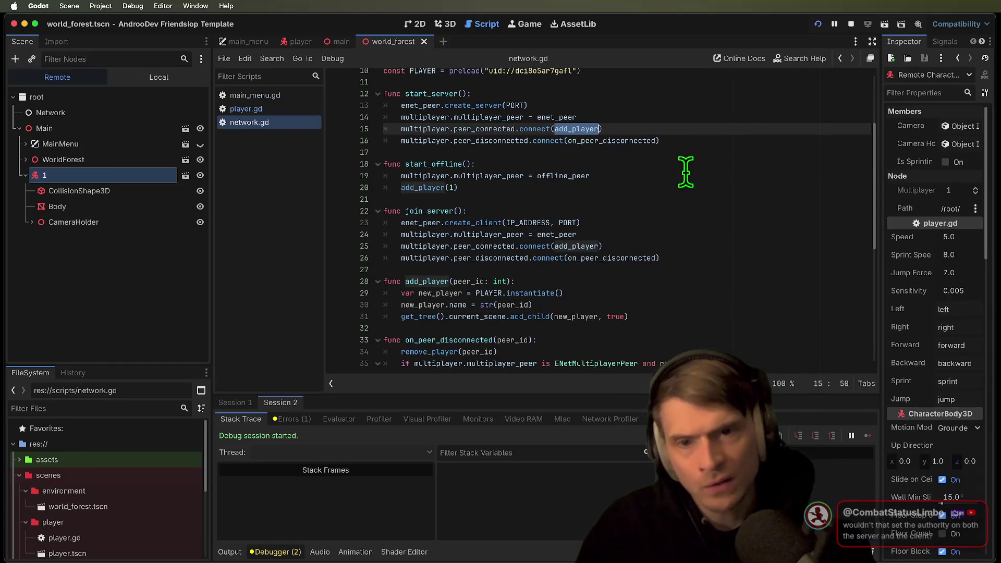
scroll(681, 177, "up", 1)
scroll(677, 193, "up", 3)
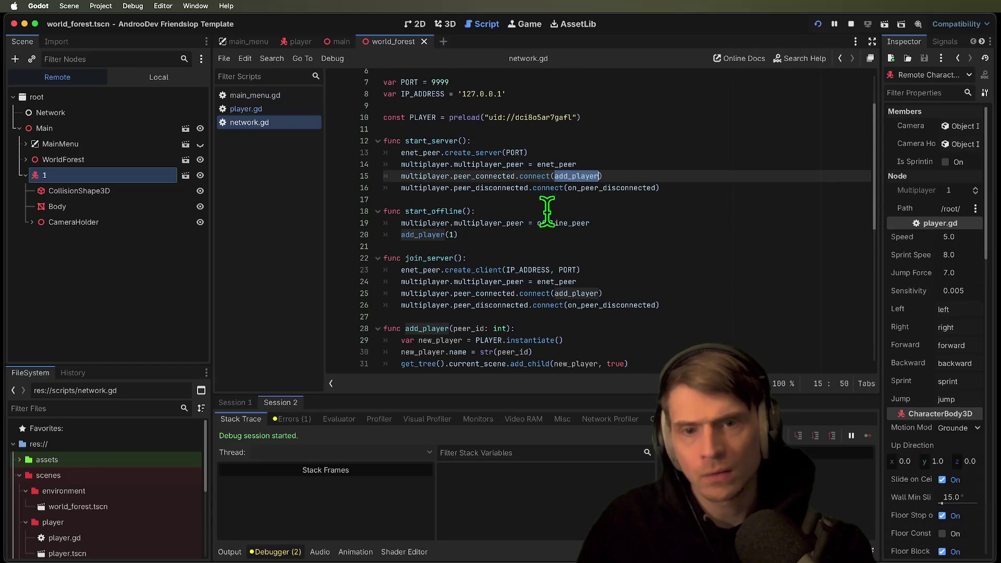
triple_click(424, 211)
left_click_drag(424, 212, 528, 227)
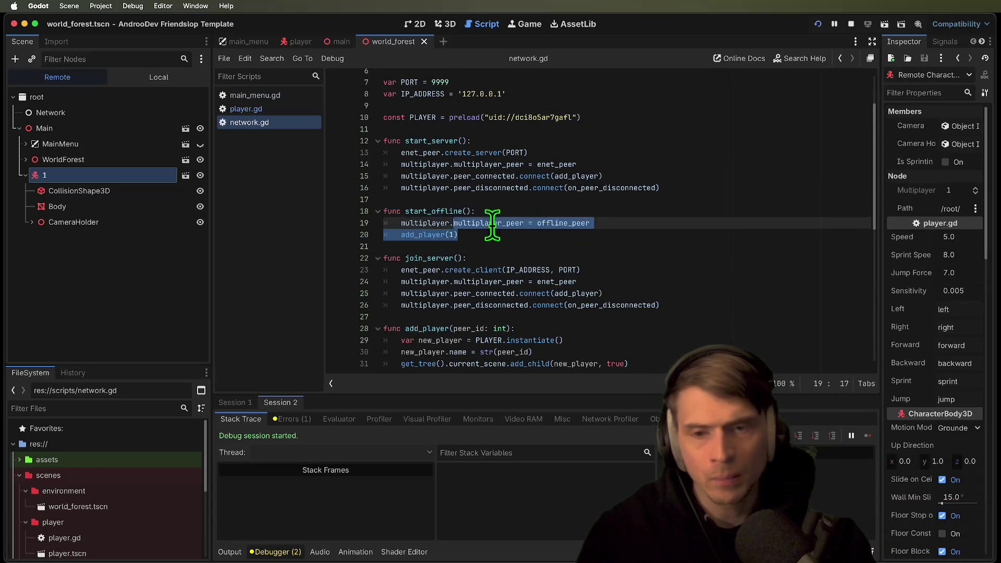
left_click(407, 214)
left_click_drag(406, 214, 529, 224)
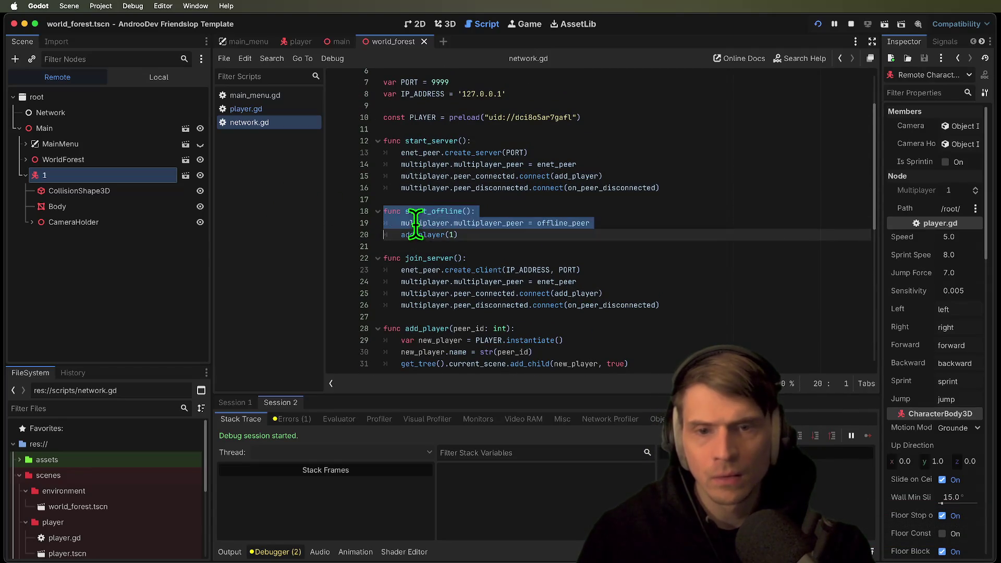
scroll(521, 224, "down", 5)
Undo and redo the blank-line edit in start_server, save network.gd, and rerun the project
key("ctrl+z")
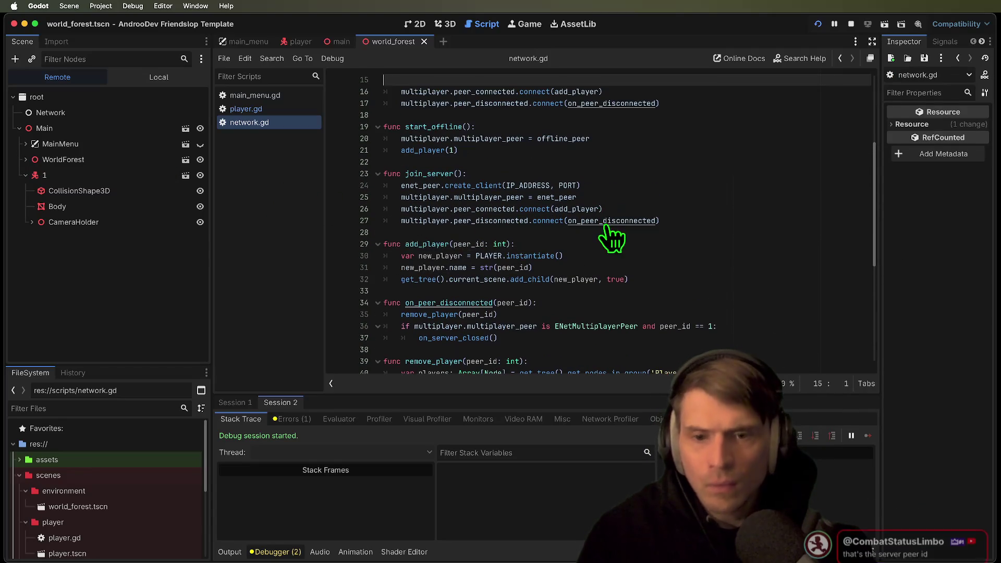
key("ctrl+z")
key("ctrl+z")
key("ctrl+z")
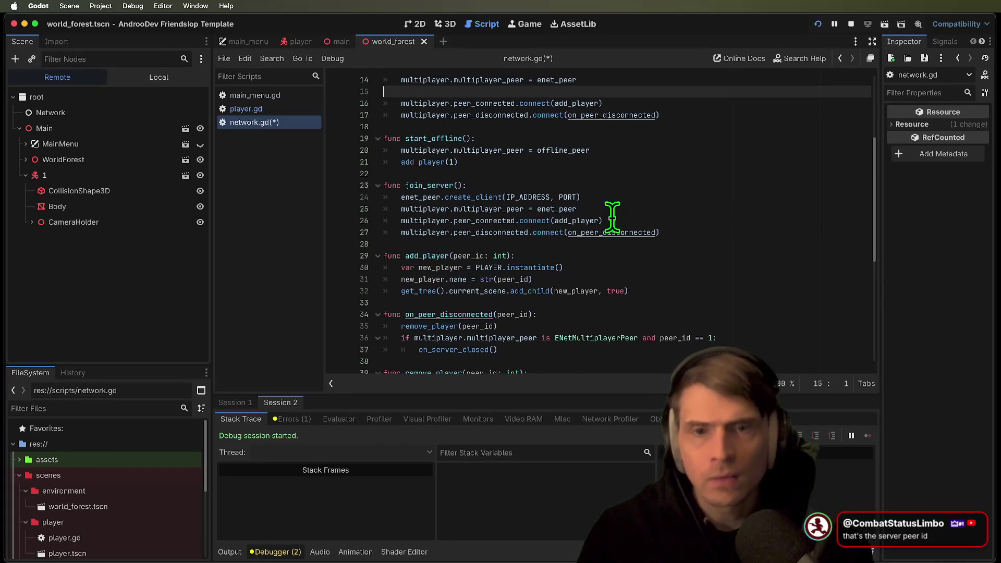
key("ctrl+shift+z")
key("ctrl+shift+z")
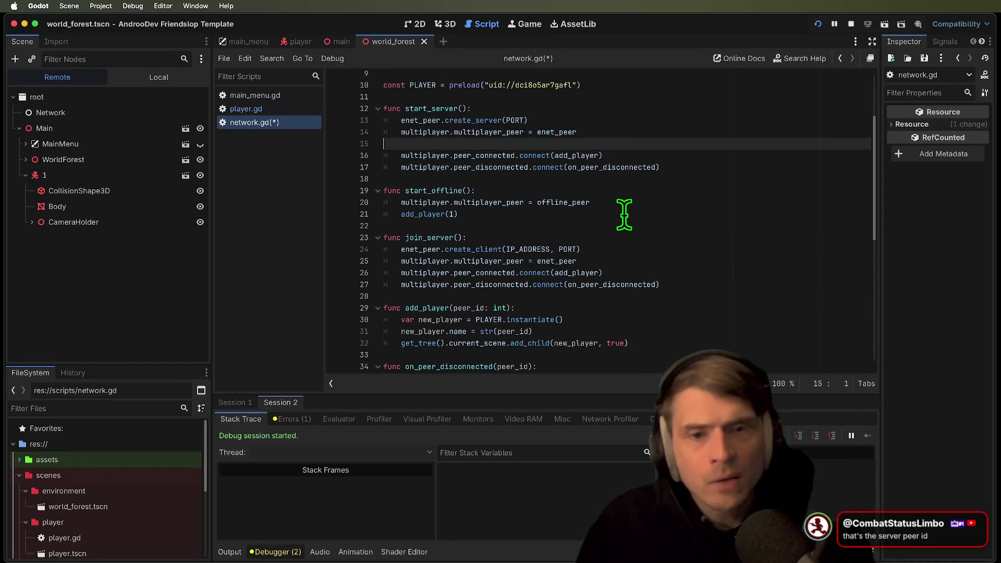
key("ctrl+shift+z")
key("ctrl+s")
double_click(504, 144)
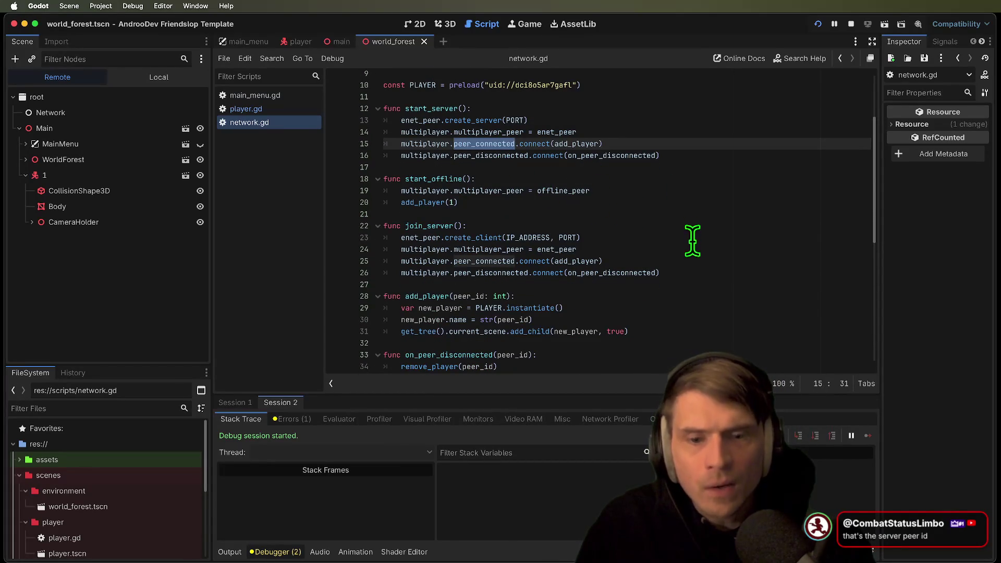
key("super+b")
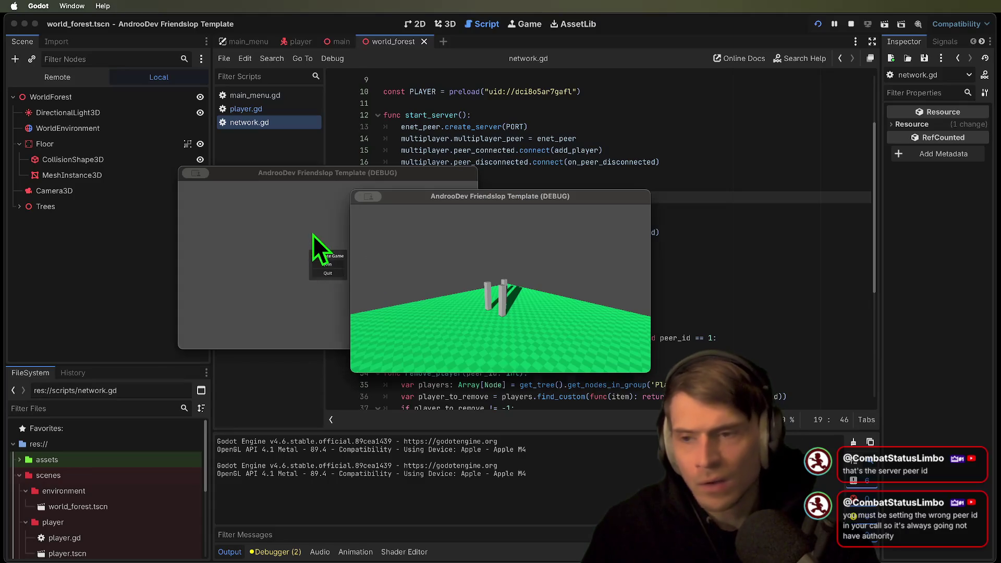
Stop the running game and locate add_player and its peer_connected hookup in network.gd
key("super+q")
key("super+q")
left_click(633, 315)
left_click(571, 267)
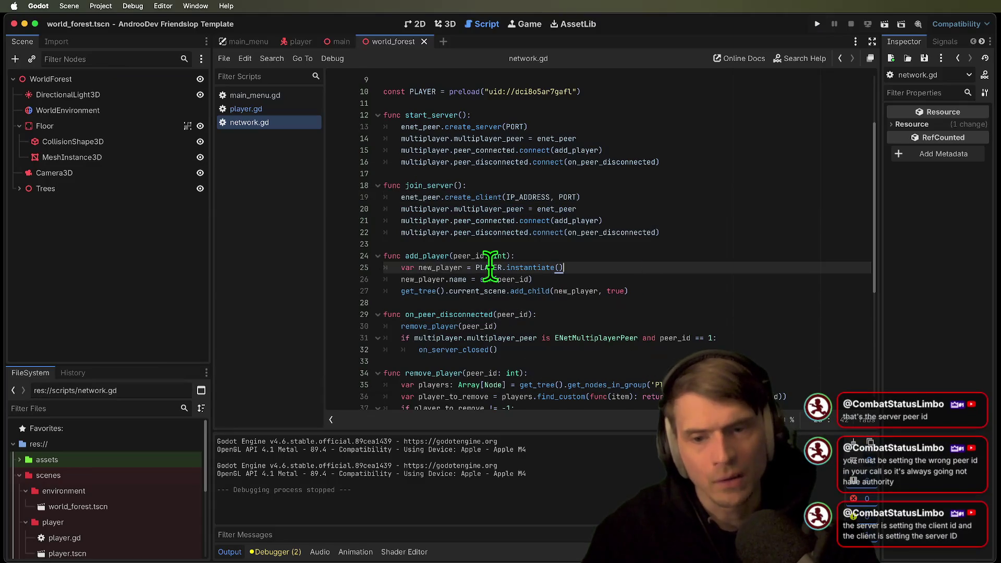
double_click(418, 256)
left_click(650, 150)
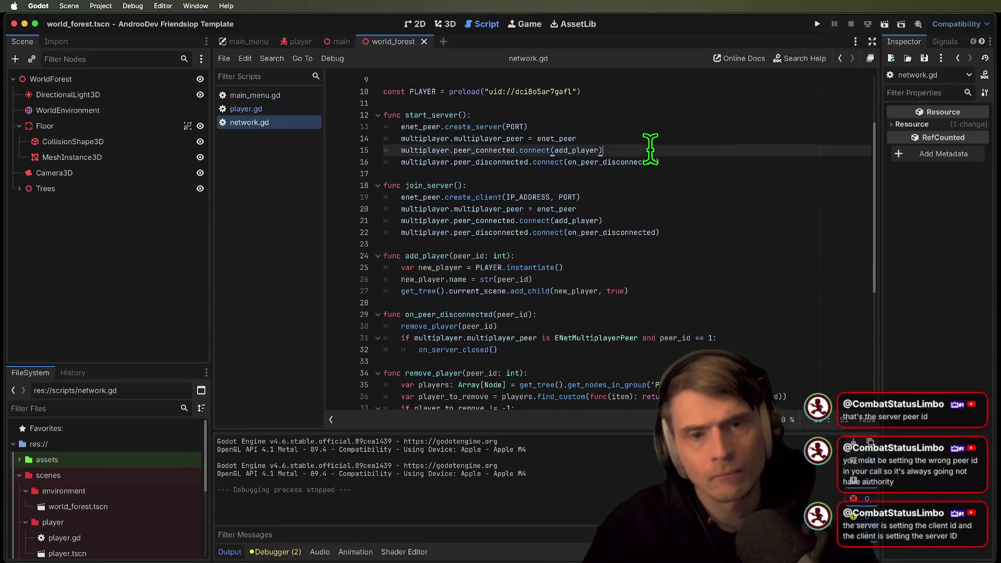
triple_click(650, 150)
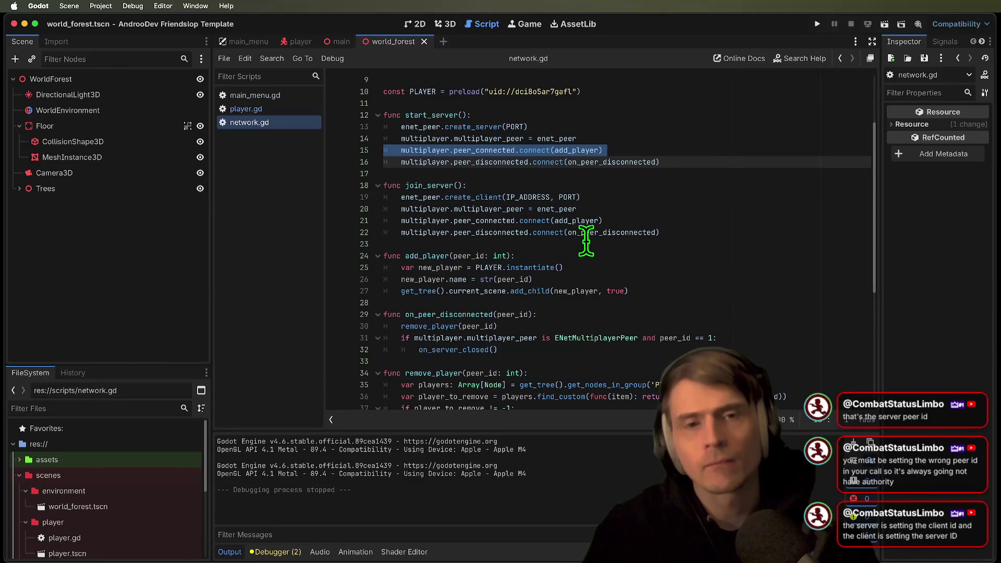
left_click(568, 156, "super")
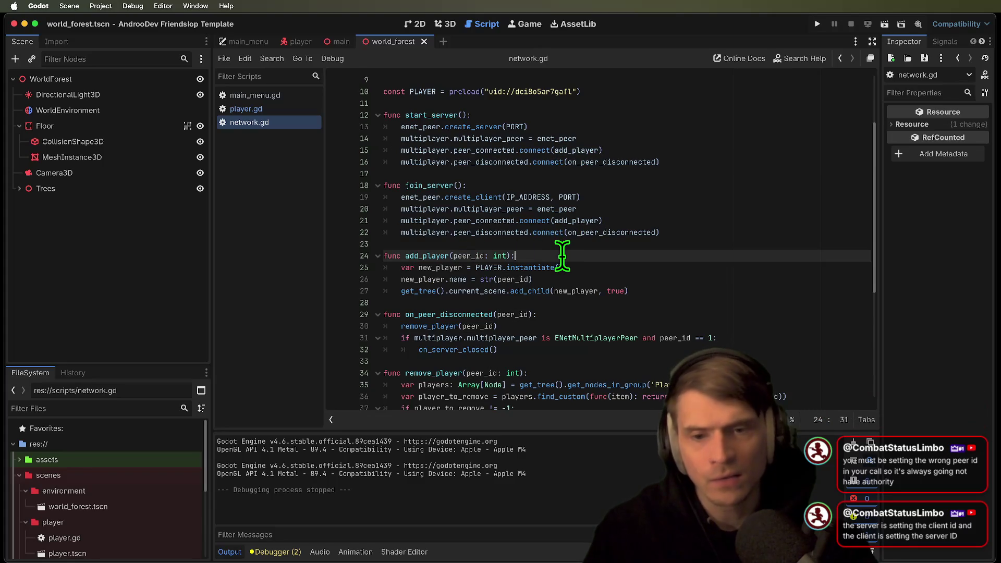
Add print("PEER ID", peer_id) as add_player's first line, save, and run the project
key("Return")
type("print")
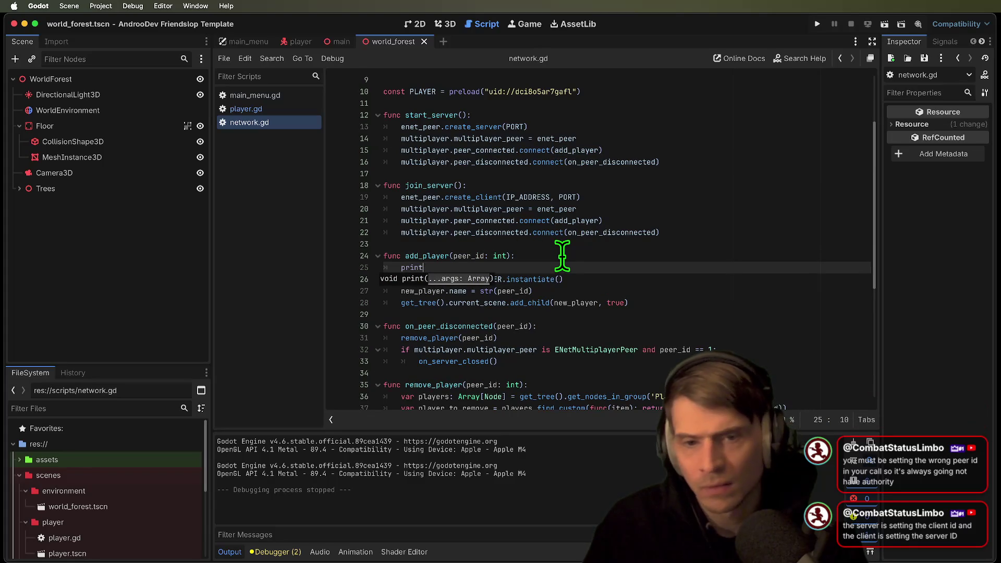
key("BackSpace")
key("BackSpace")
key("BackSpace")
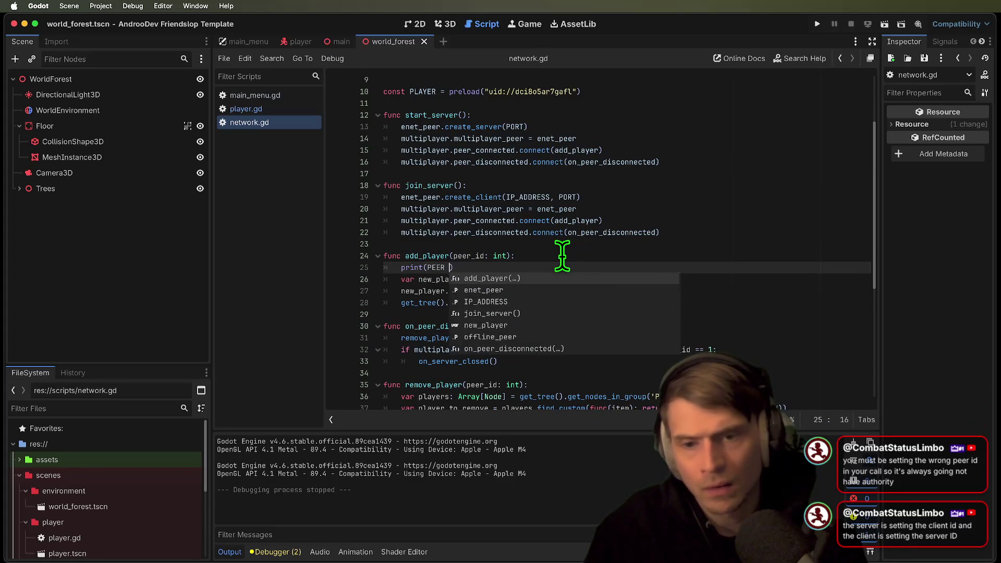
type("\"")
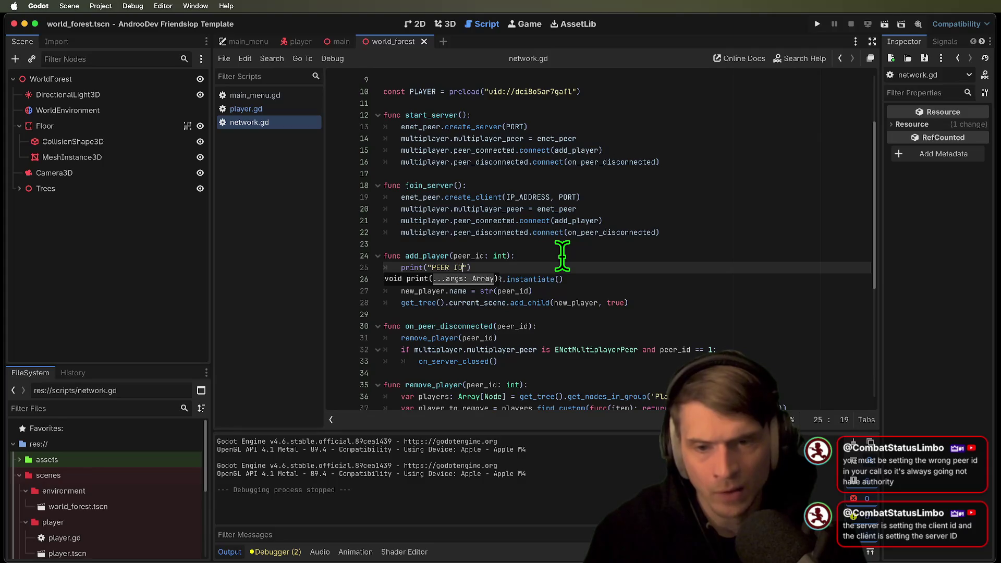
type(", peer_id")
key("Return")
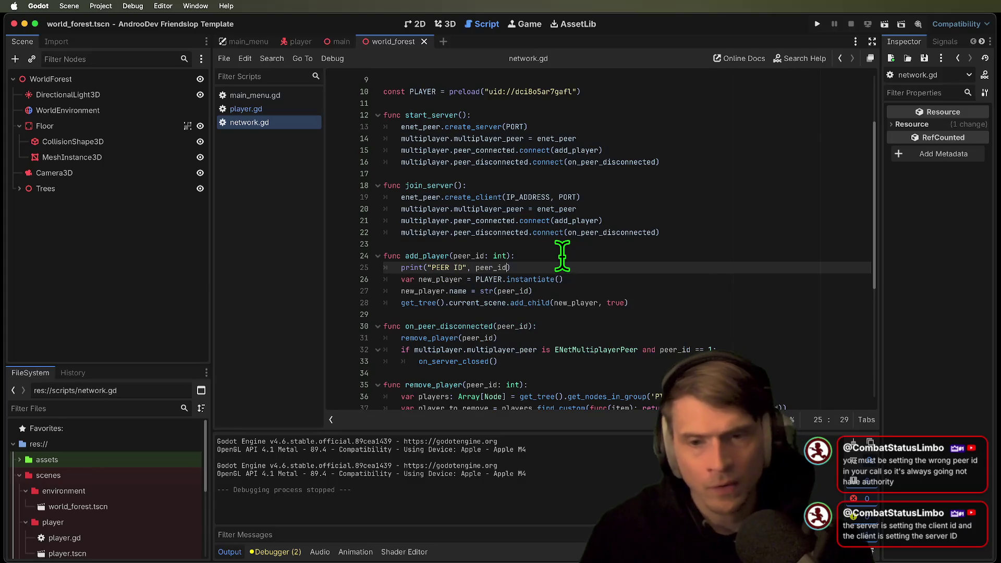
double_click(571, 150)
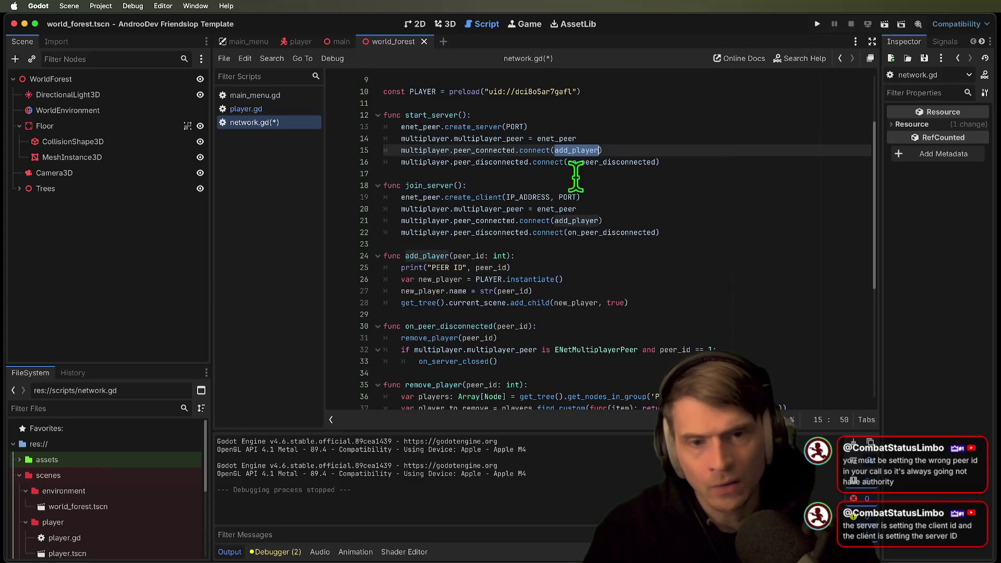
key("ctrl+s")
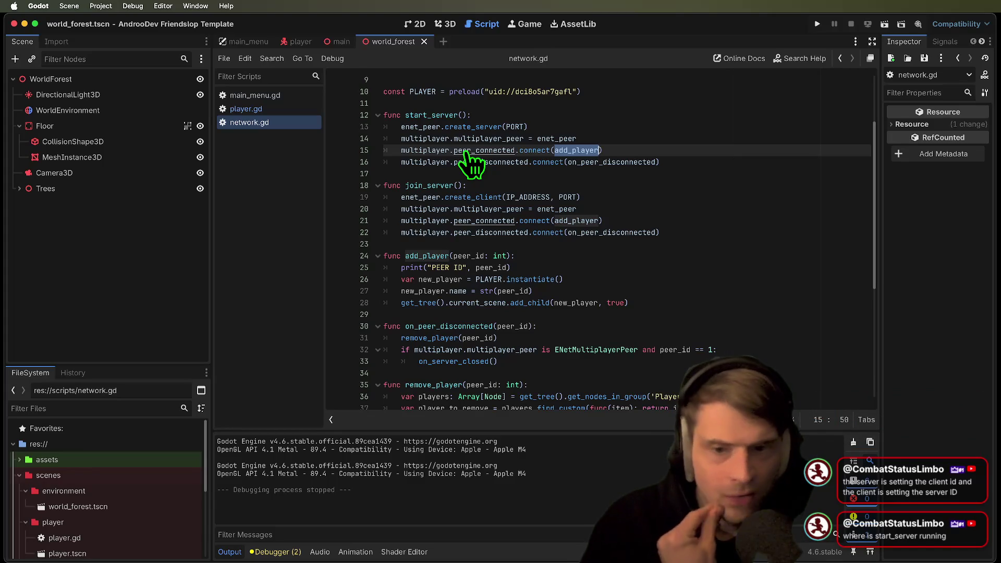
key("super+b")
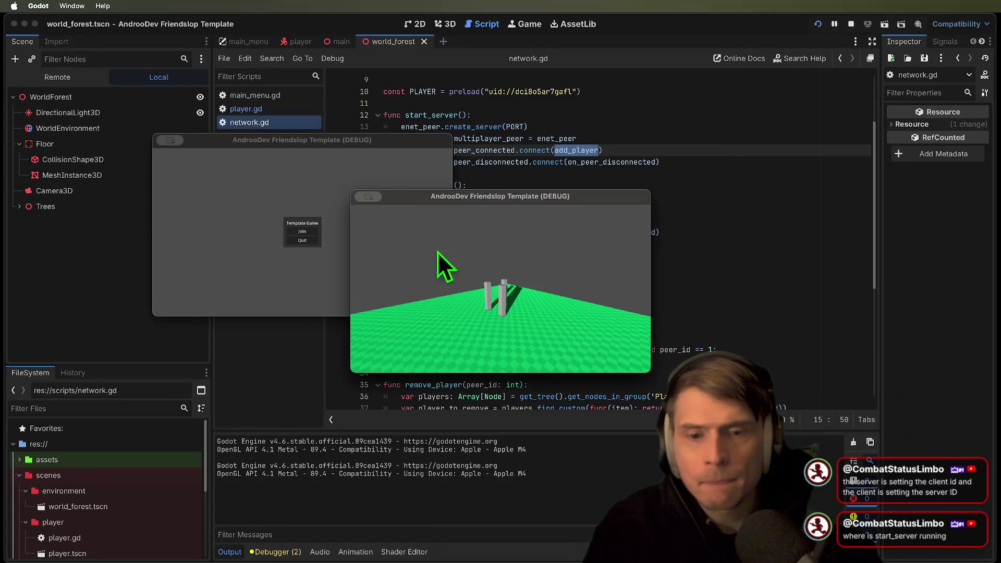
Join the game from the first game window and return to the editor
left_click(315, 234)
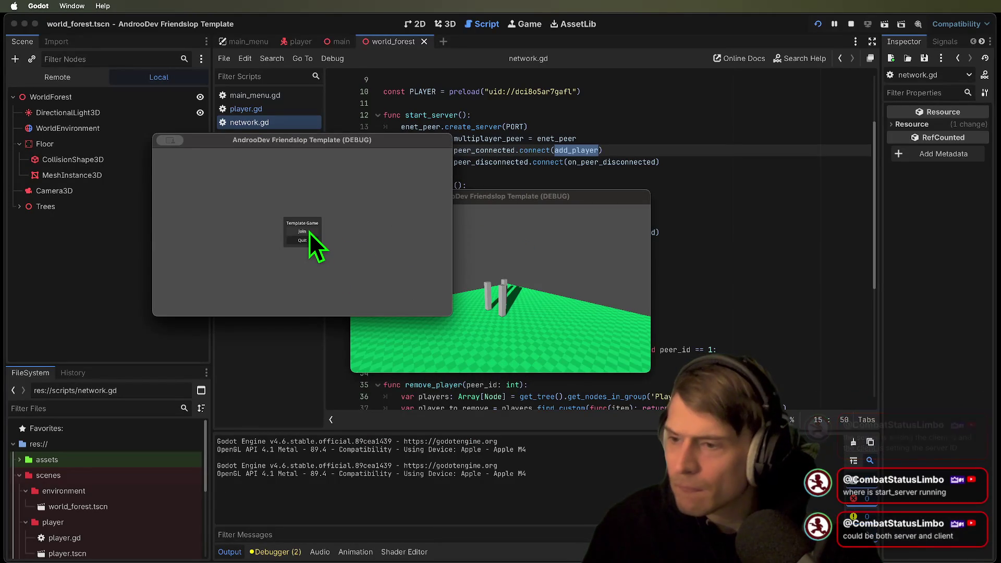
left_click(309, 232)
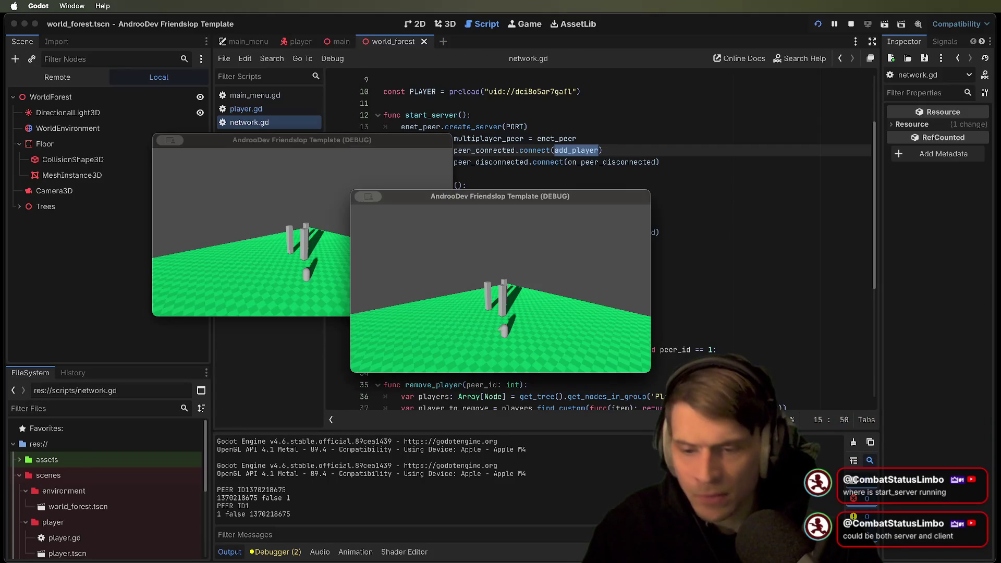
left_click(481, 298)
double_click(225, 506)
triple_click(218, 506)
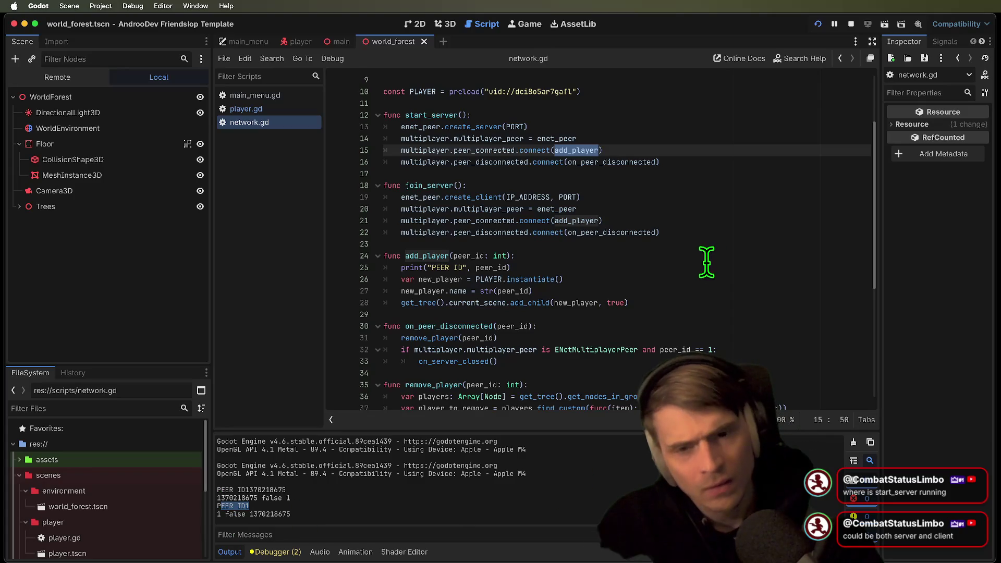
triple_click(218, 514)
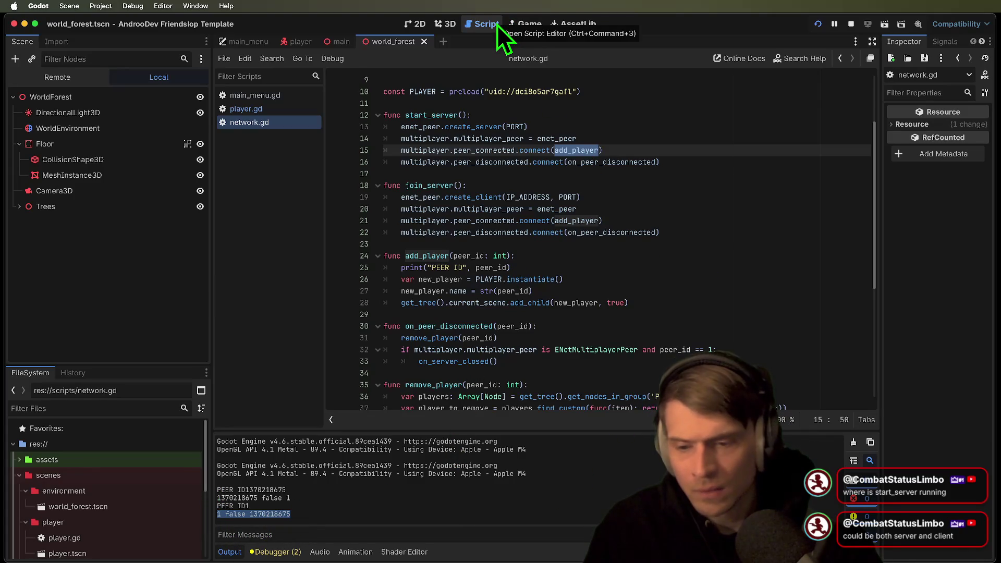
left_click(295, 107)
left_click(619, 174)
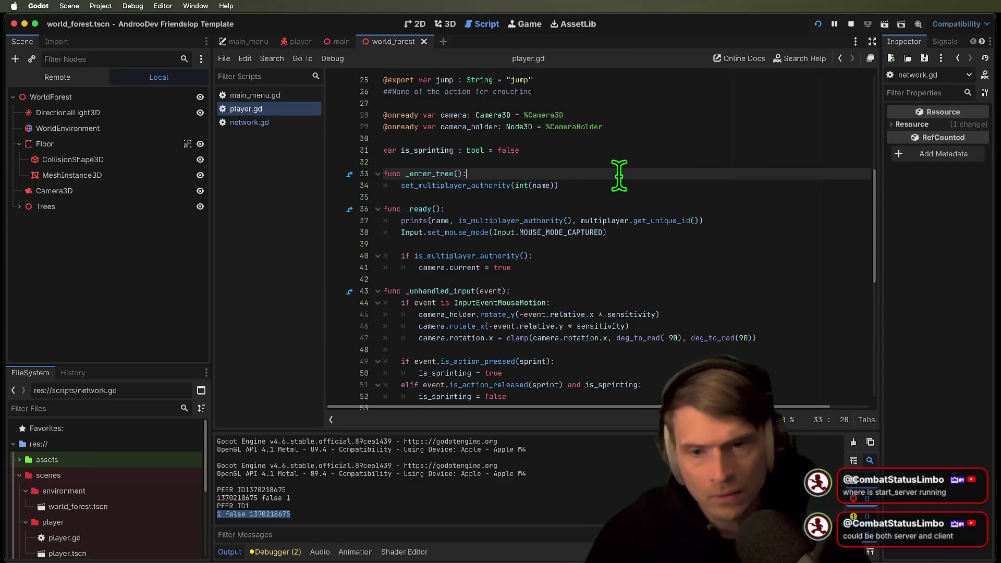
Delete the extra arguments after prints(name, on line 37 and rerun the two-window test
double_click(441, 221)
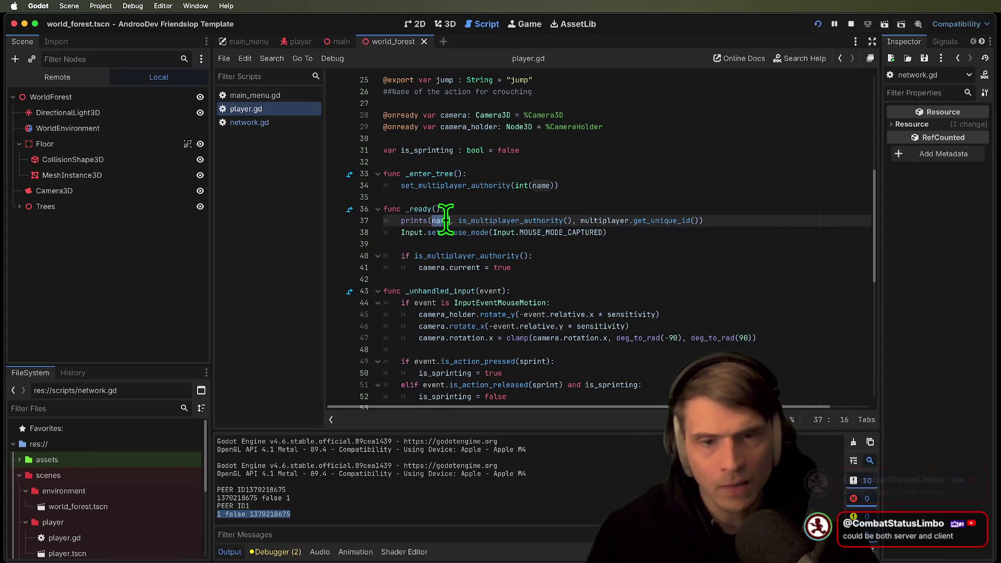
left_click(577, 221)
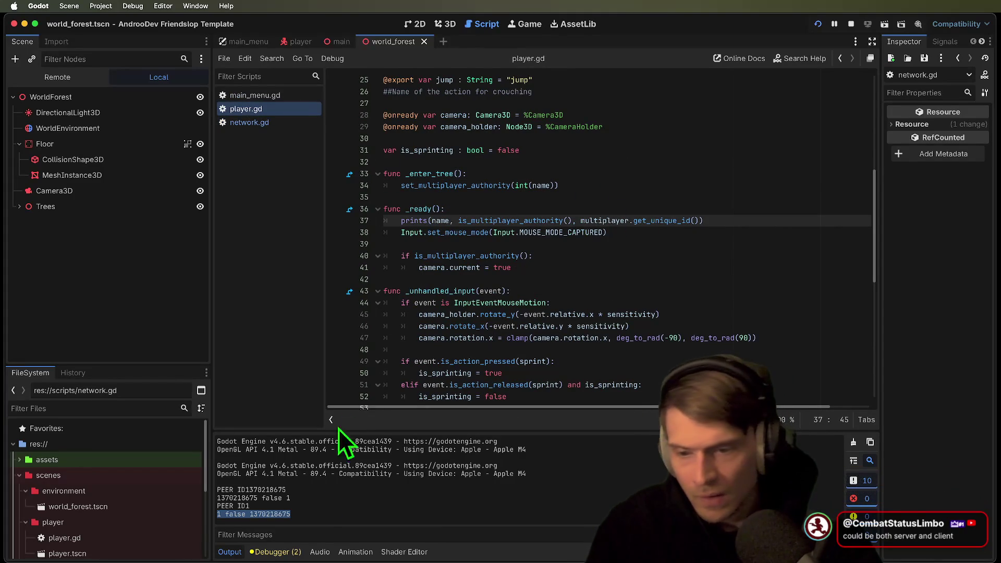
left_click_drag(242, 498, 240, 506)
left_click(241, 501)
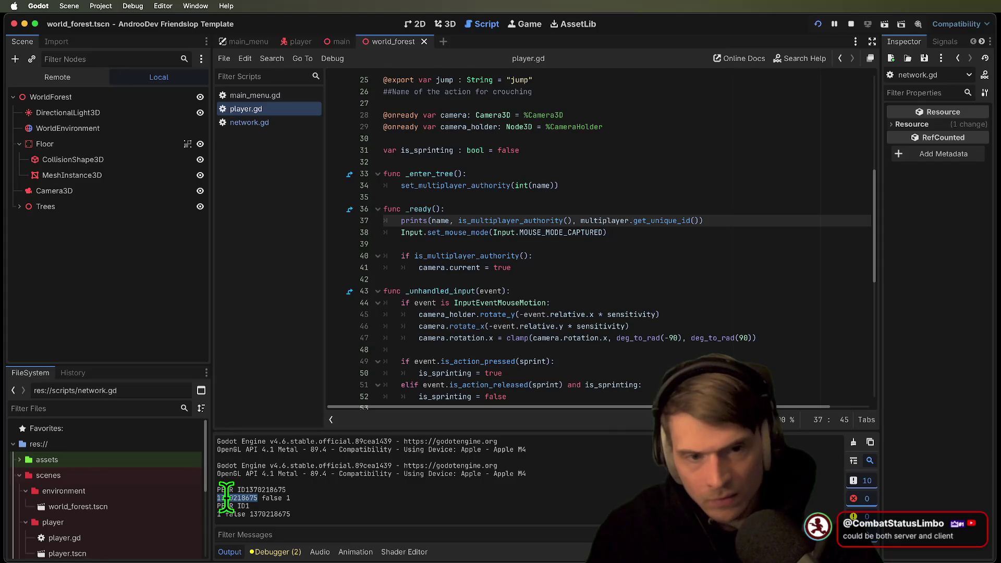
left_click(219, 515)
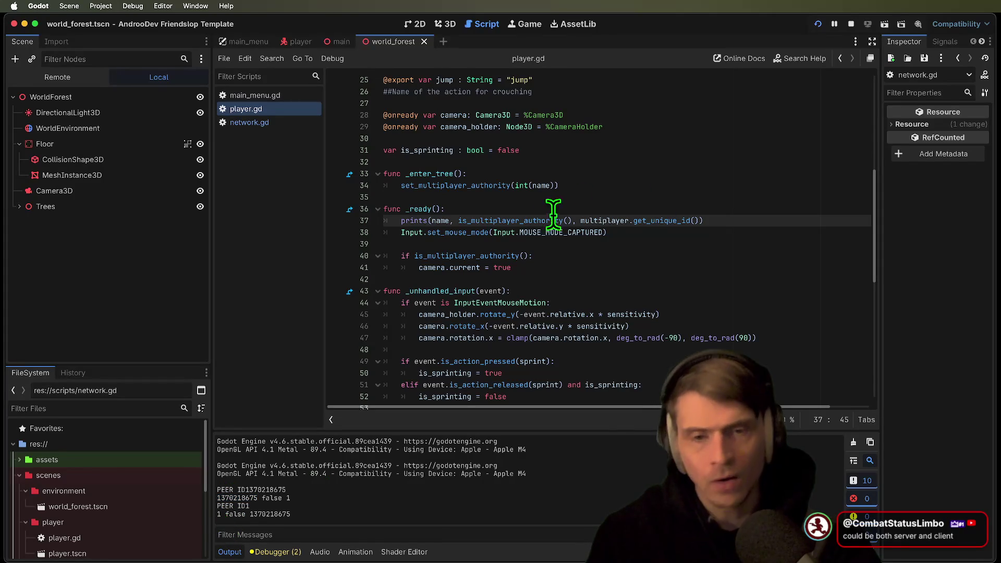
left_click_drag(466, 221, 744, 219)
key("BackSpace")
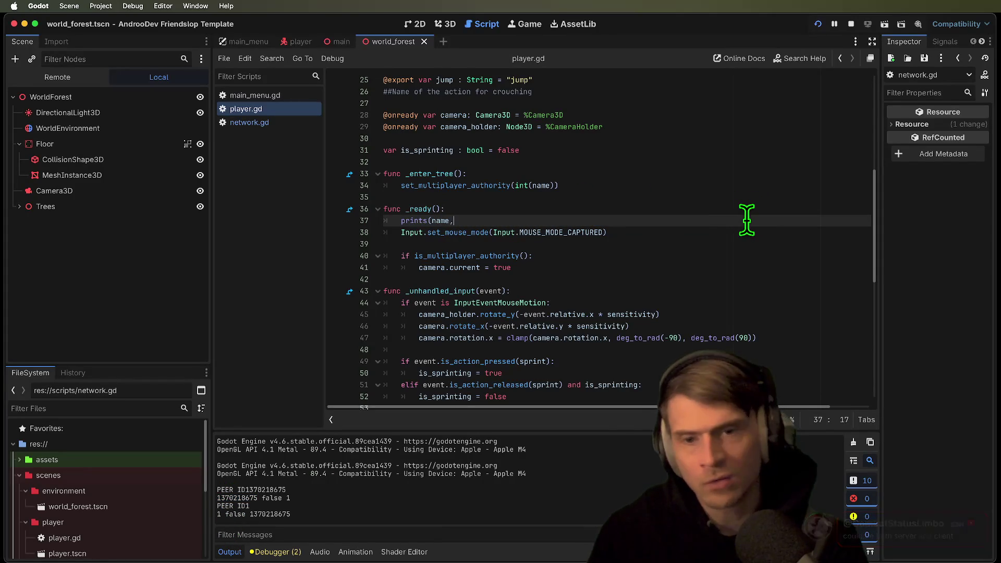
type(")")
key("super+b")
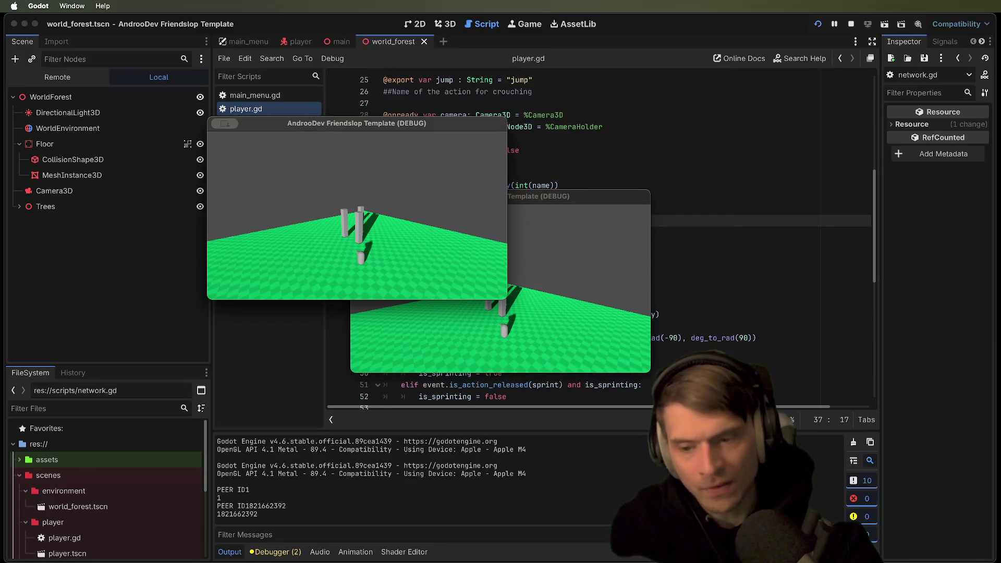
key("super+Tab")
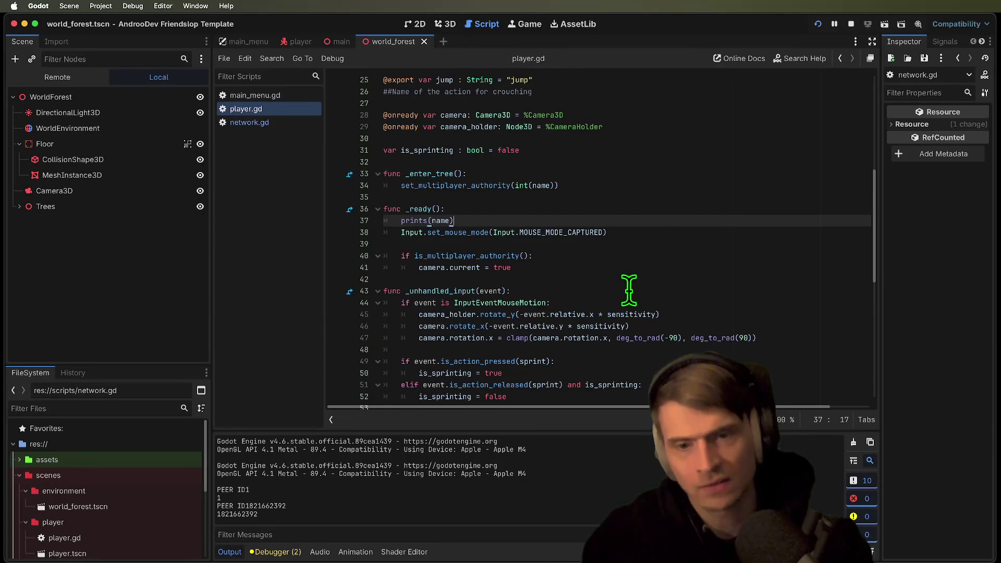
Switch back to network.gd, inspect start_server and its peer_connected line, then open the project list
left_click(274, 123)
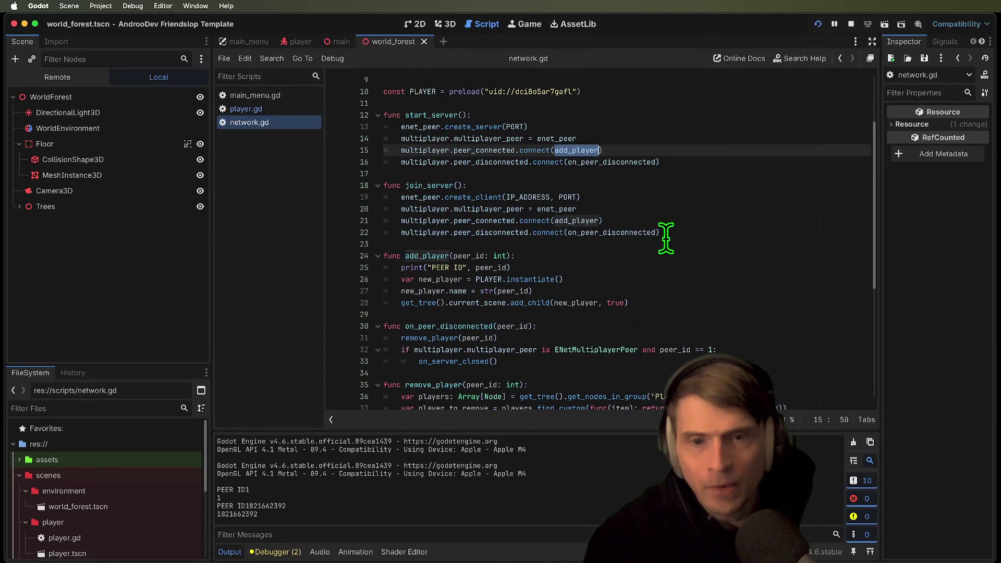
double_click(441, 116)
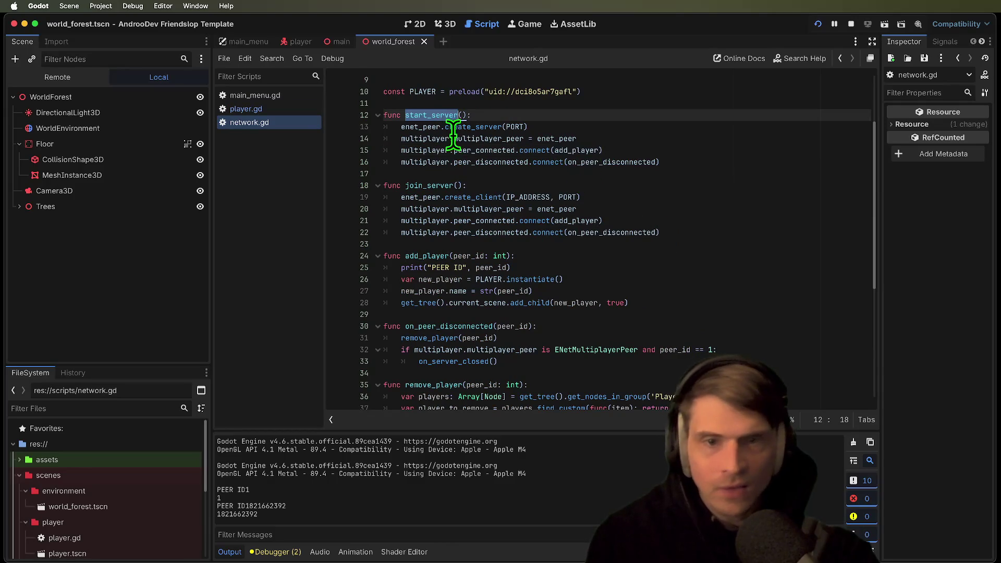
double_click(464, 150)
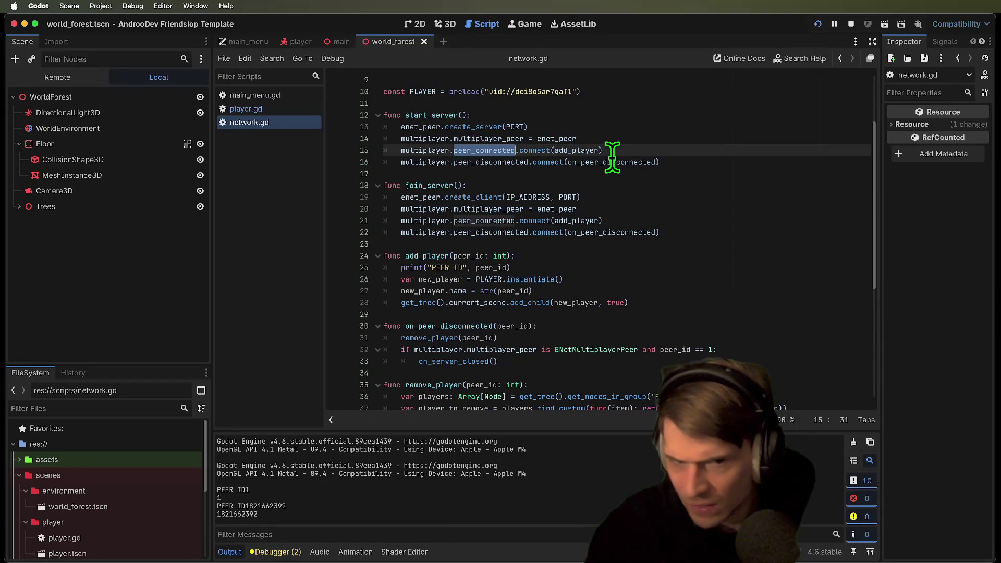
mouse_move(613, 159)
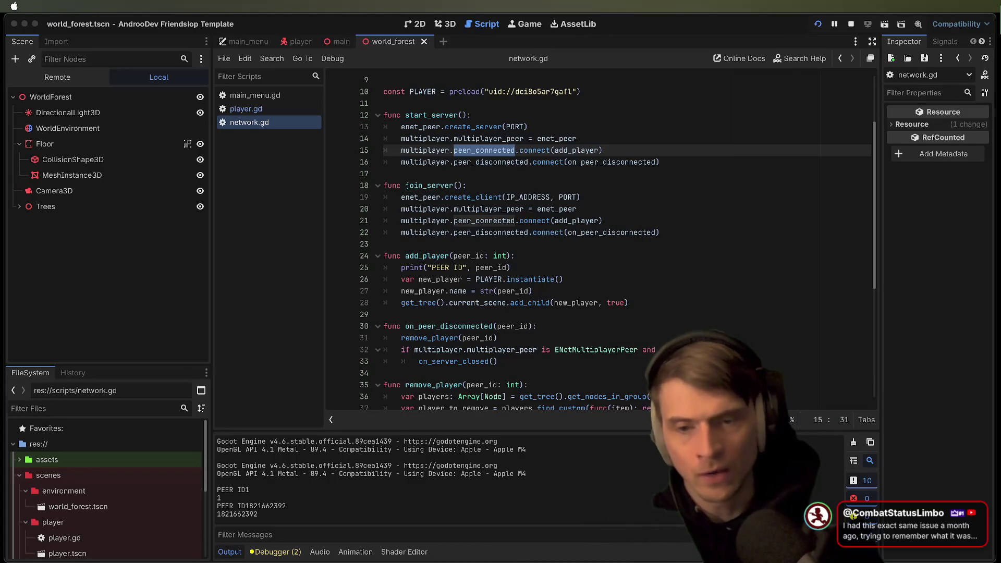
left_click(208, 554)
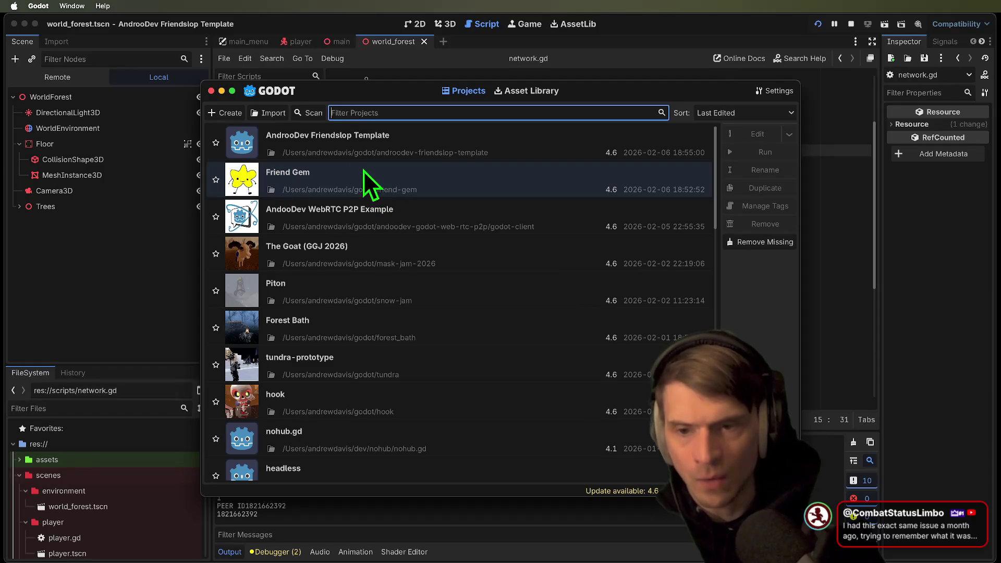
Close the Project Manager and open Friend Gem's network.gd by filtering the files for 'net'
key("super+q")
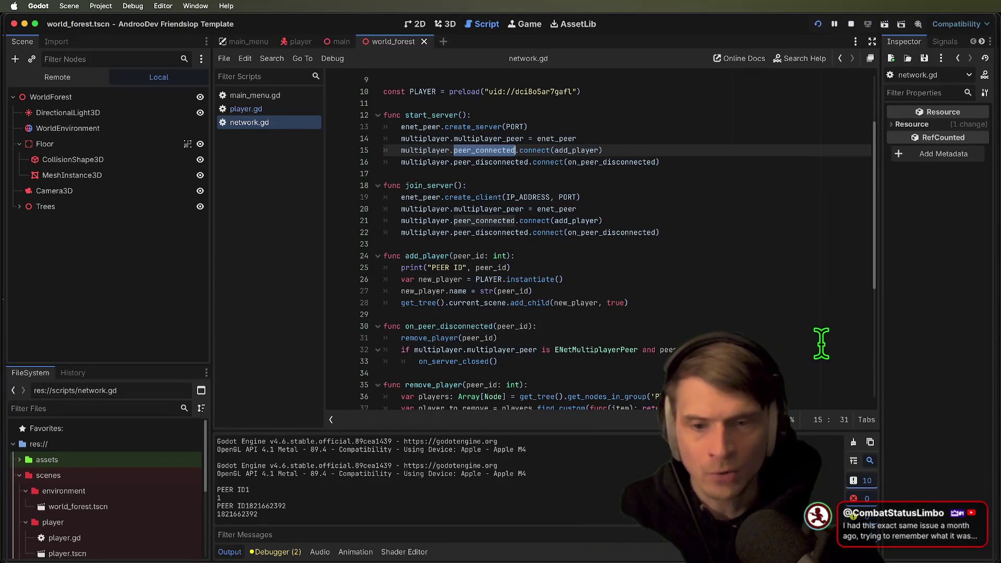
scroll(794, 264, "up", 3)
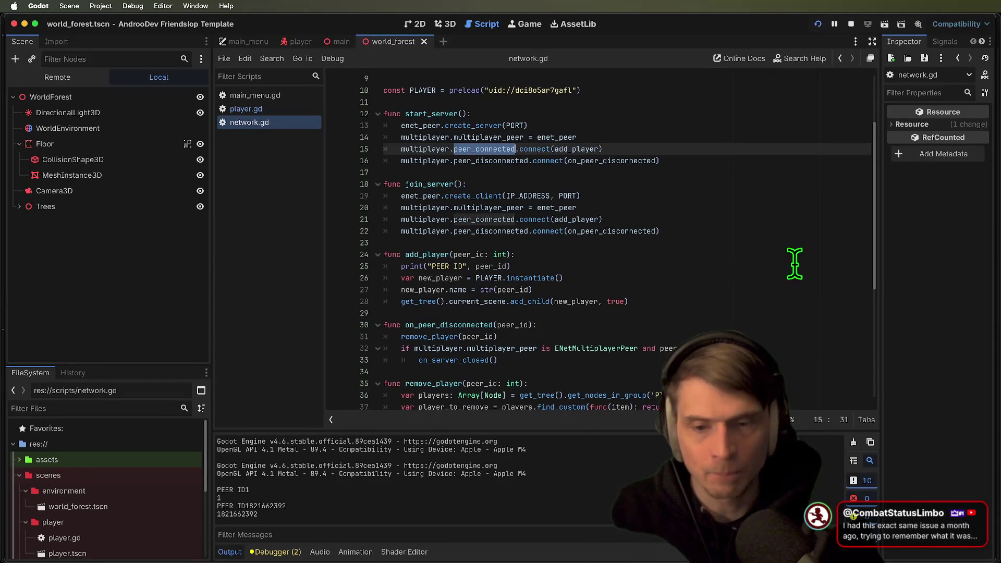
key("super+Tab")
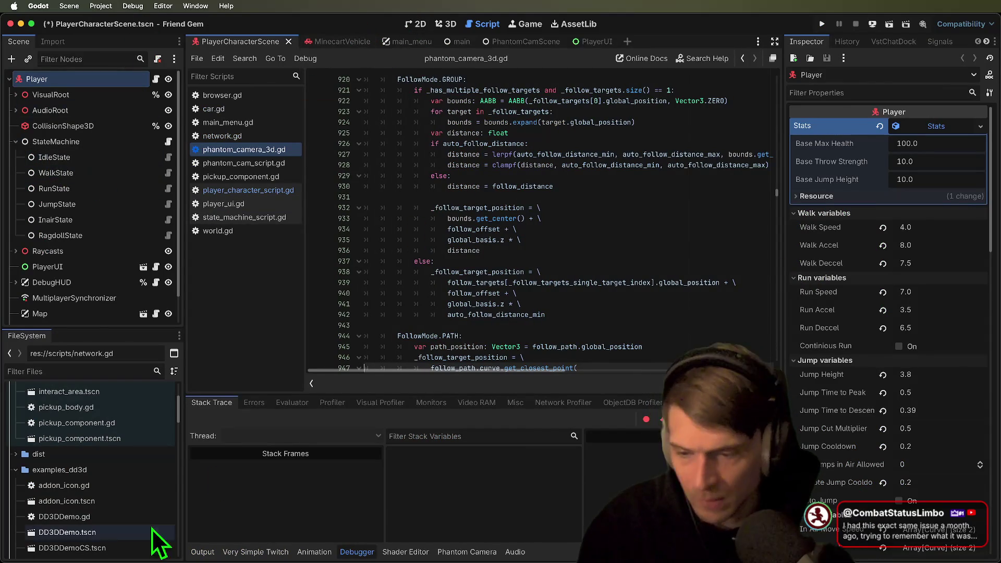
left_click(107, 371)
type("net")
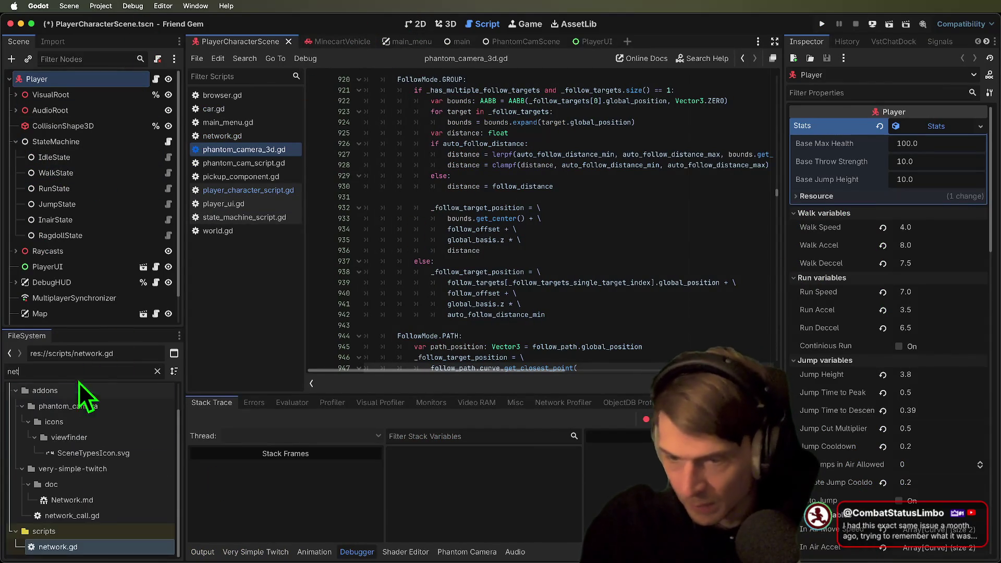
double_click(58, 547)
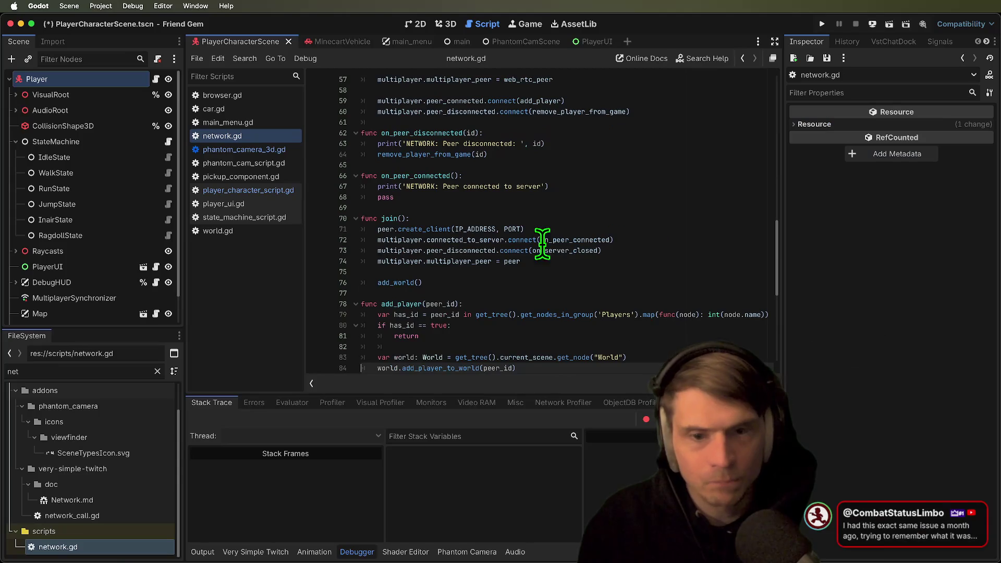
Review the peer_connected→add_player and peer_disconnected hookups on lines 40–41
scroll(550, 238, "up", 5)
scroll(524, 230, "up", 4)
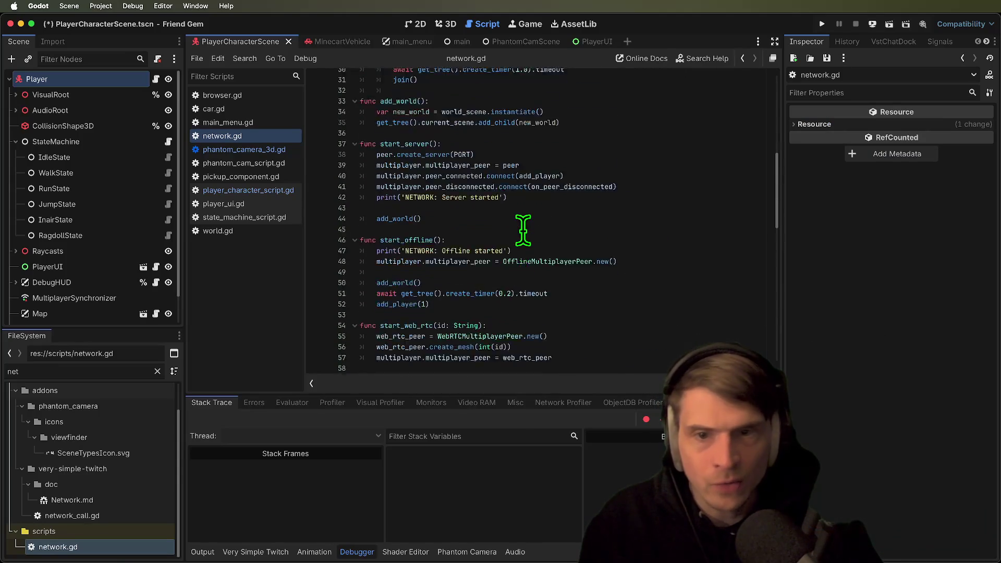
left_click(520, 265)
double_click(448, 199)
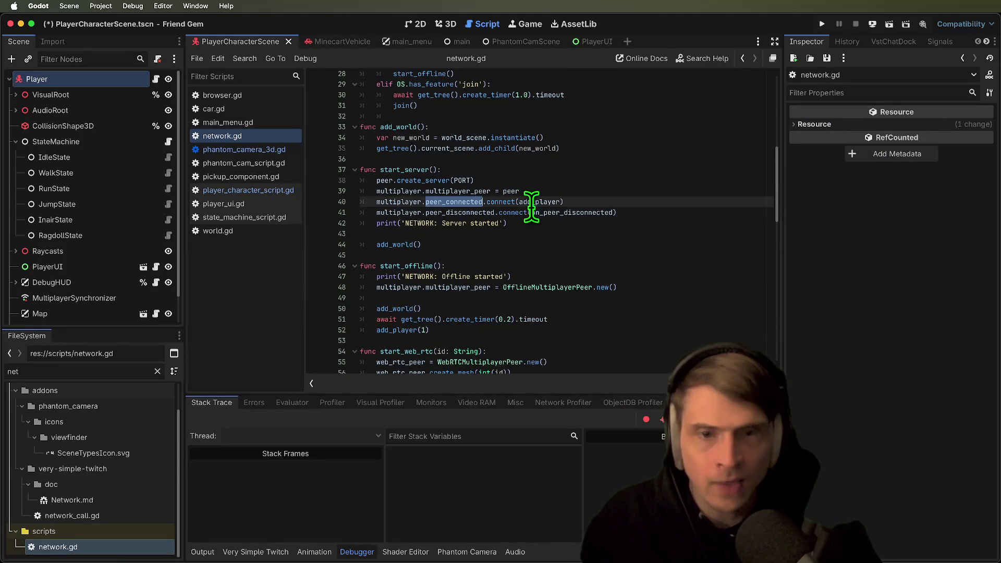
double_click(537, 202)
left_click(662, 277)
double_click(441, 213)
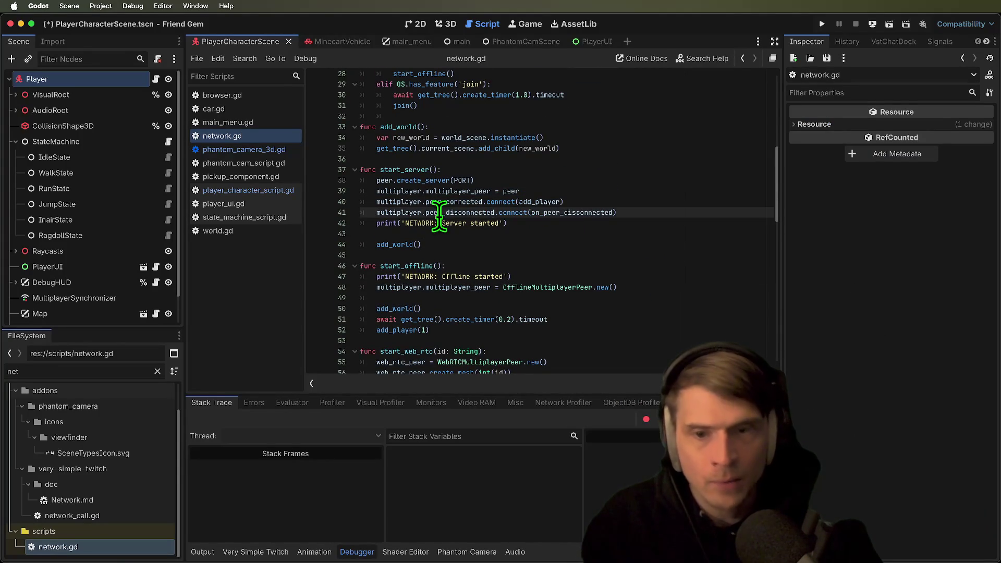
double_click(553, 212)
scroll(633, 241, "down", 5)
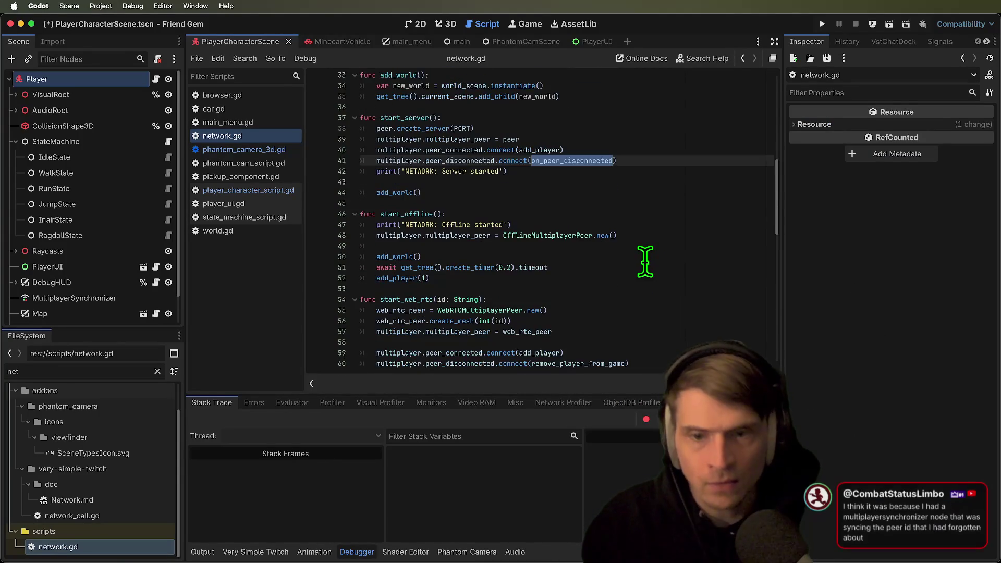
scroll(645, 259, "down", 3)
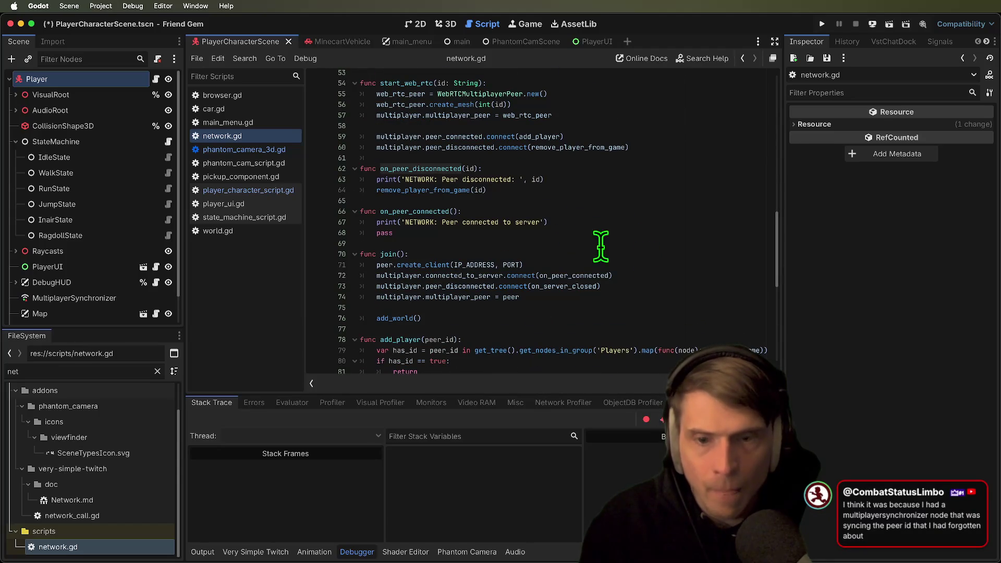
Examine join()'s add_world call, multiplayer_peer assignment and connected_to_server wiring to on_peer_connected
double_click(405, 318)
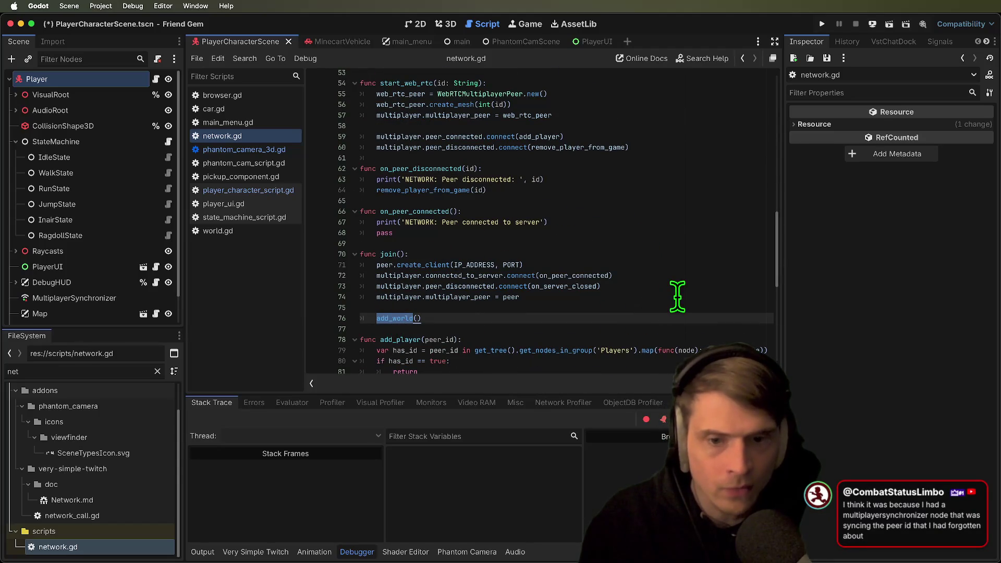
left_click_drag(678, 296, 266, 301)
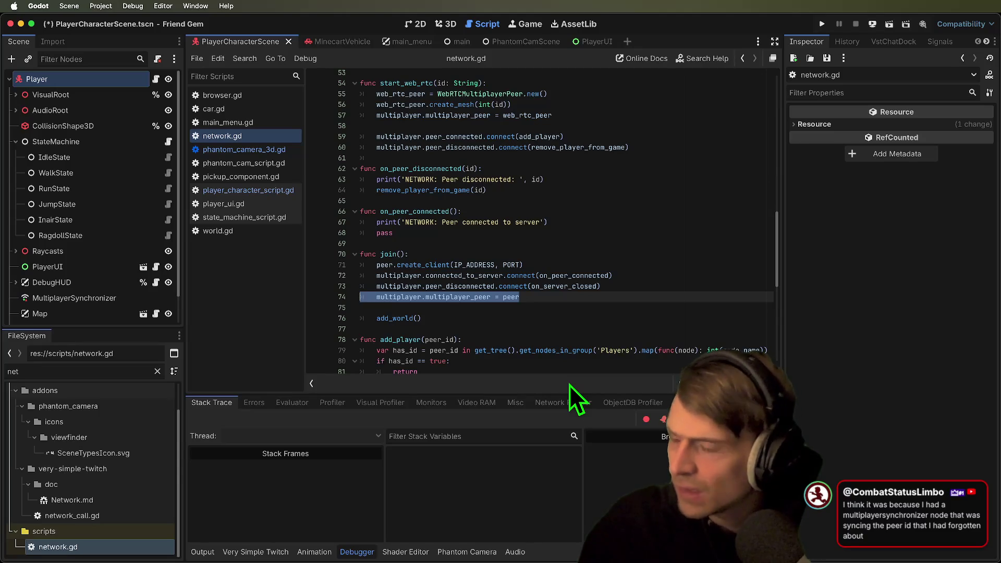
scroll(577, 257, "up", 2)
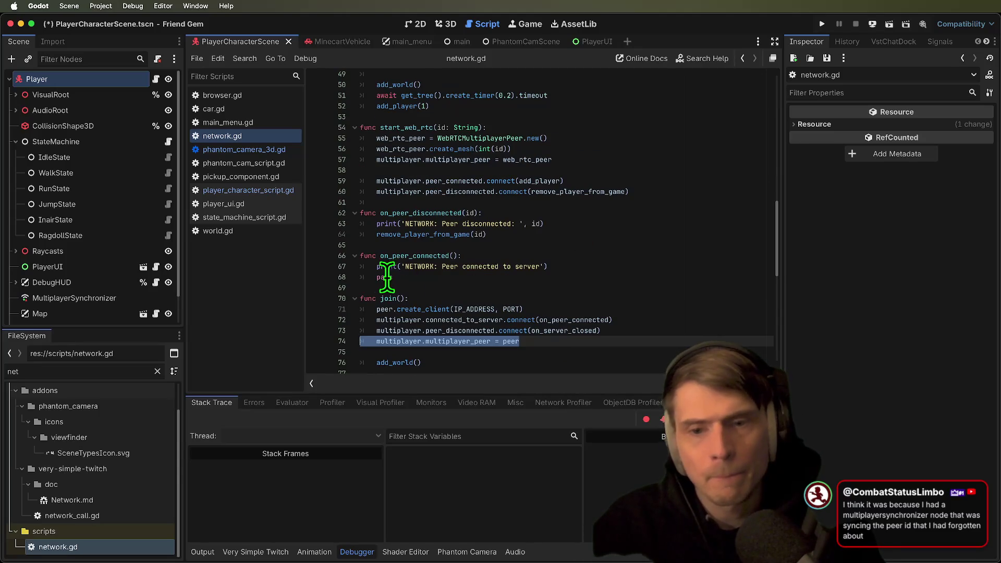
double_click(404, 256)
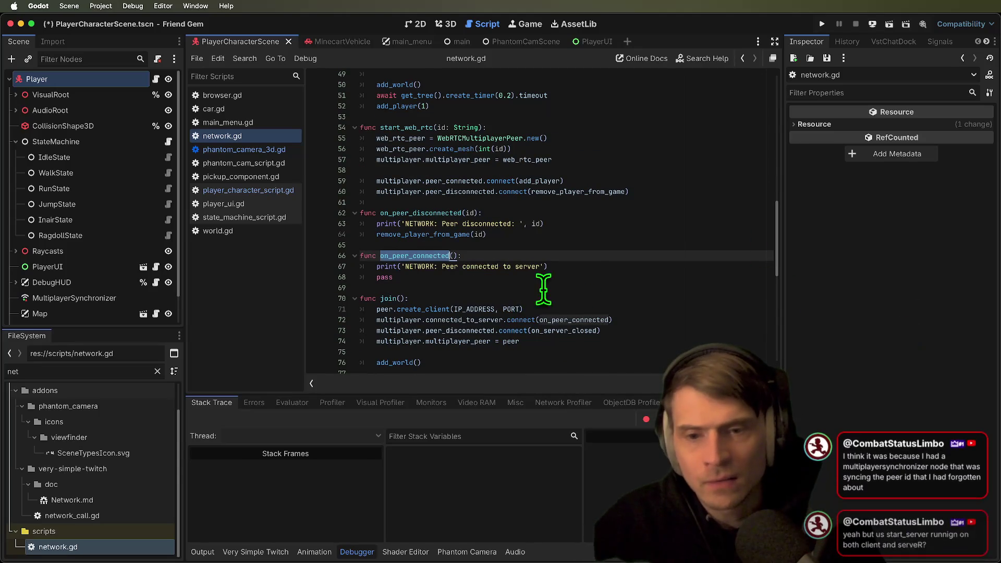
scroll(613, 261, "up", 10)
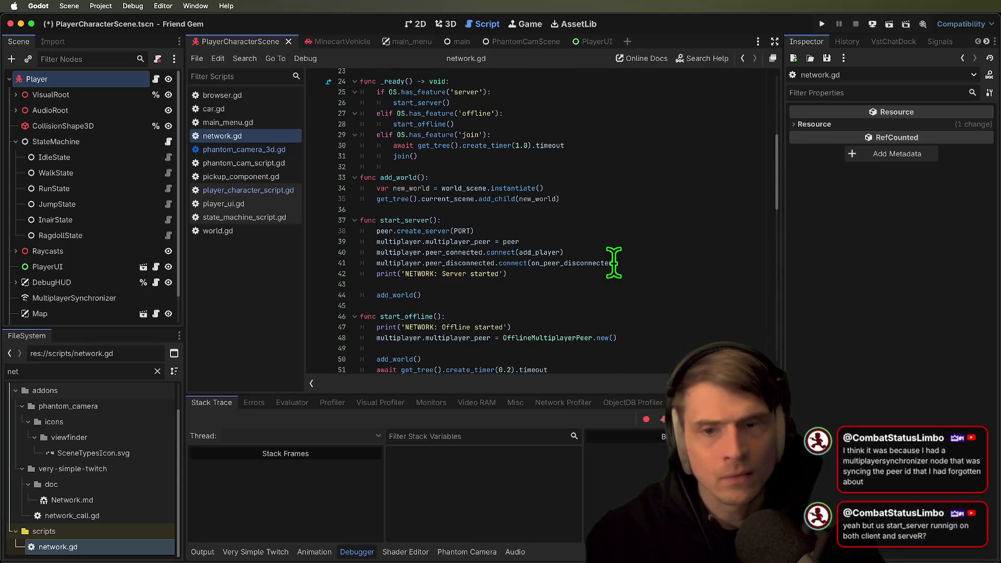
scroll(614, 262, "down", 8)
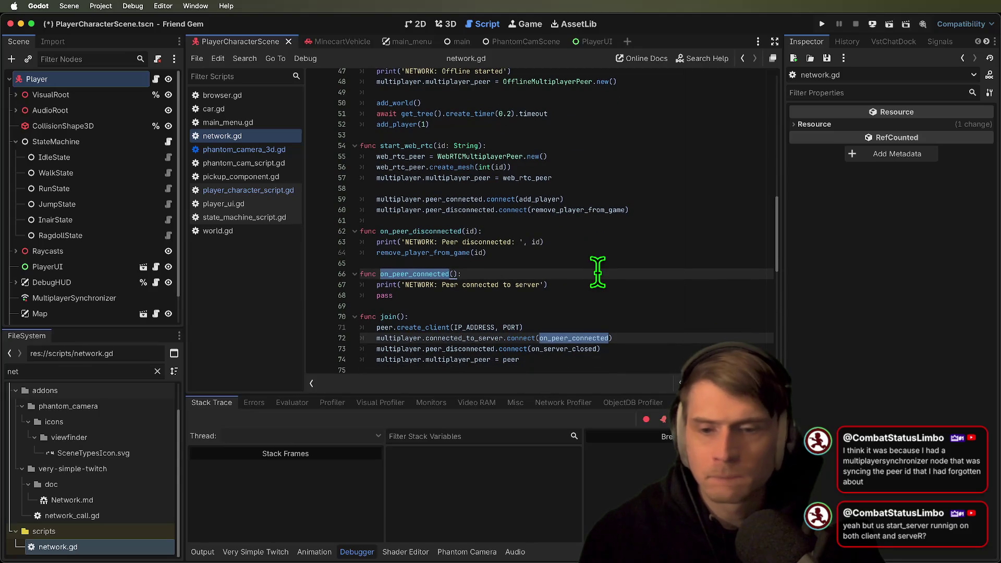
double_click(484, 338)
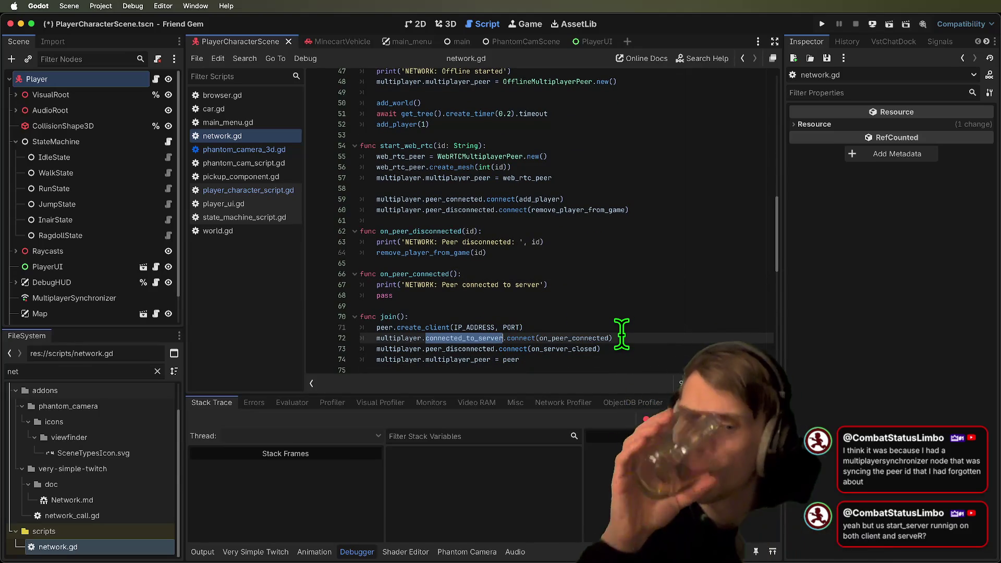
scroll(621, 334, "down", 1)
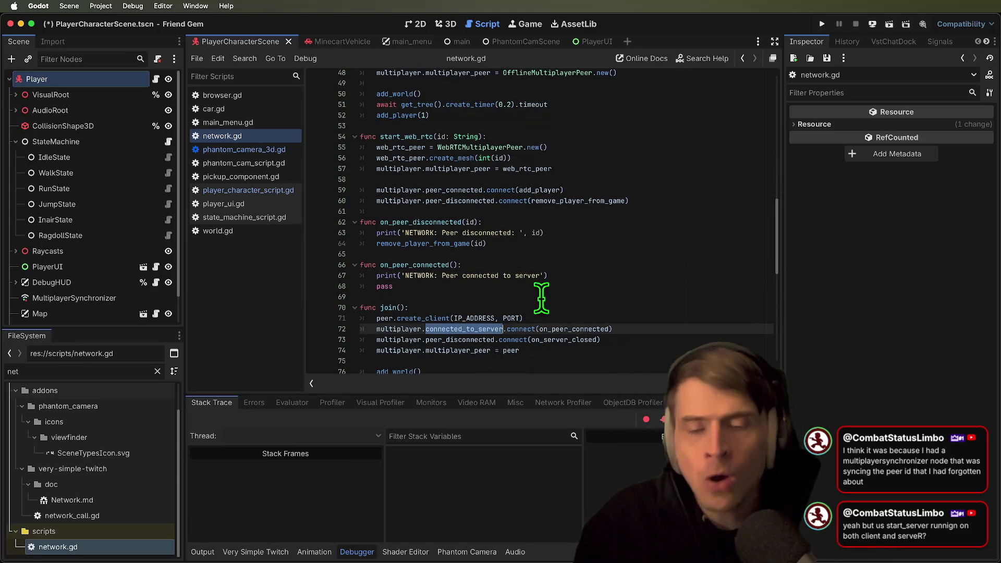
scroll(541, 298, "down", 1)
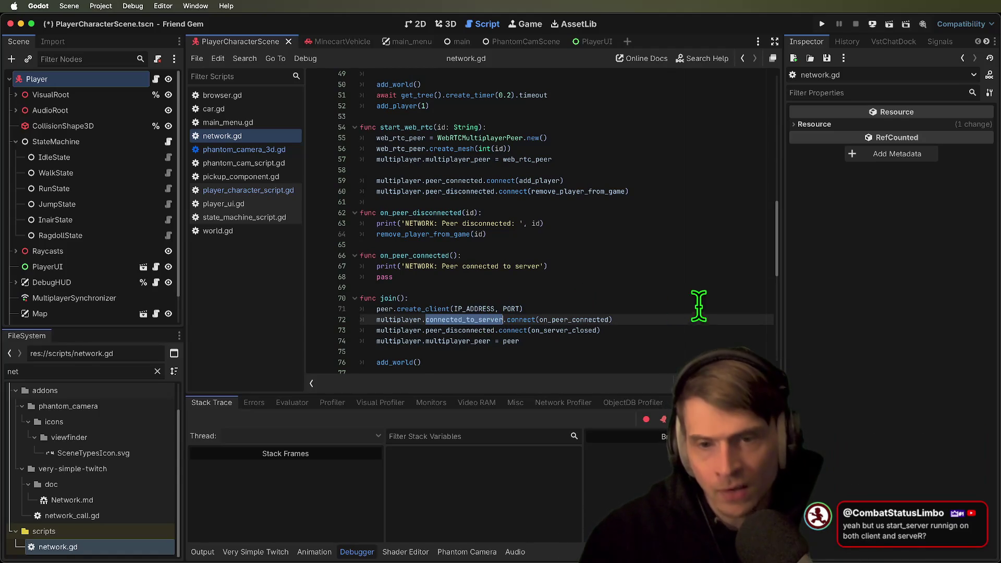
double_click(552, 320)
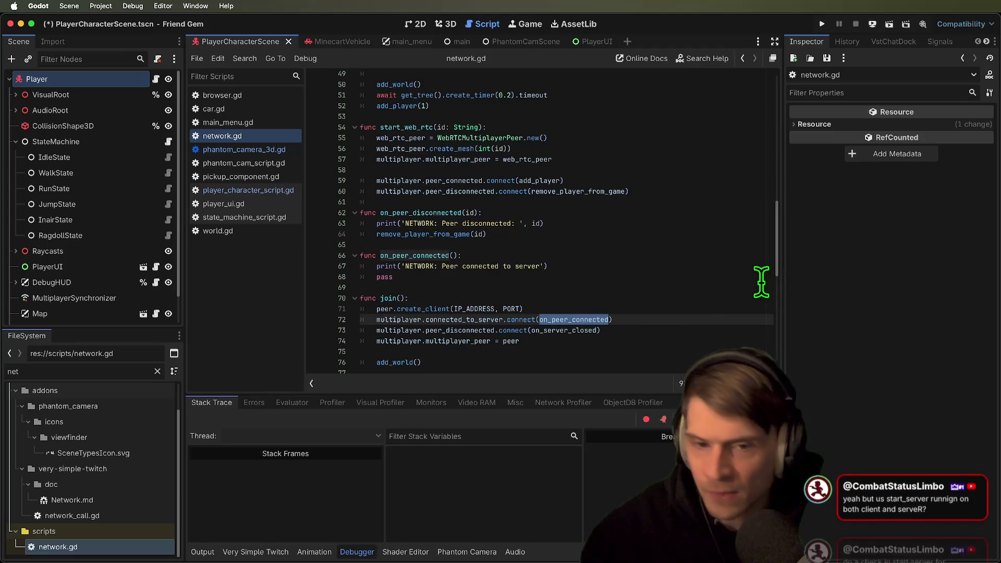
mouse_move(639, 277)
left_mouse_down()
mouse_move(206, 237)
mouse_move(209, 256)
left_mouse_up()
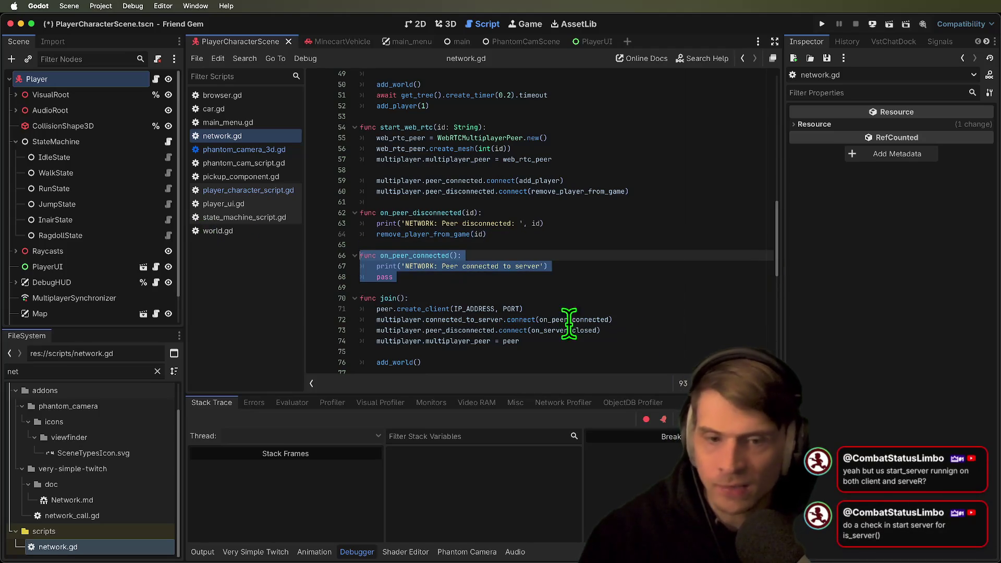
Delete the connected_to_server connection line and quit Friend Gem without saving
triple_click(472, 319)
key("BackSpace")
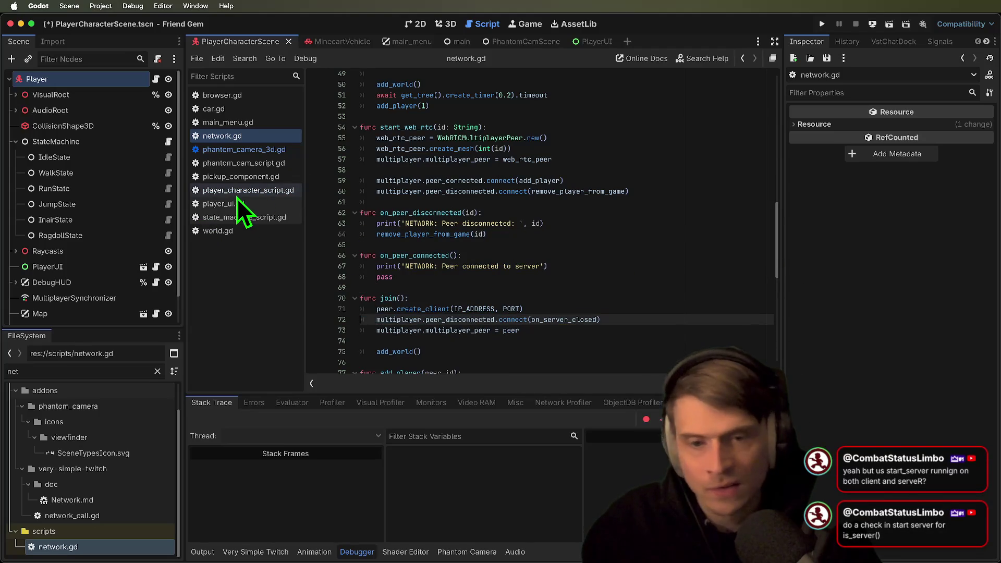
key("super+q")
left_click(429, 292)
Delete join_server's peer_connected add_player line in the template's network.gd and save
left_click(597, 136)
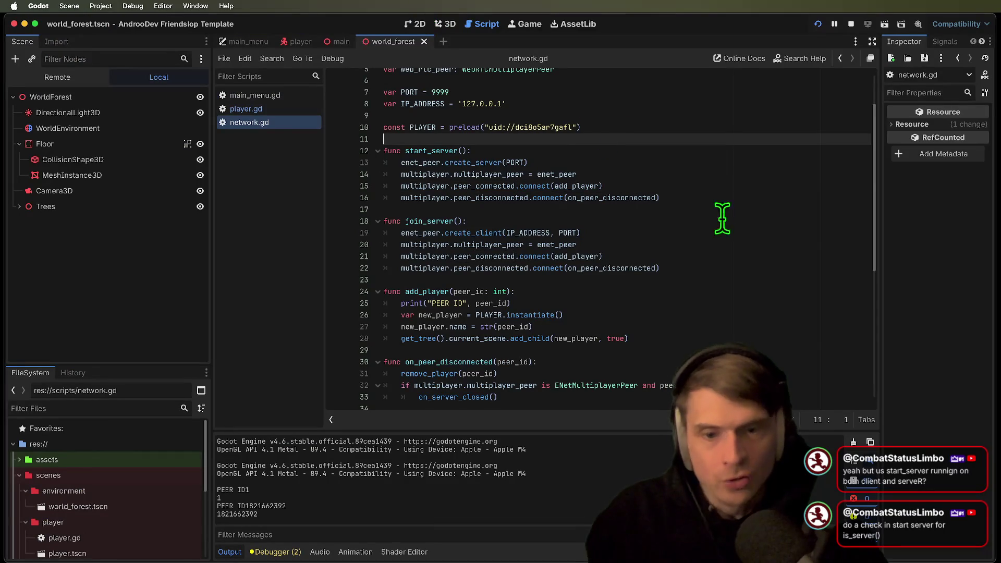
triple_click(753, 256)
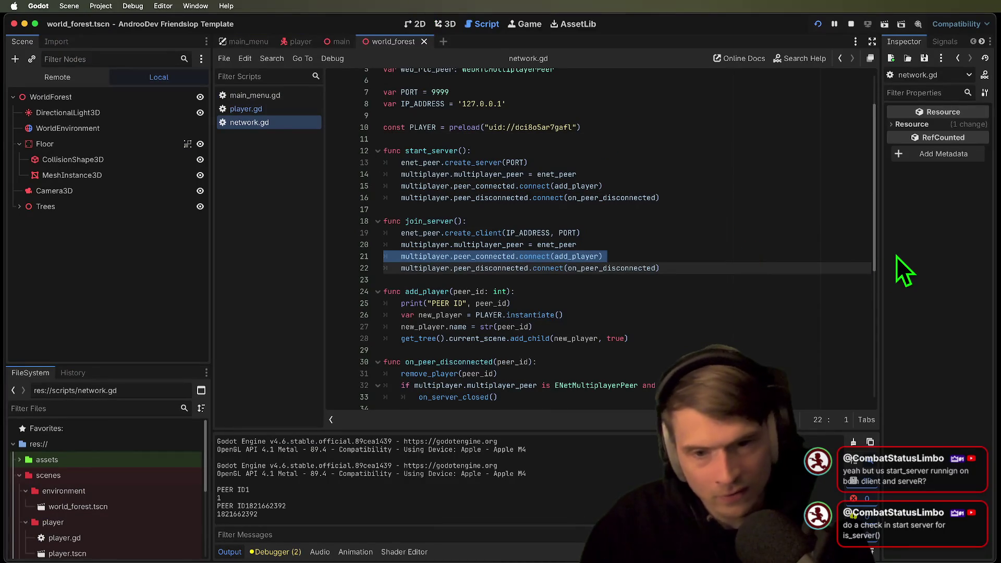
key("BackSpace")
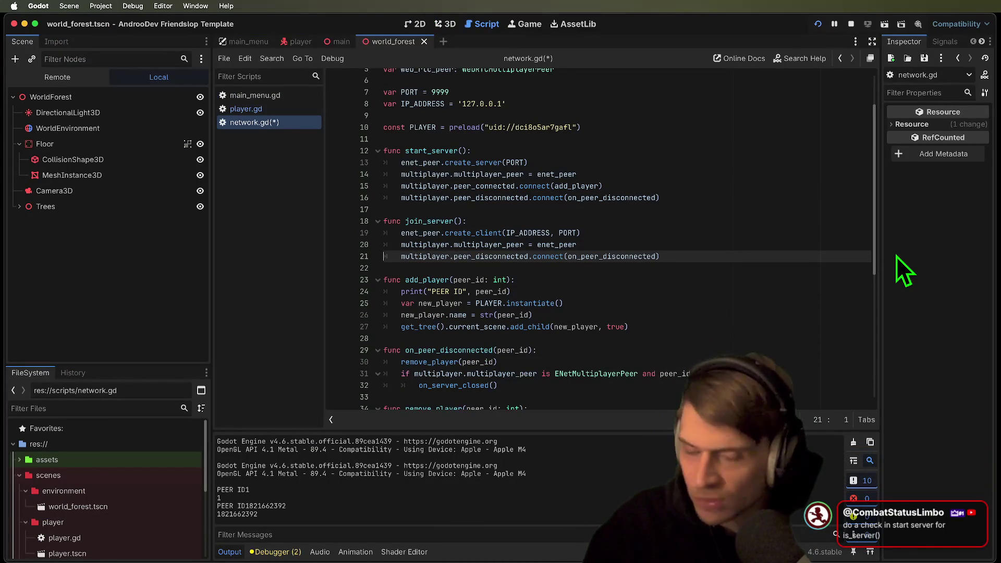
key("ctrl+s")
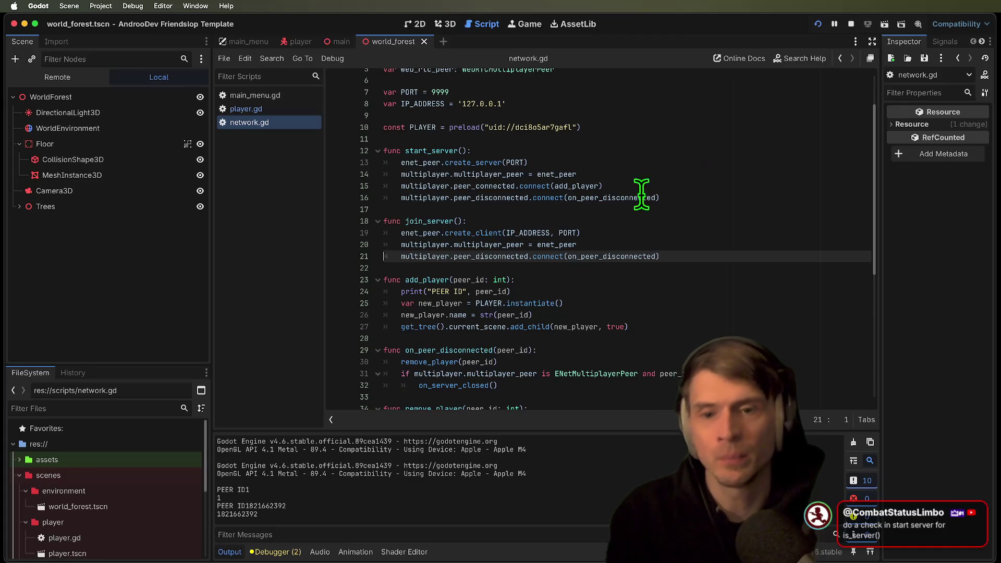
double_click(428, 152)
left_click(438, 221)
left_click_drag(865, 256, 265, 216)
left_click(778, 219)
Restart the game, join from the first window, walk the player with D and S, then stop
left_click(851, 24)
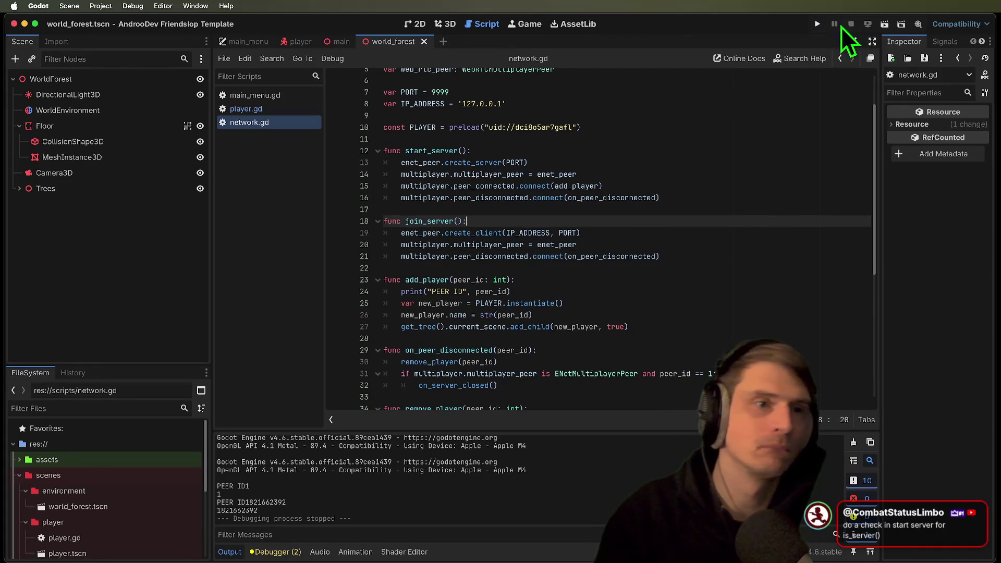
left_click(817, 24)
left_click(452, 186)
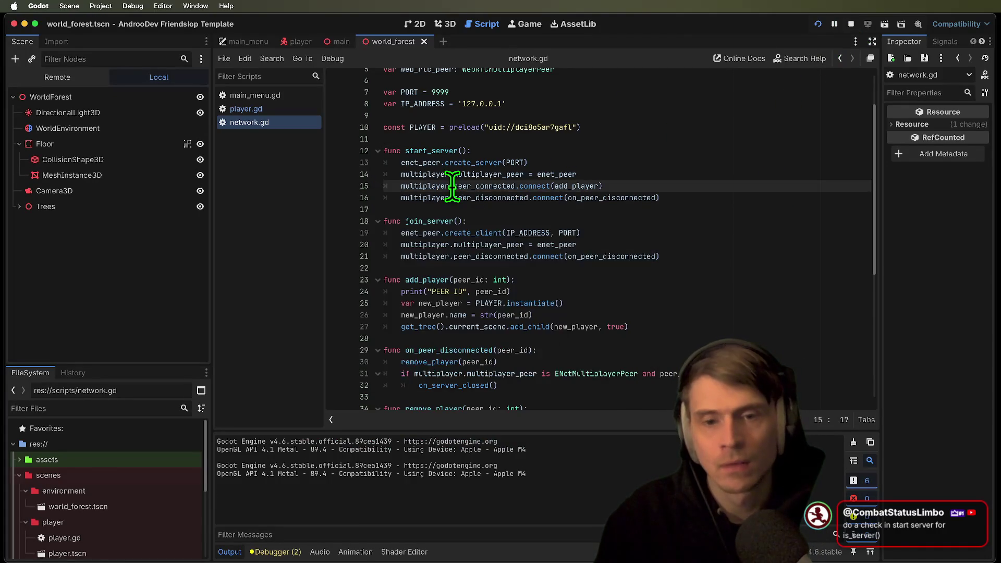
left_click(319, 233)
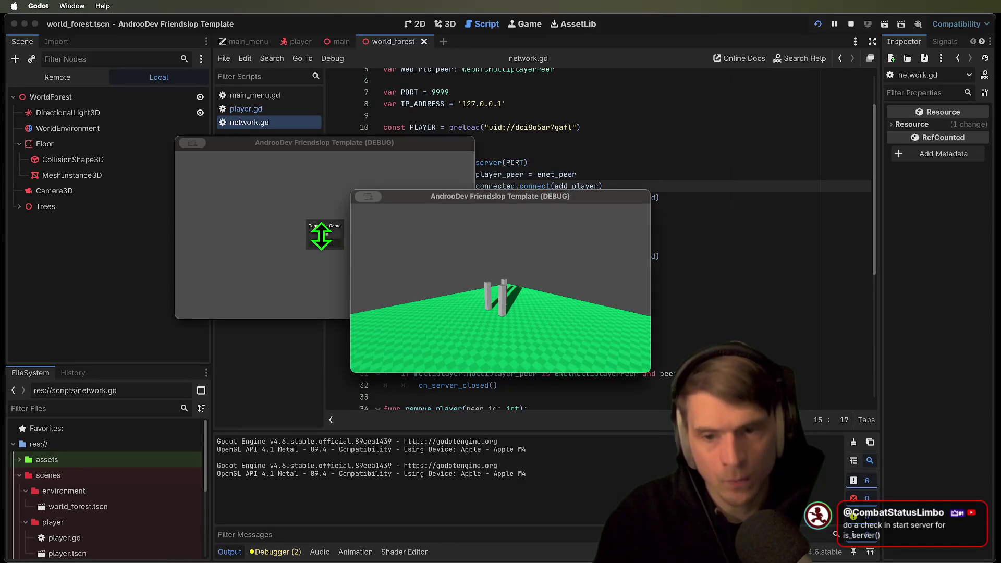
left_click(321, 236)
left_click(469, 313)
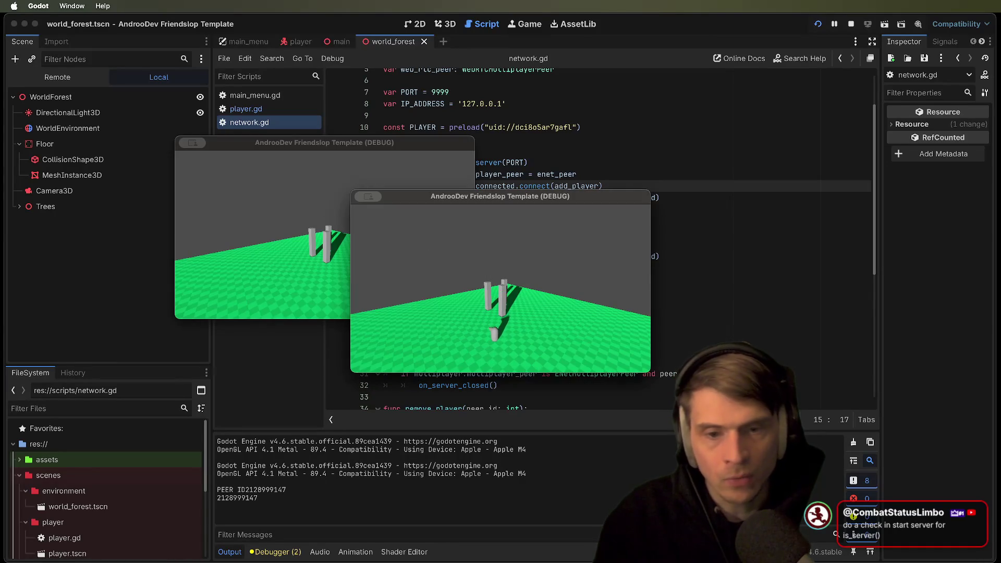
key("d")
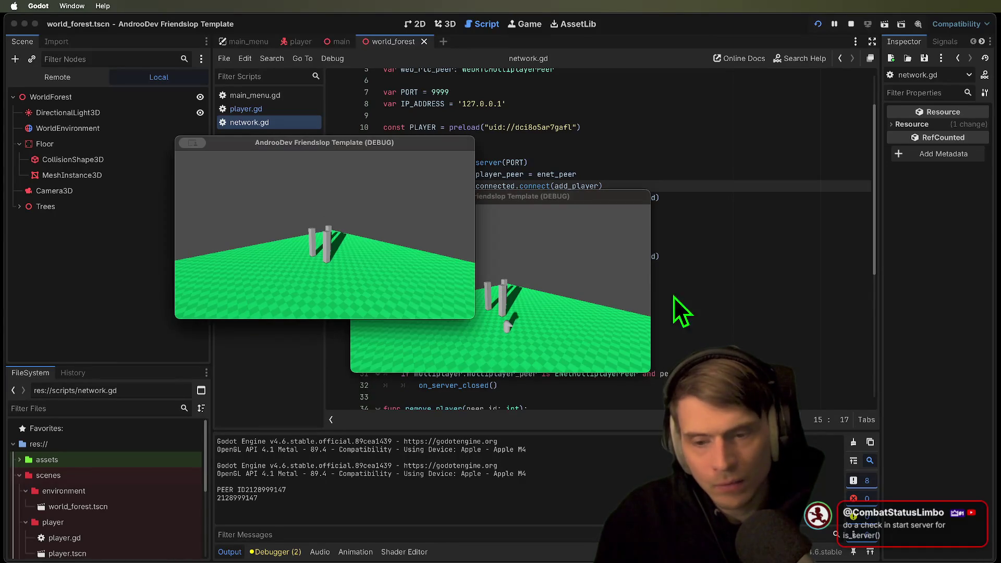
key("s")
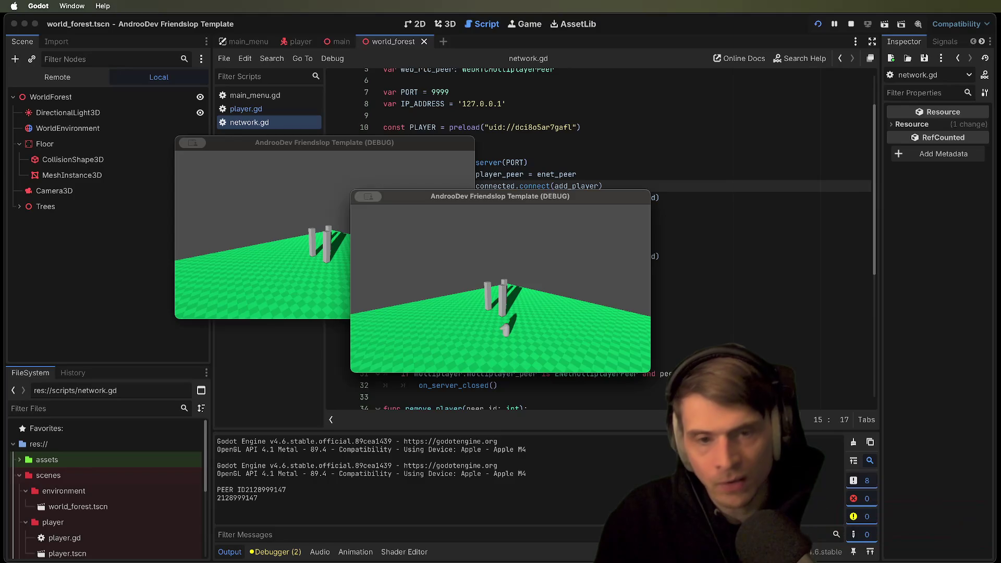
key("super+period")
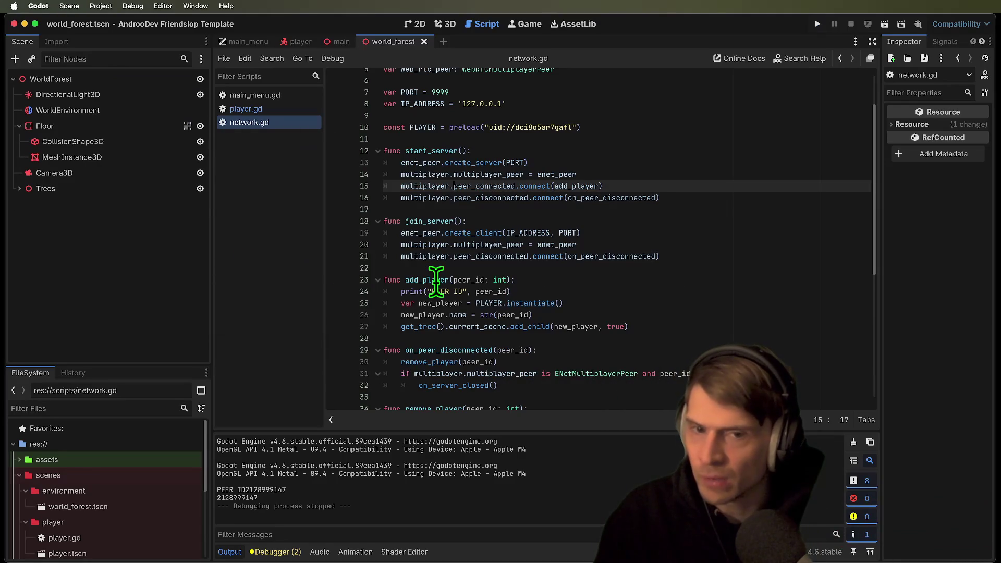
Add a blank line below start_server and save network.gd
left_click(729, 219)
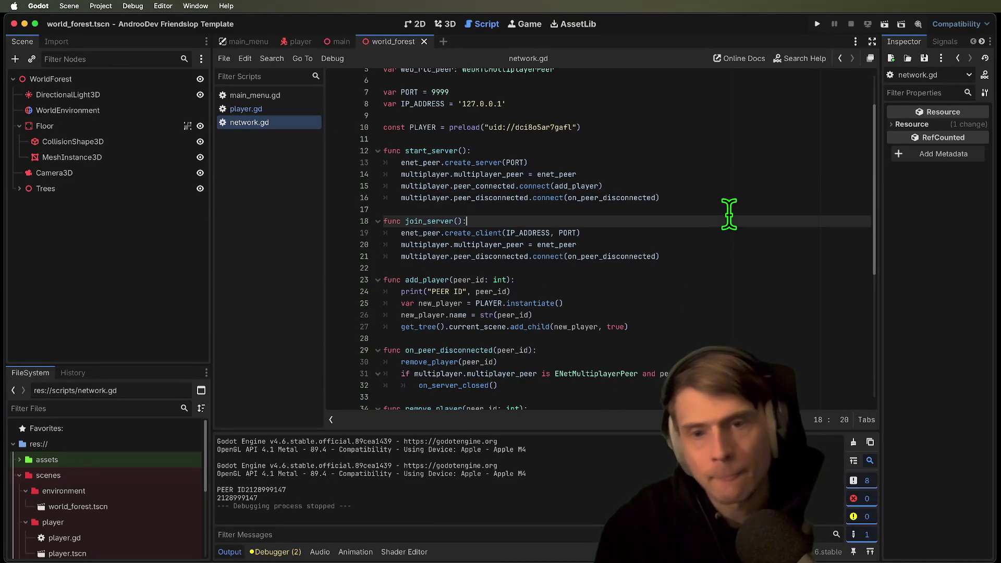
key("Up")
key("Return")
key("Return")
key("Up")
key("Up")
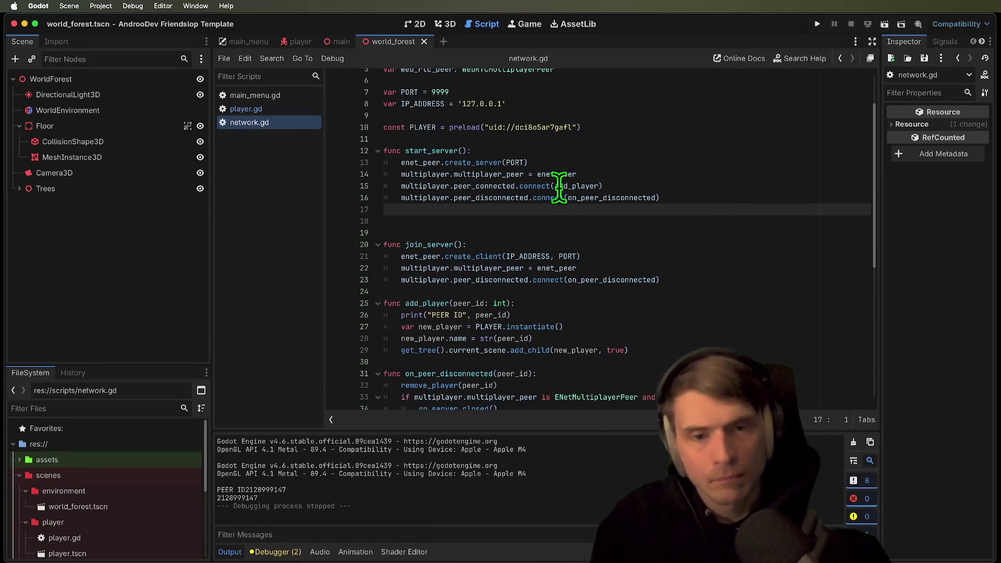
left_click(571, 220)
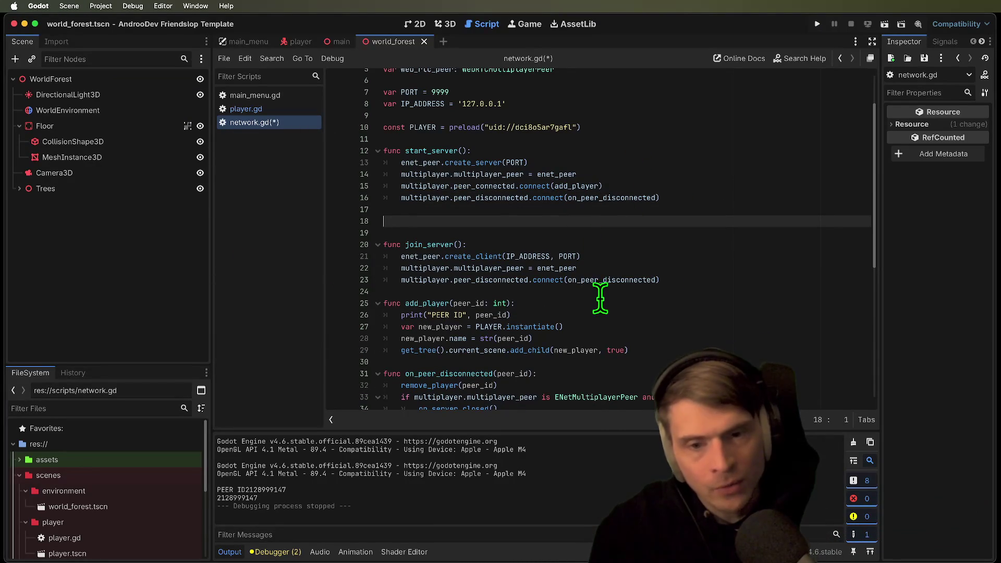
key("ctrl+s")
Look at the world_forest scene, then settle on the main scene tab
left_click(330, 43)
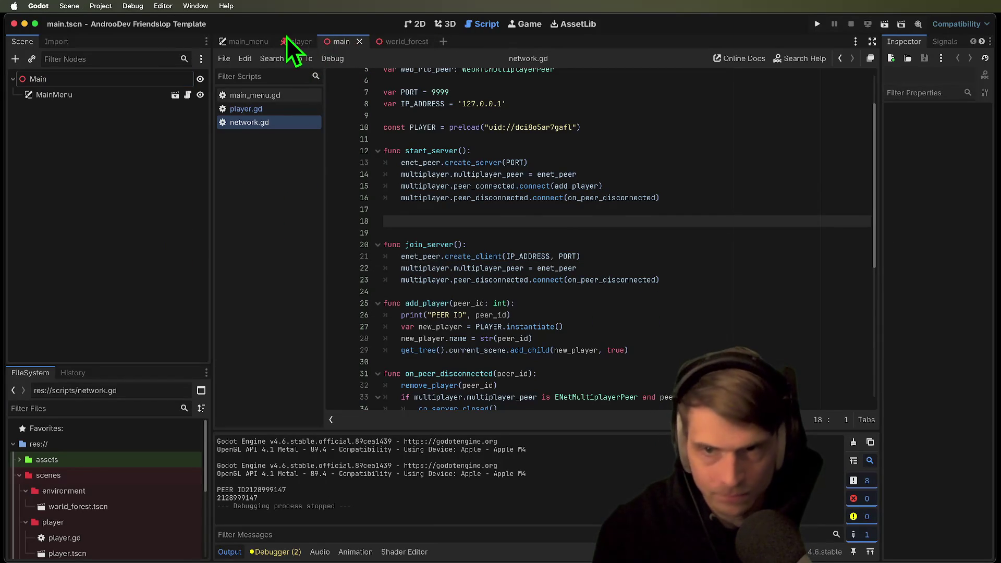
mouse_move(271, 46)
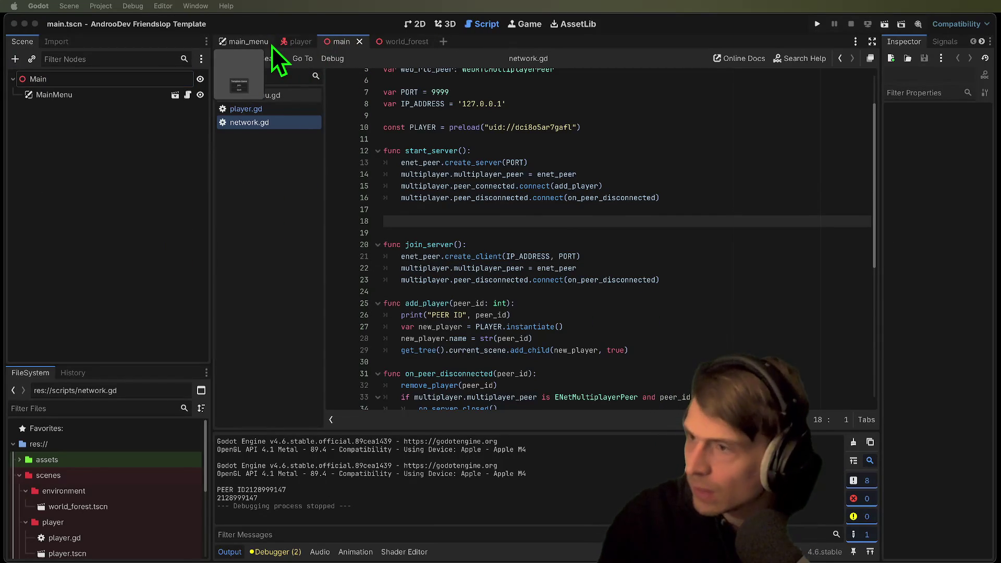
left_click(397, 44)
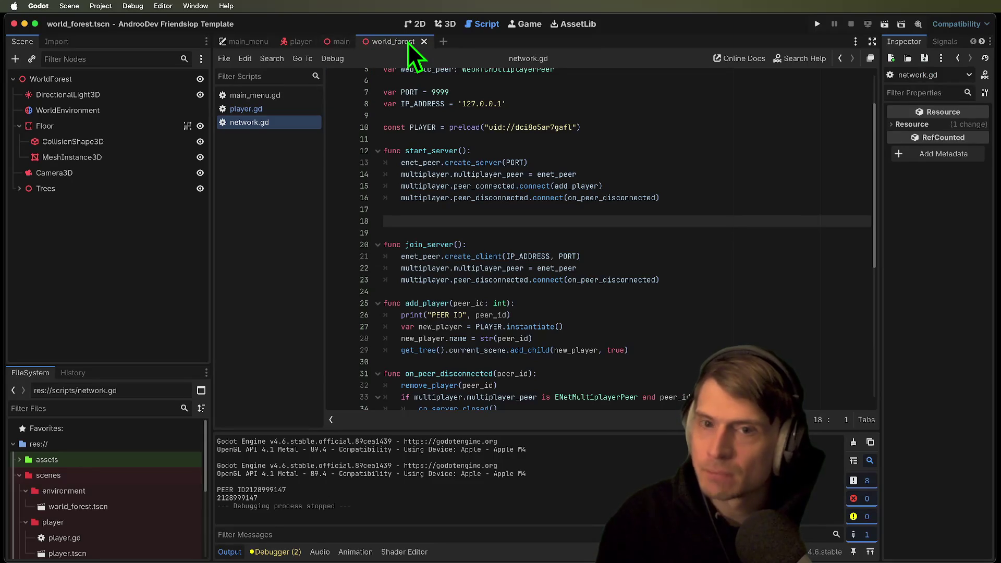
left_click(340, 44)
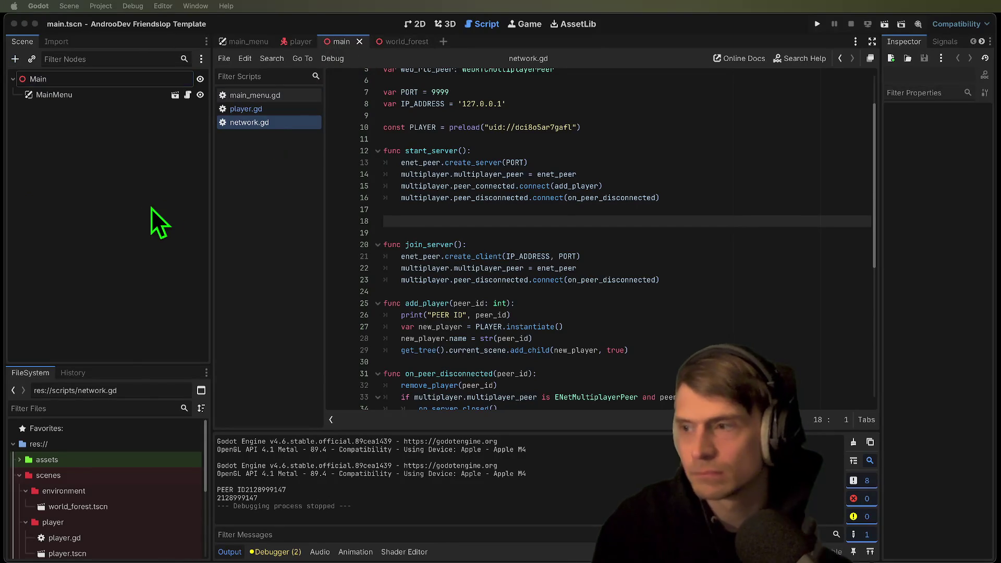
Add a MultiplayerSpawner node under Main in the main scene
key("super+shift+z")
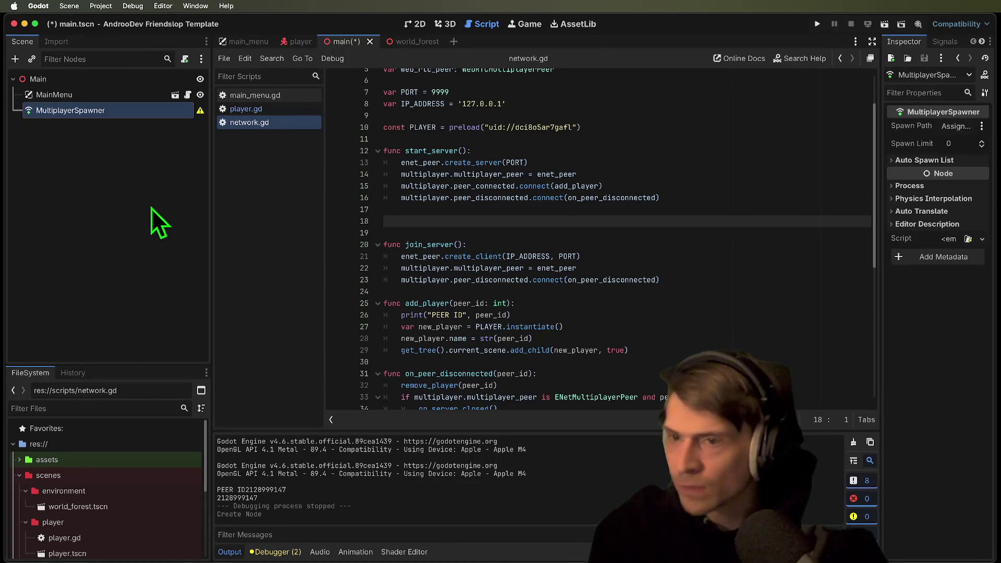
left_click(953, 127)
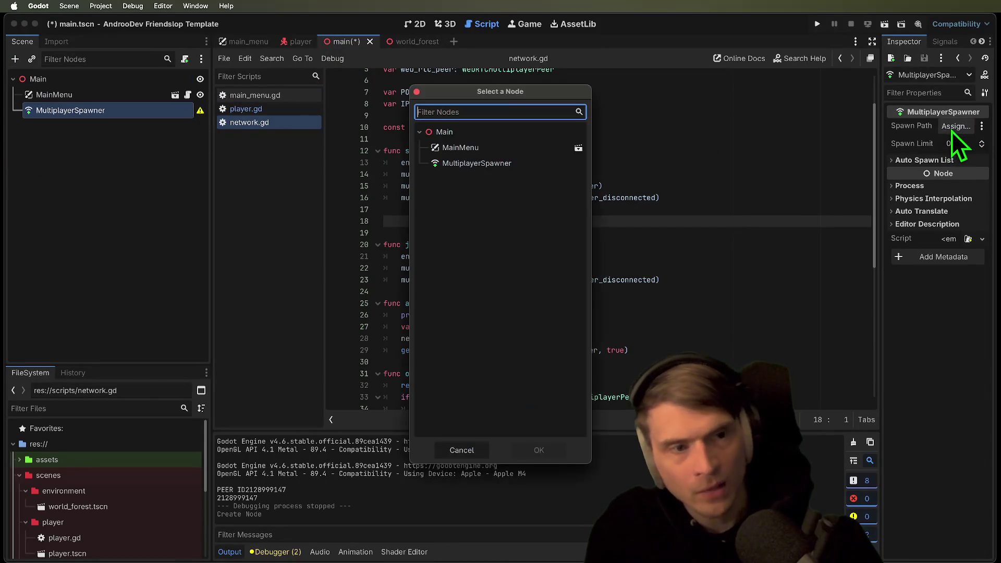
key("Escape")
left_click(170, 189)
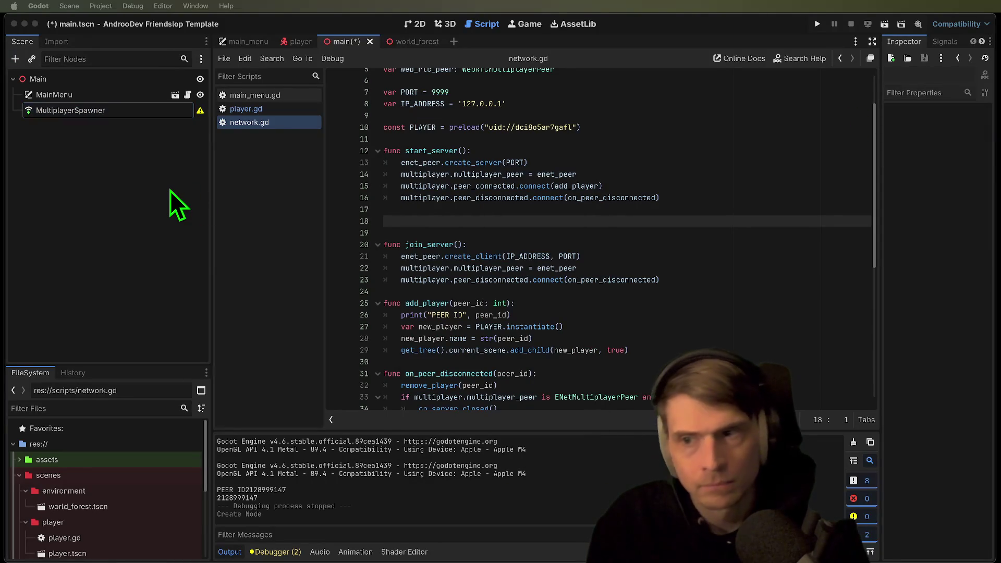
key("super+w")
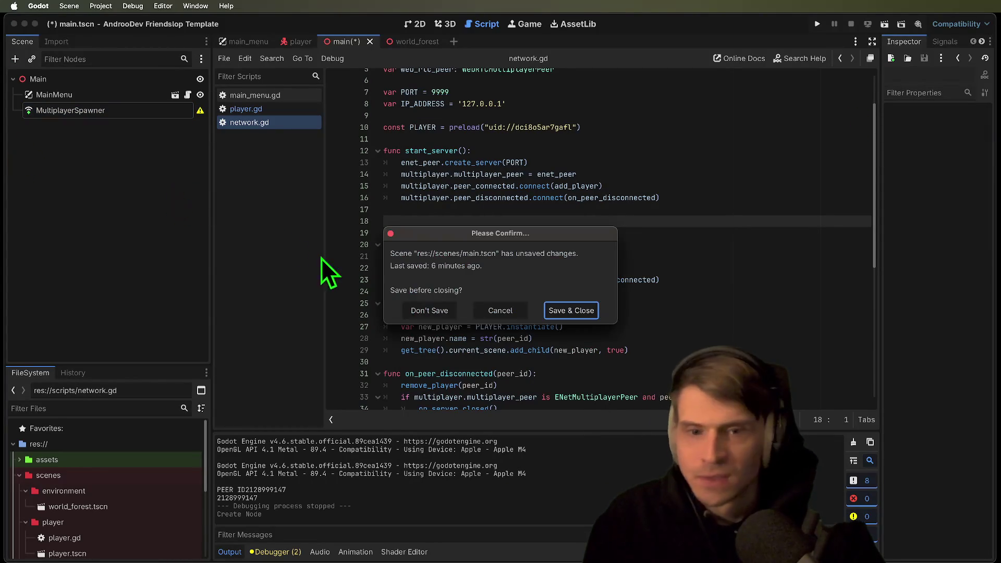
key("Escape")
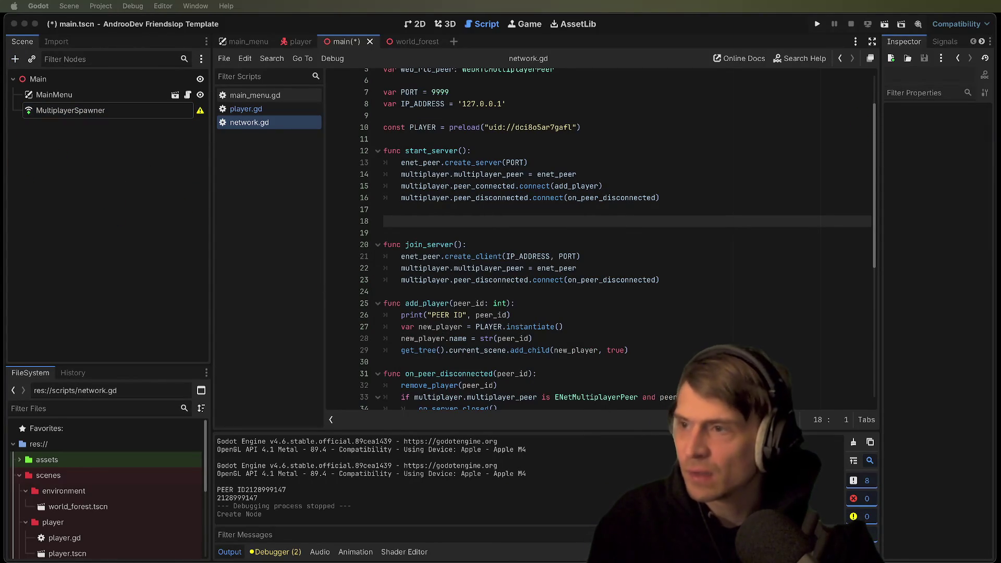
key("ctrl+a")
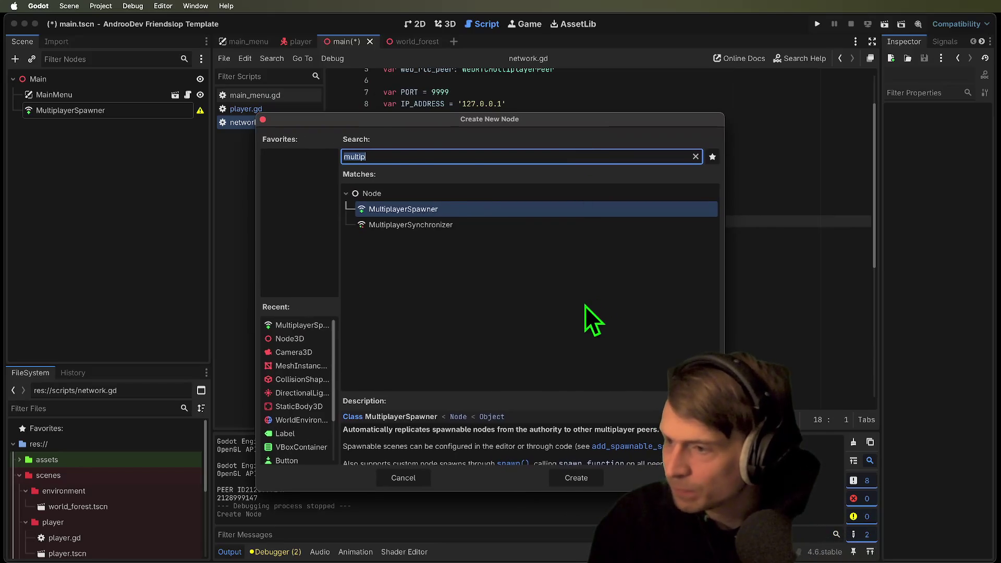
key("Escape")
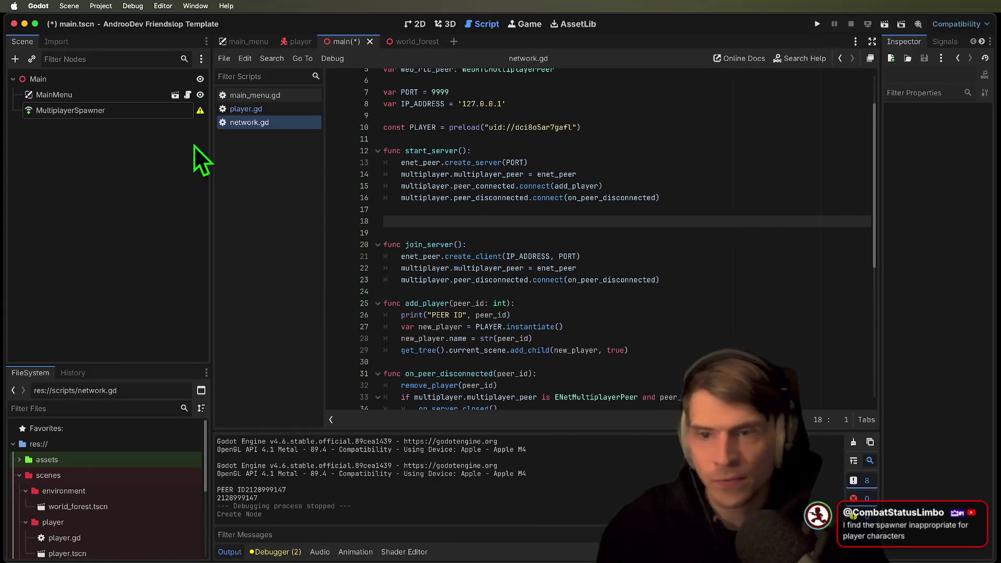
Set the spawner's spawn path to Main and add player.tscn as an auto-spawnable scene
left_click(125, 111)
left_click(962, 131)
key("Escape")
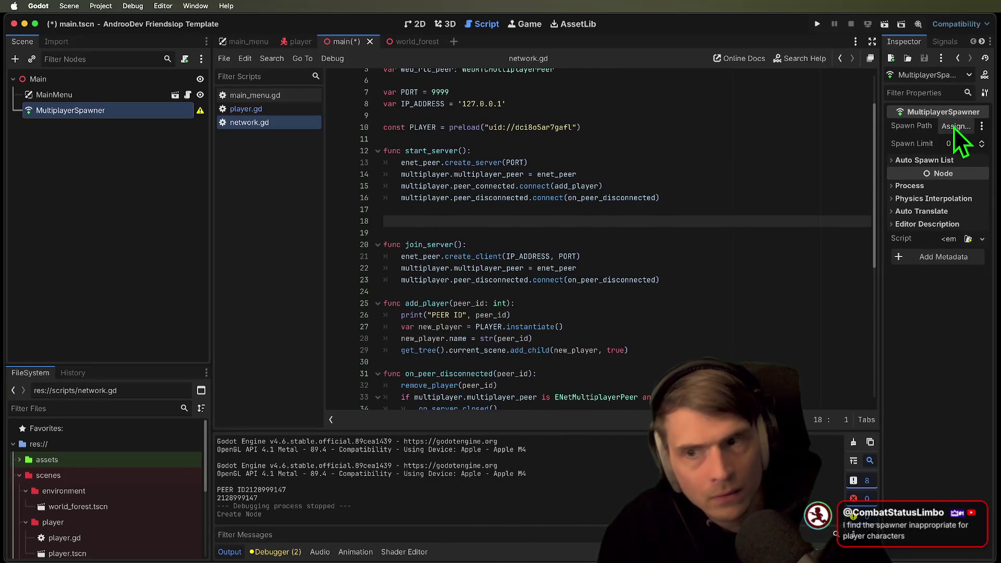
left_click(953, 127)
left_click(542, 137)
left_click(545, 451)
left_click(956, 162)
left_click(942, 189)
left_click(962, 178)
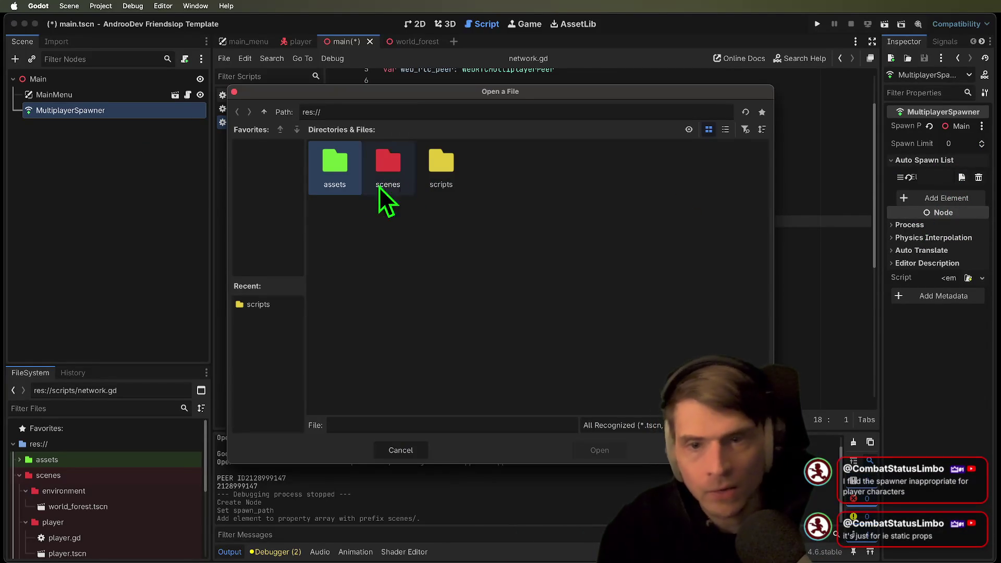
double_click(388, 166)
double_click(392, 177)
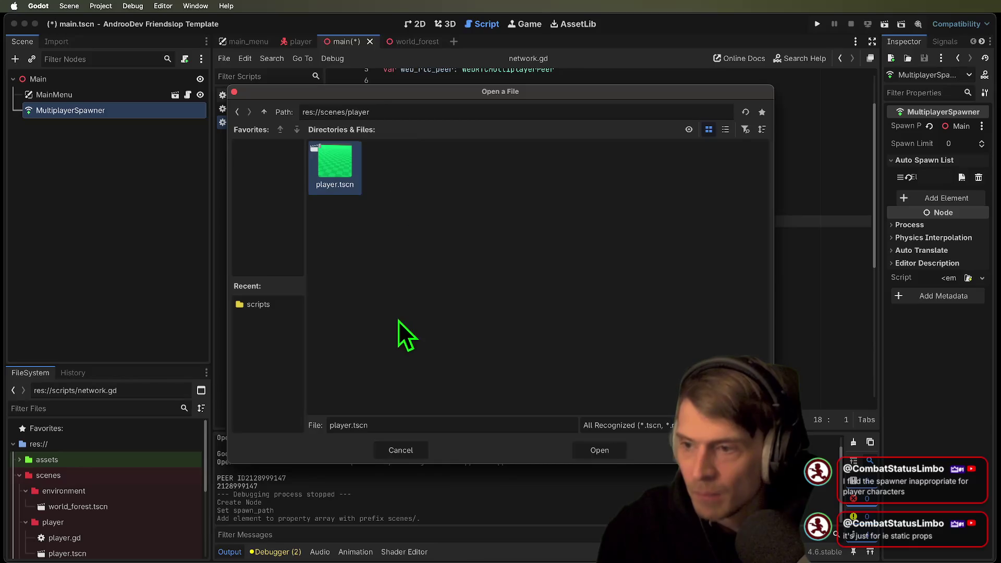
double_click(356, 183)
Save the main scene and launch the test run
left_click(696, 303)
key("super+s")
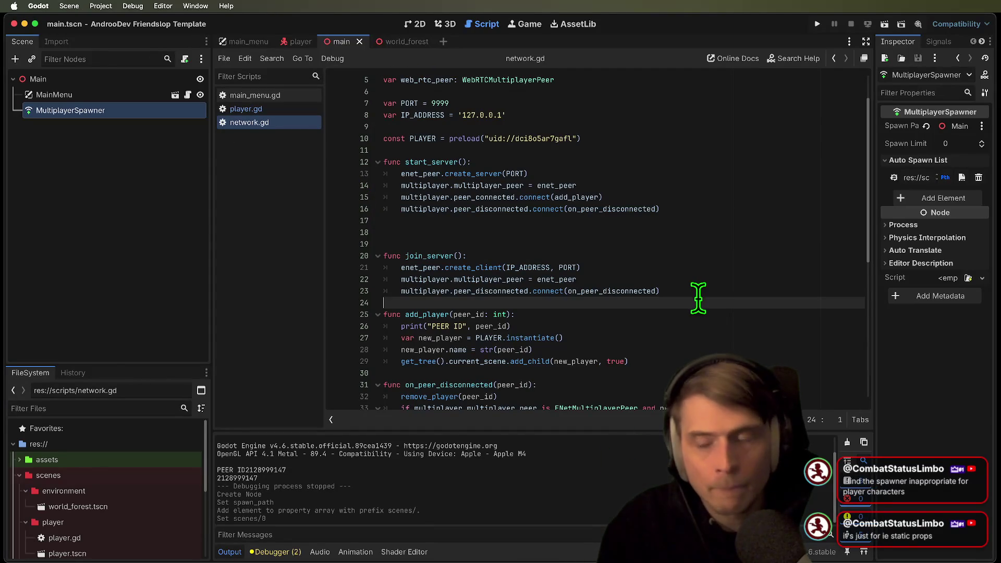
left_click(144, 216)
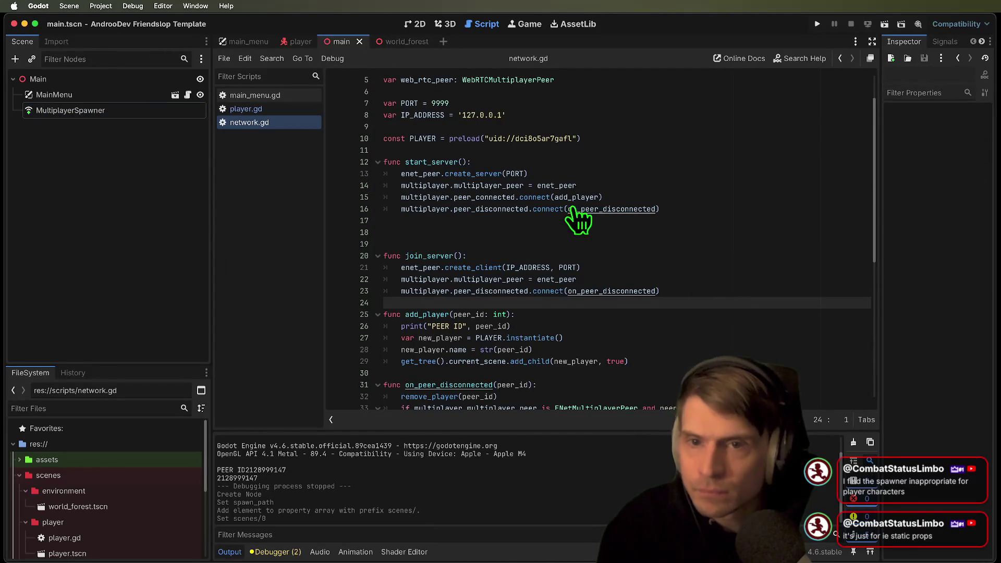
key("super+b")
Host in one game window, join from the other, walk around, then quit
left_click(386, 240)
left_click(387, 242)
key("w")
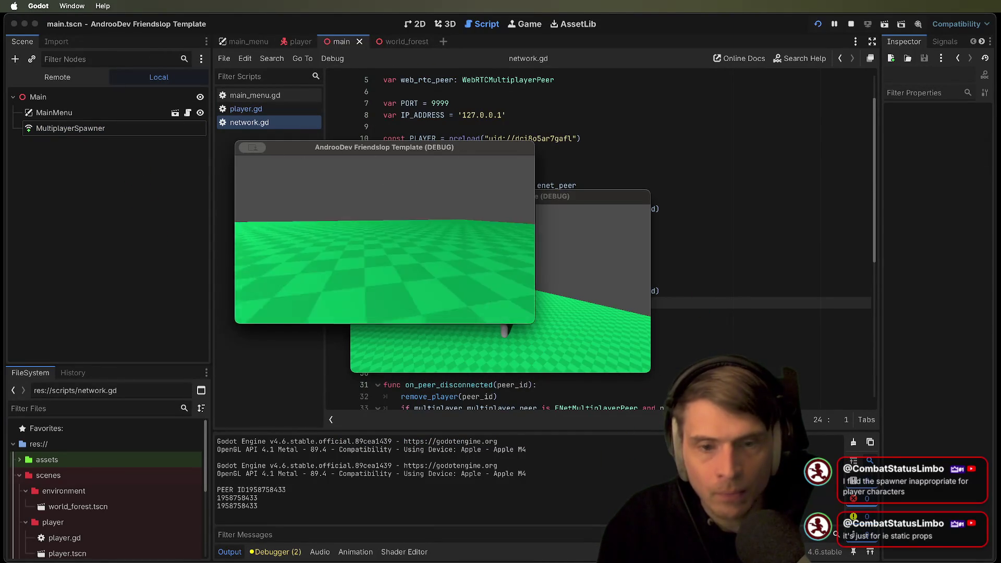
key("w")
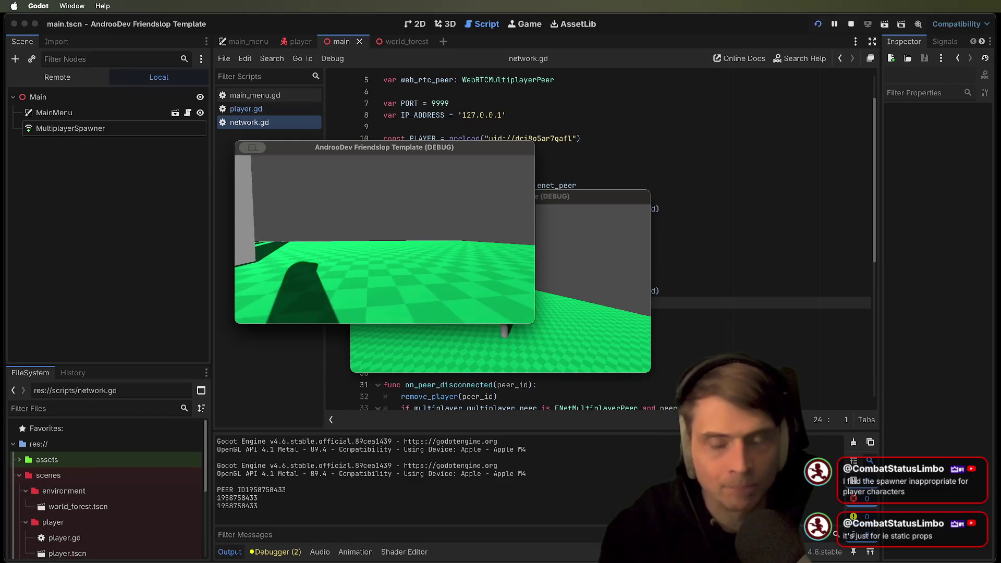
key("Escape")
key("Escape")
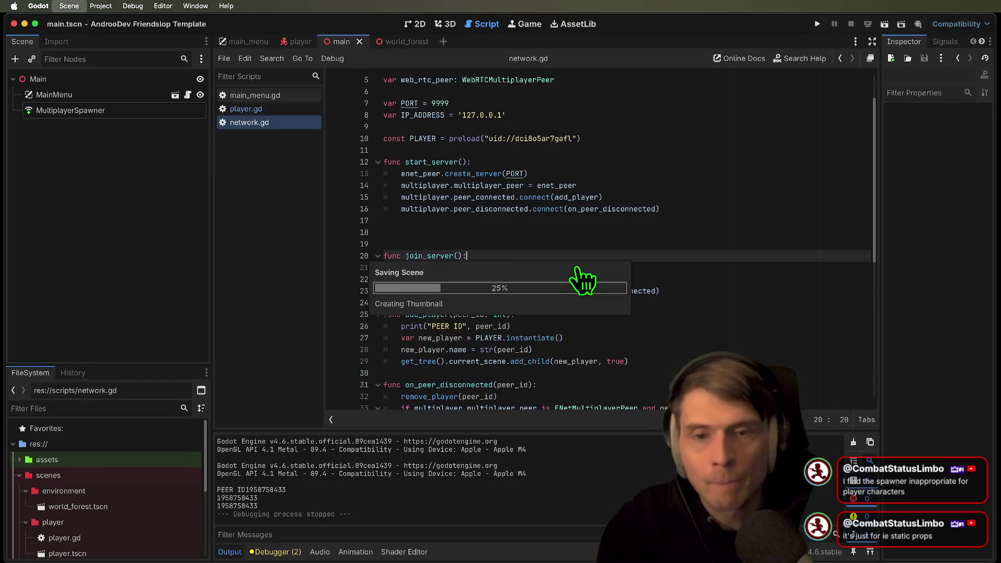
Remove the prints(name) debug line and rearrange the mouse capture and camera lines in _ready()
left_click(592, 219)
key("Delete")
left_click(289, 110)
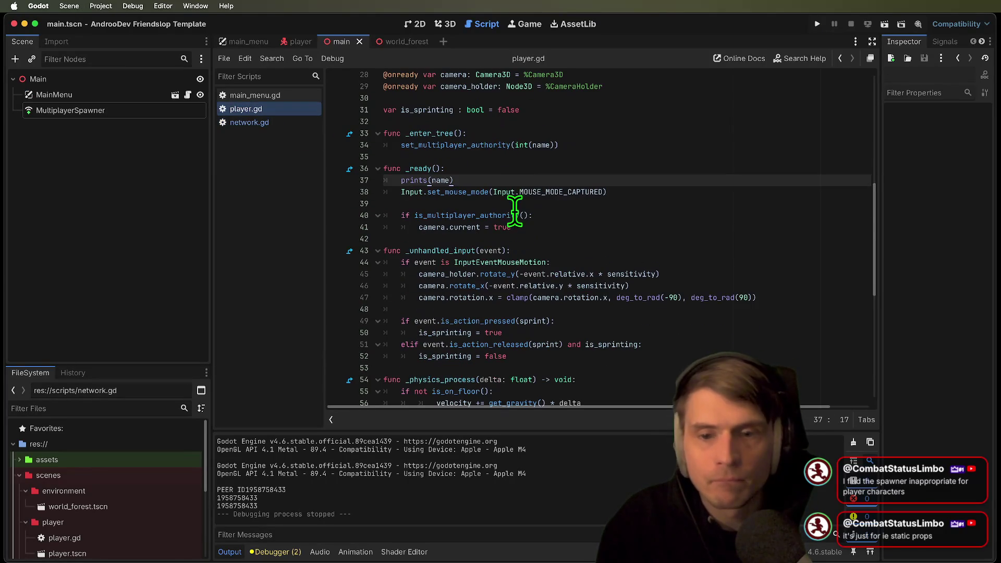
left_click(532, 176)
key("ctrl+x")
key("BackSpace")
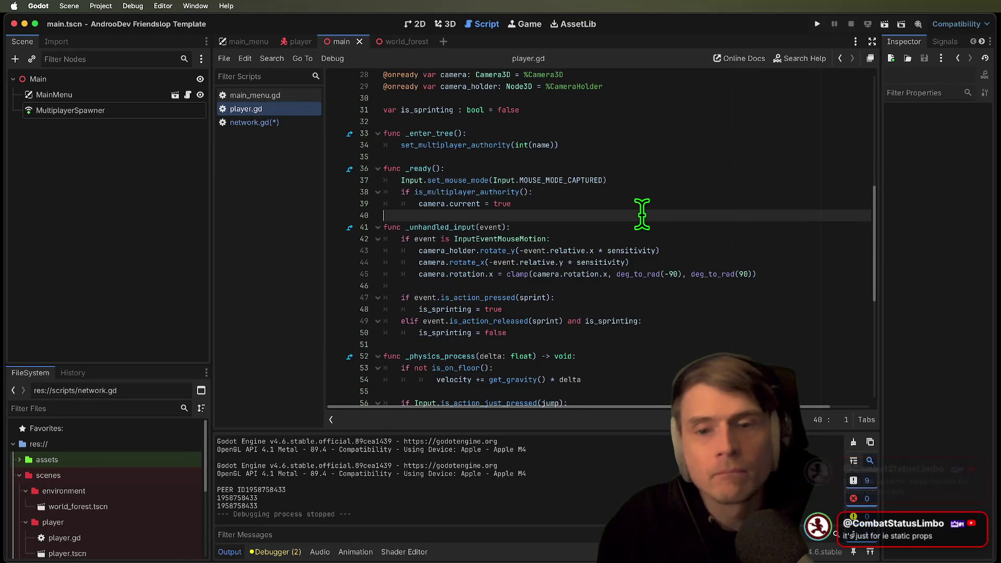
key("Up")
key("ctrl+x")
key("Down")
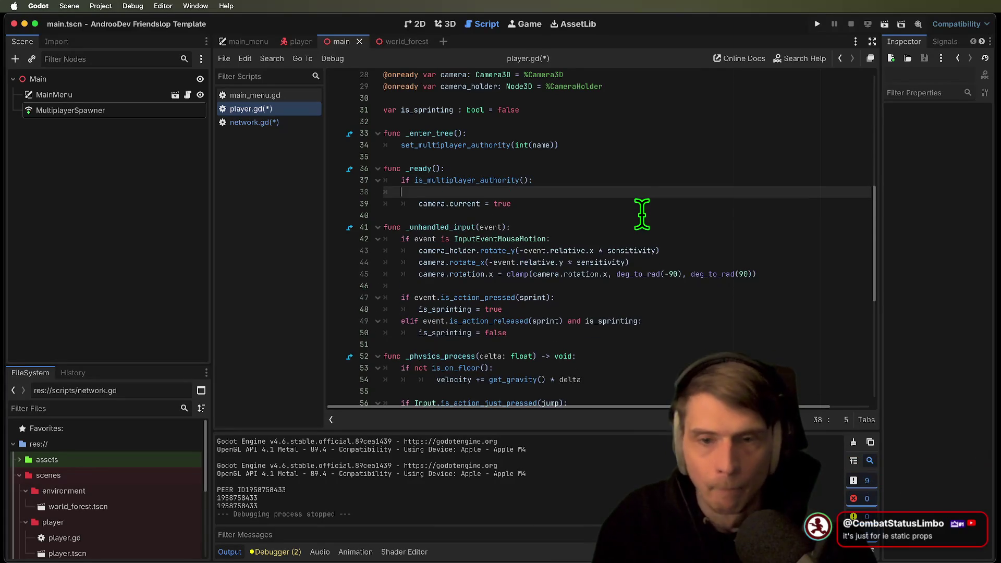
key("ctrl+v")
key("ctrl+x")
key("Up")
key("Up")
key("ctrl+x")
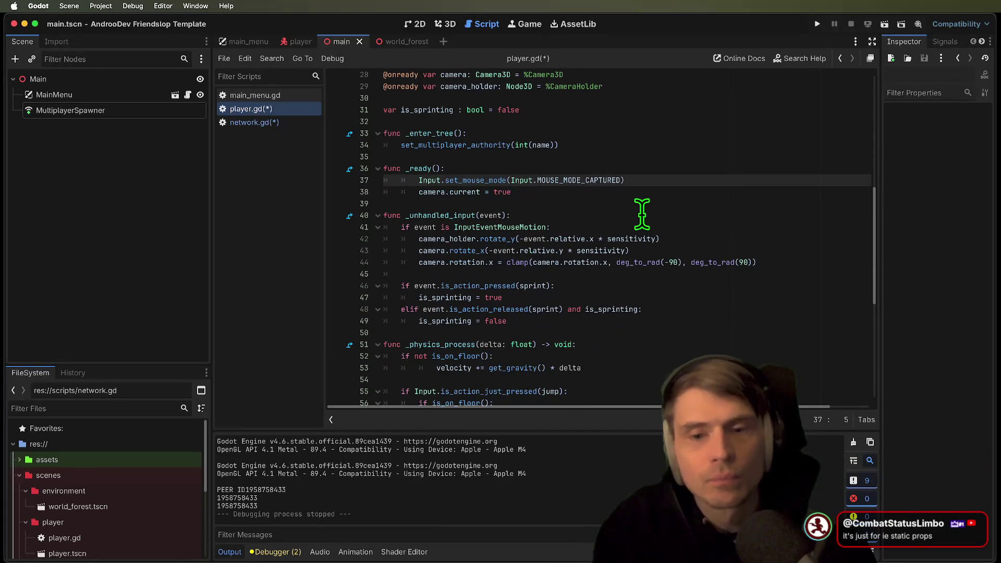
Wrap the mouse and camera lines in if is_multiplayer_authority(): and add an else: branch
left_click_drag(642, 214, 351, 189)
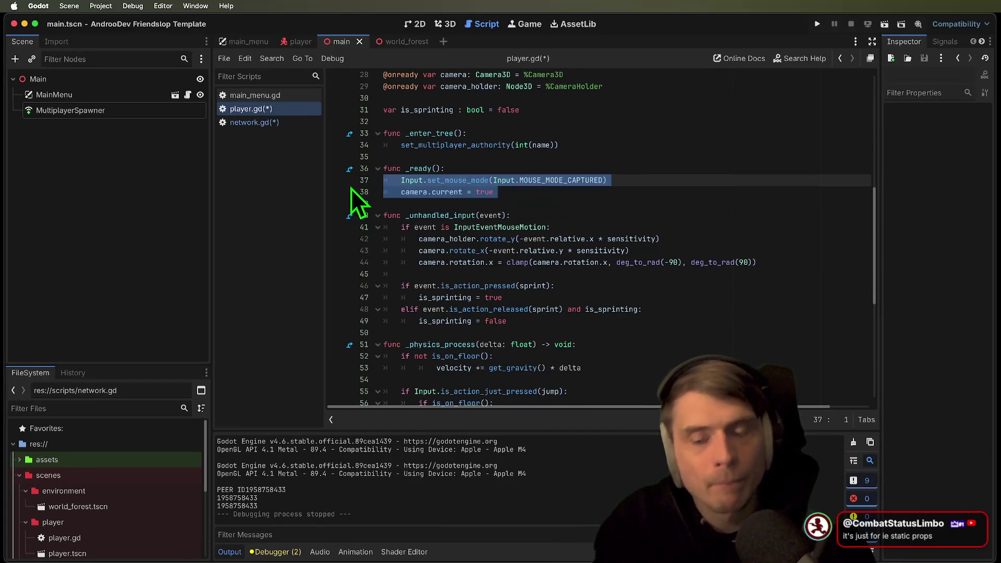
key("Left")
key("ctrl+v")
key("Down")
key("Down")
key("End")
key("Return")
key("BackSpace")
type("e")
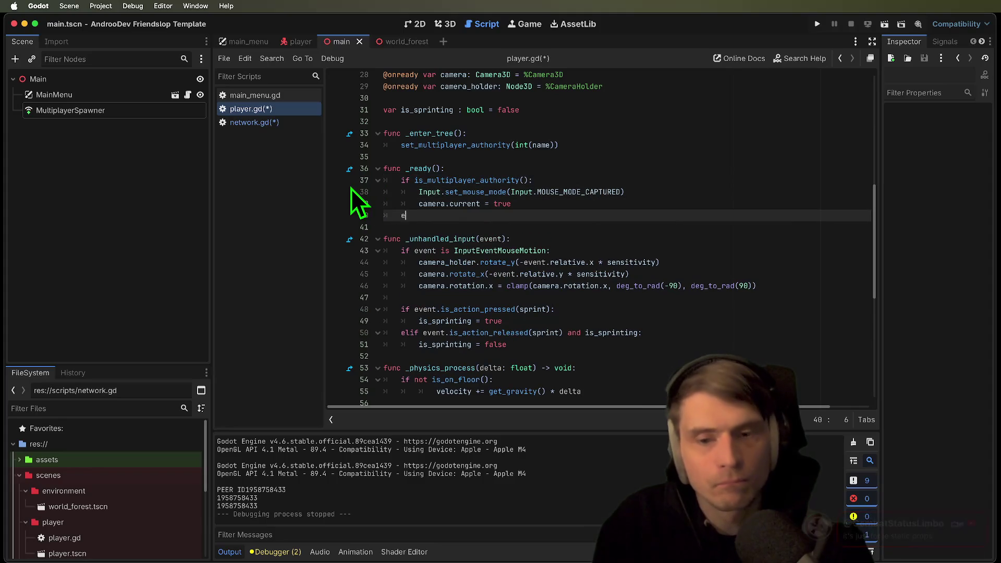
type("lse:")
key("Return")
Add set_process(false) and set_physics_process(false) under the else branch
type("set_process(")
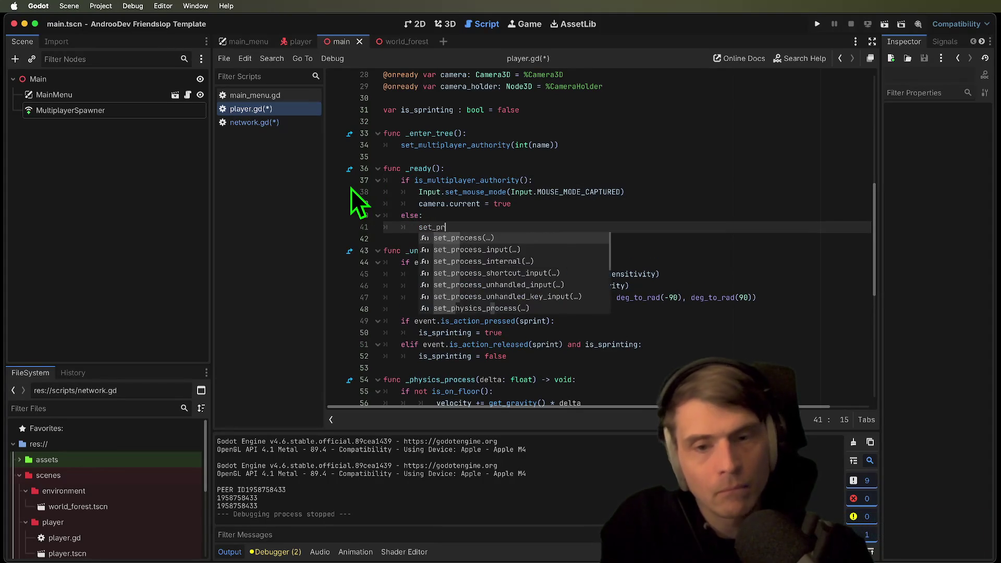
key("Return")
type("false)")
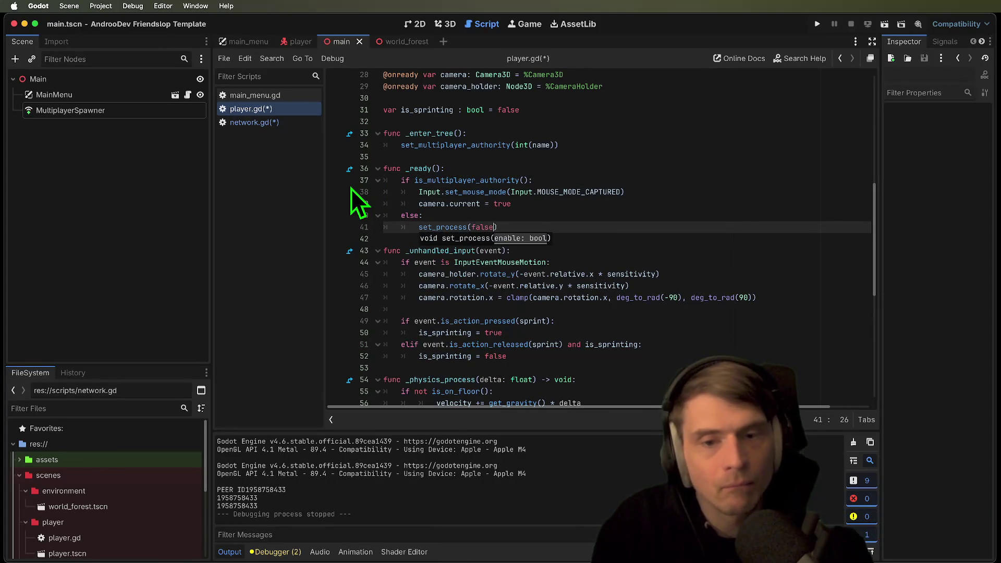
key("Return")
type("set_ph")
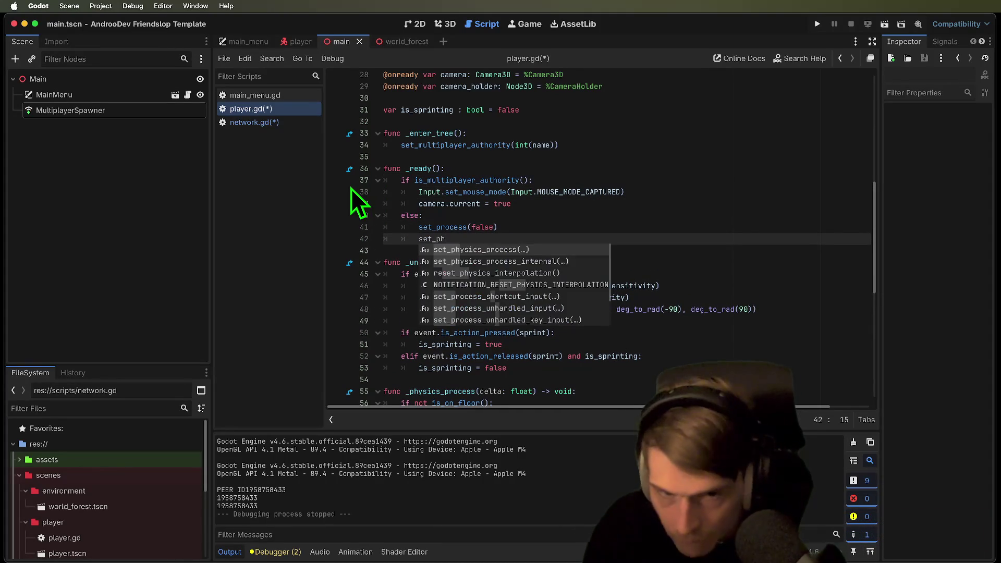
key("Return")
type("false")
key("Up")
key("Up")
key("Return")
key("Down")
key("ctrl+z")
Add set_process_input(false) as the first line under else, then run the project
left_click_drag(711, 335, 626, 232)
left_click(616, 239)
key("Up")
key("Up")
key("Return")
type("set_")
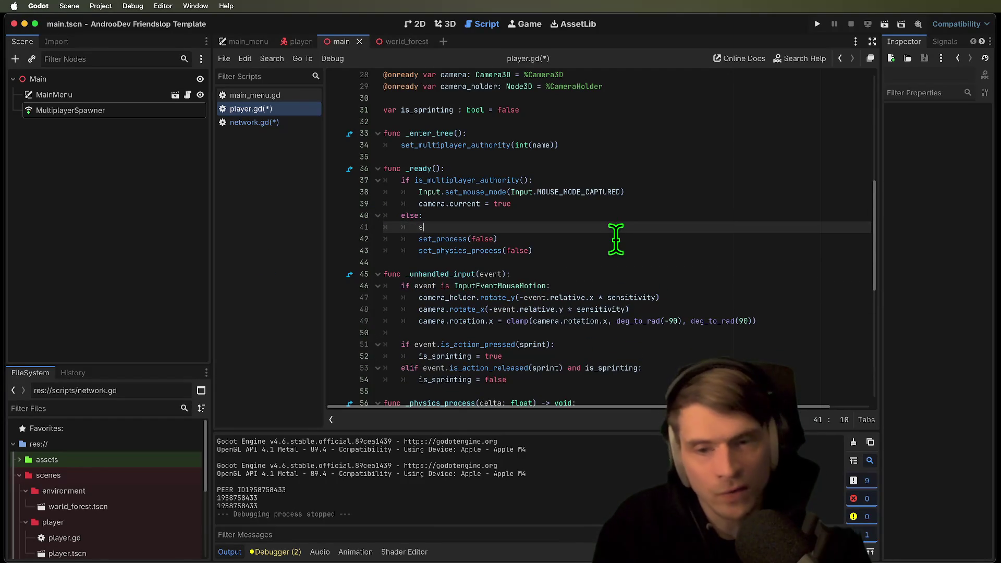
type("inpu")
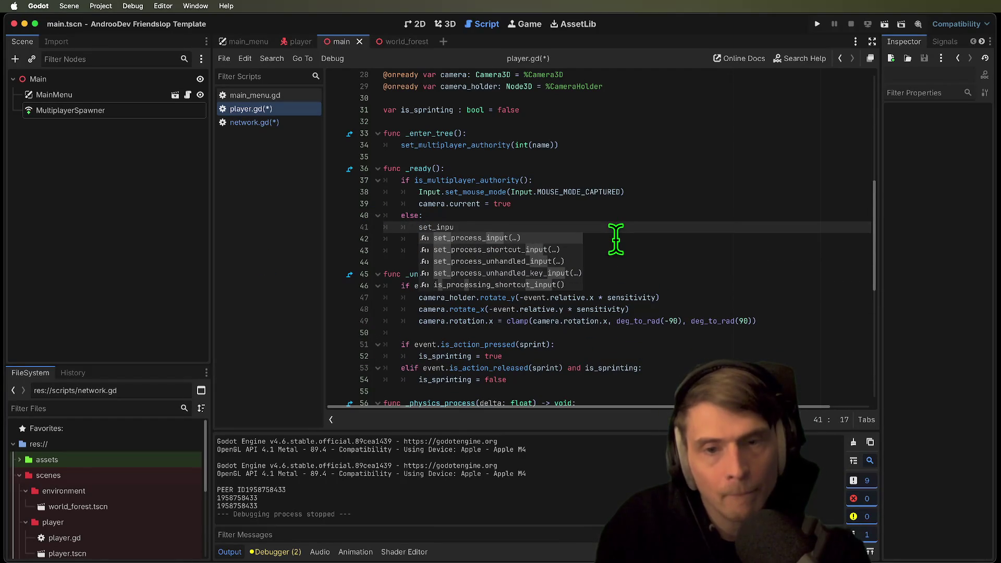
key("Return")
type("ess")
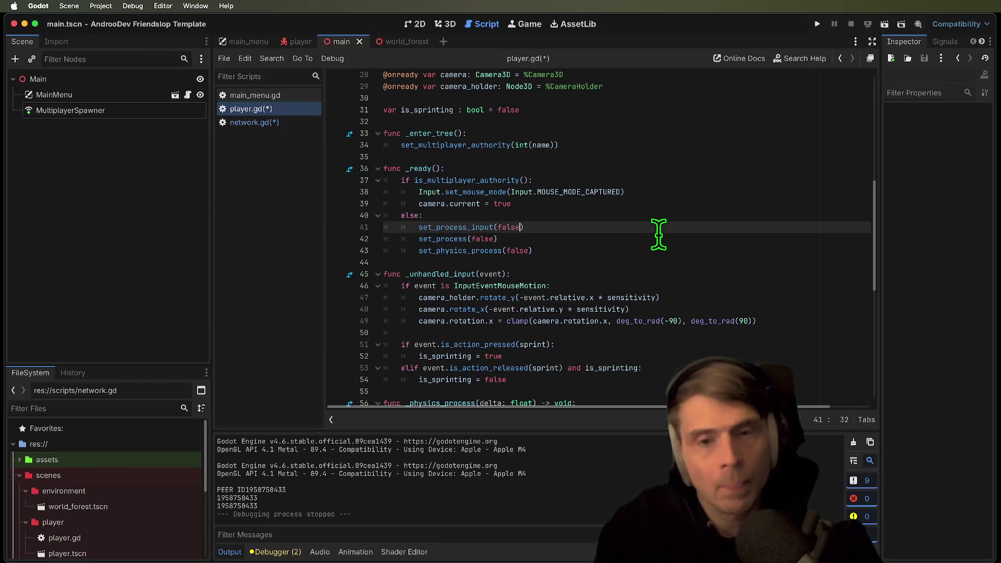
key("Down")
key("super+b")
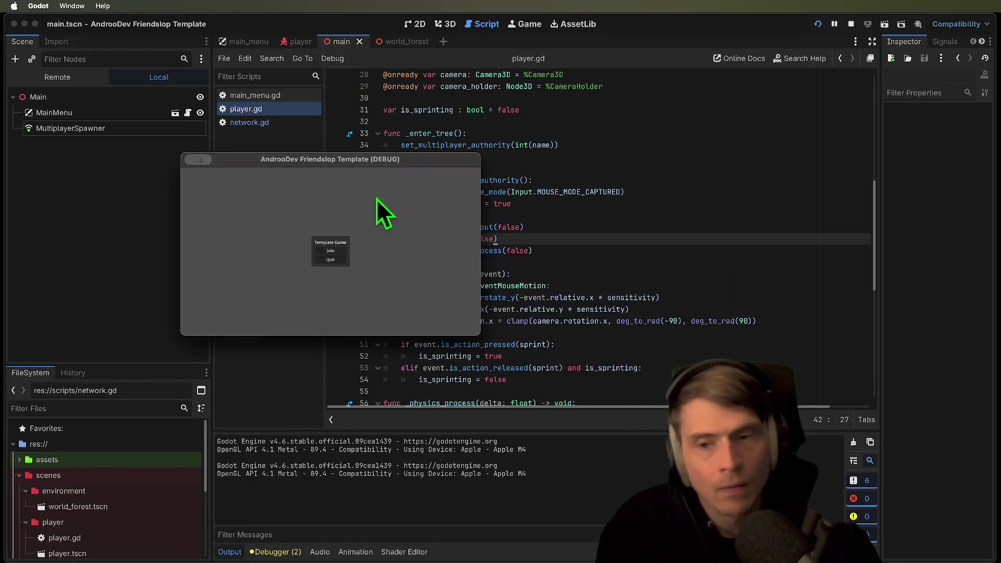
Host and join from the two game windows, then return to player.gd
left_click(329, 252)
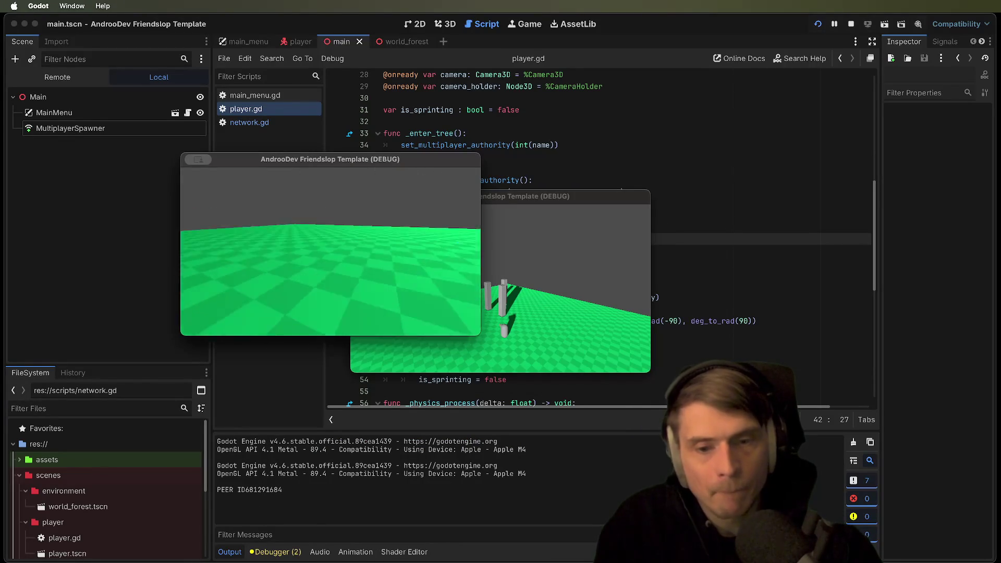
left_click(519, 296)
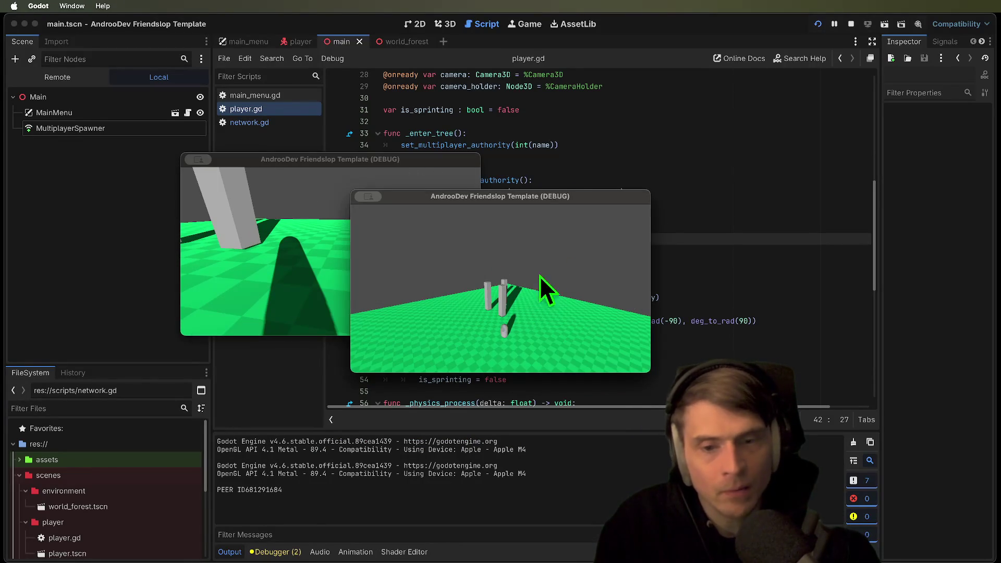
left_click(591, 267)
double_click(445, 272)
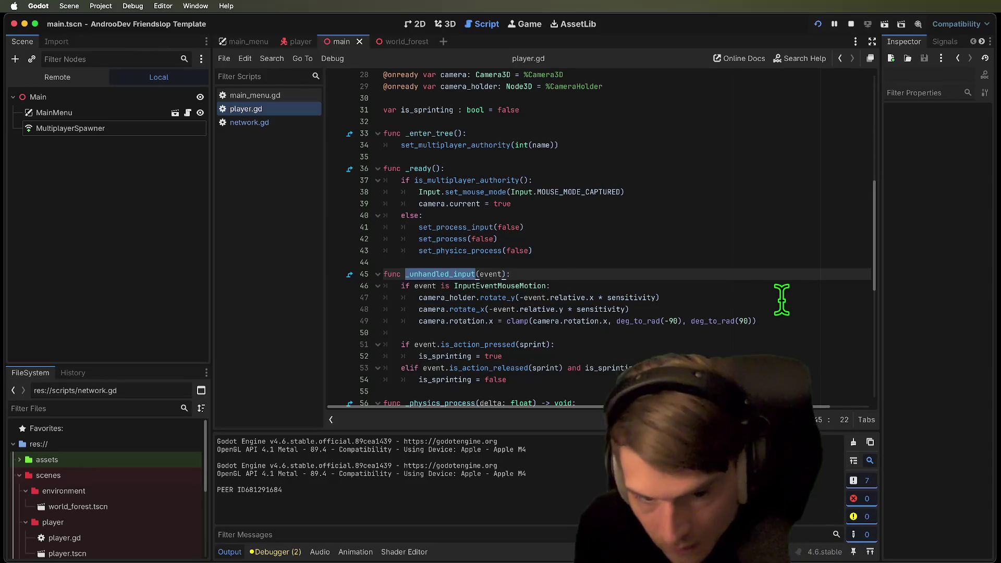
left_click_drag(508, 380, 611, 367)
mouse_move(562, 347)
left_mouse_down()
mouse_move(331, 319)
mouse_move(323, 337)
left_mouse_up()
key("Left")
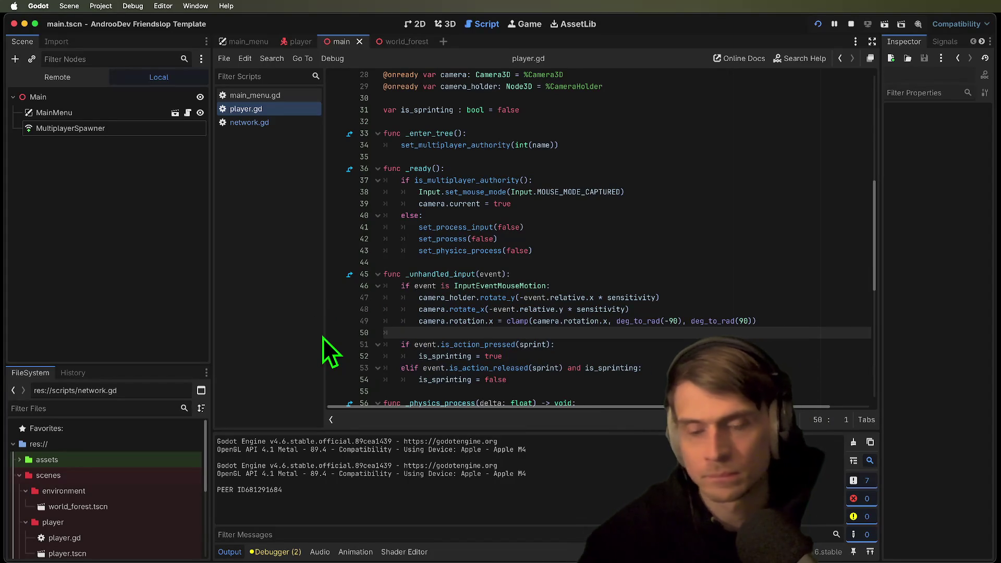
Delete the else block from _ready(), do a quick test run, and switch to the player scene
mouse_move(553, 251)
left_mouse_down()
mouse_move(381, 224)
mouse_move(421, 239)
mouse_move(342, 206)
mouse_move(346, 217)
left_mouse_up()
key("BackSpace")
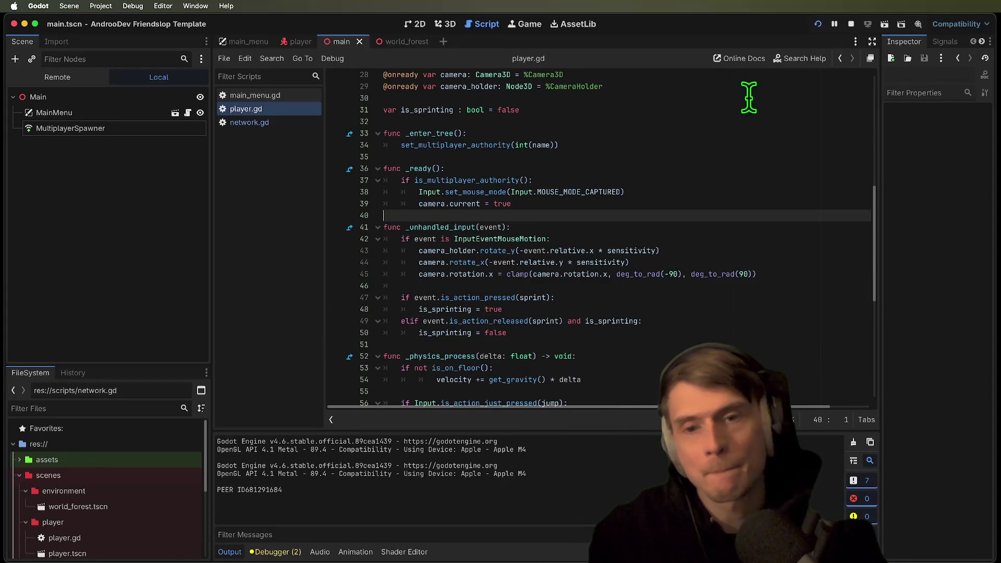
key("super+b")
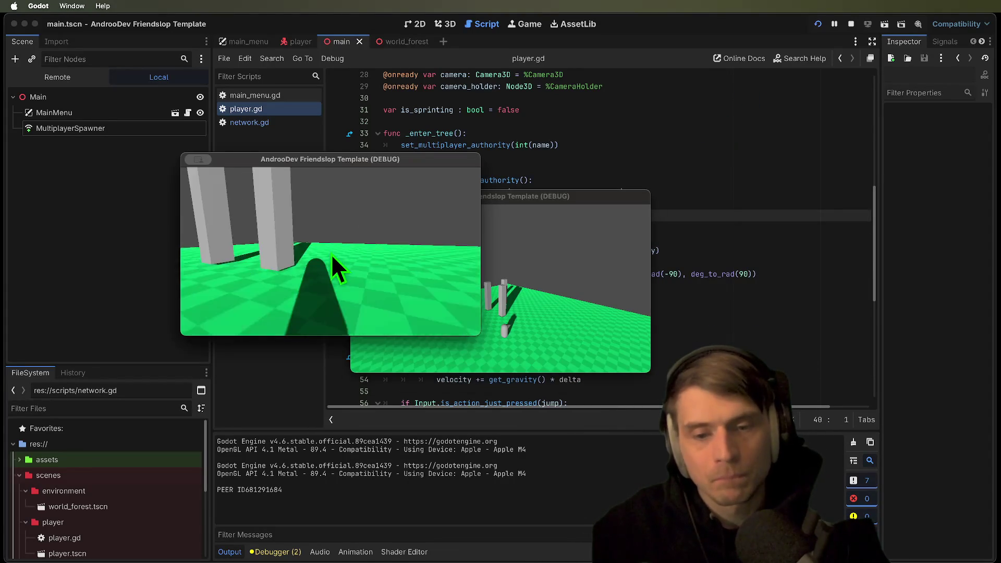
key("super+period")
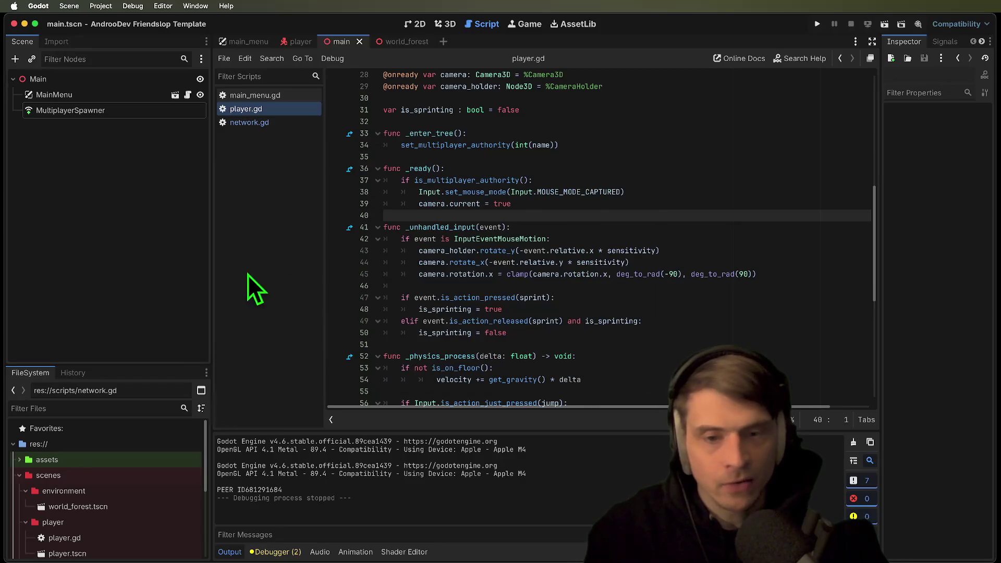
left_click(595, 206)
key("ctrl+shift+Tab")
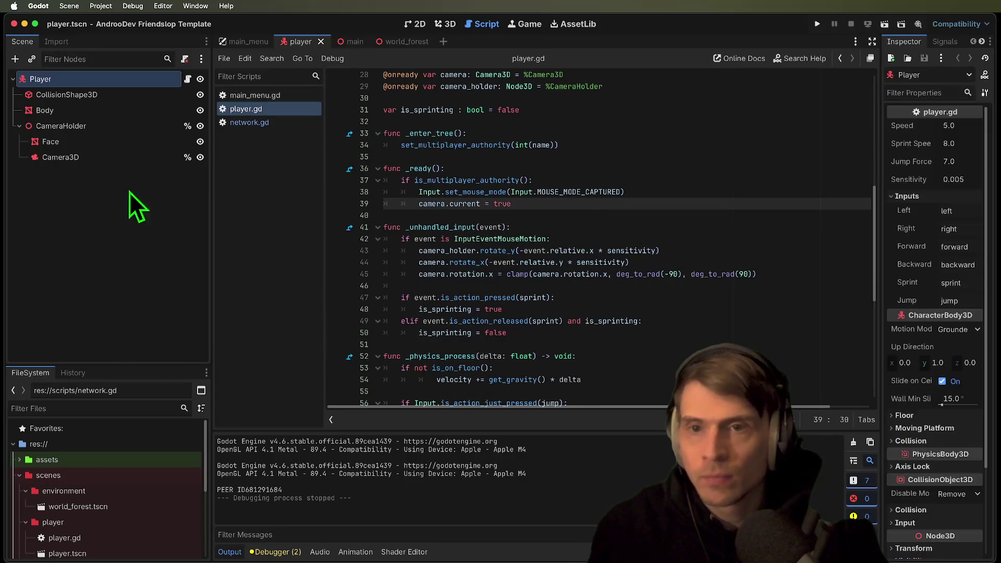
Add a MultiplayerSynchronizer under Player that replicates Player:position
key("super+a")
type("synch")
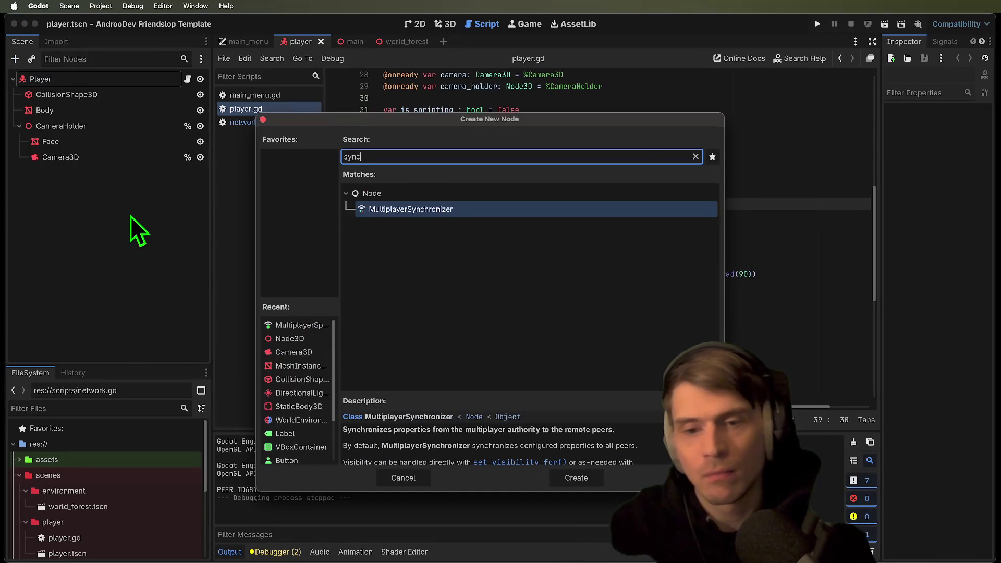
key("Return")
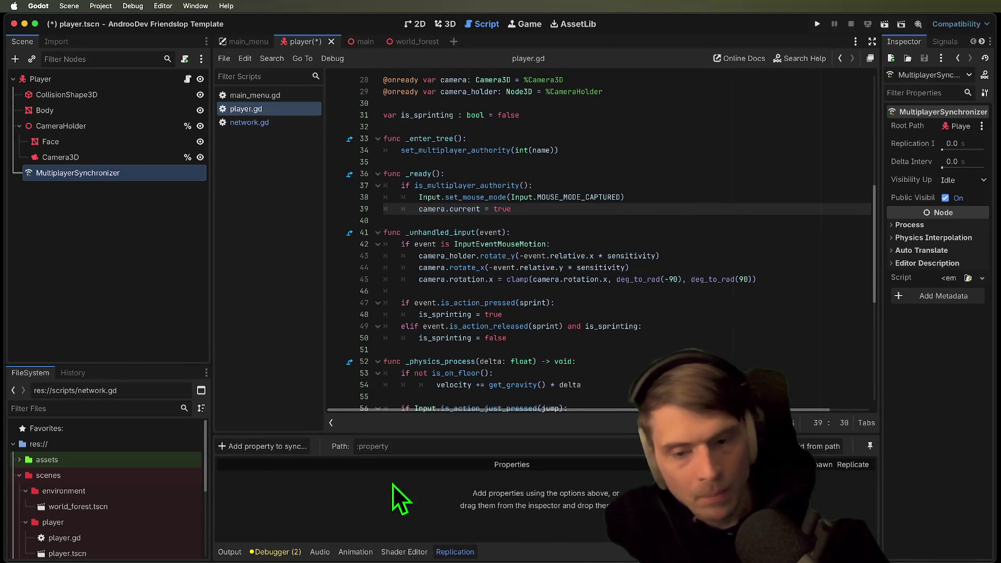
left_click(265, 454)
left_click(458, 129)
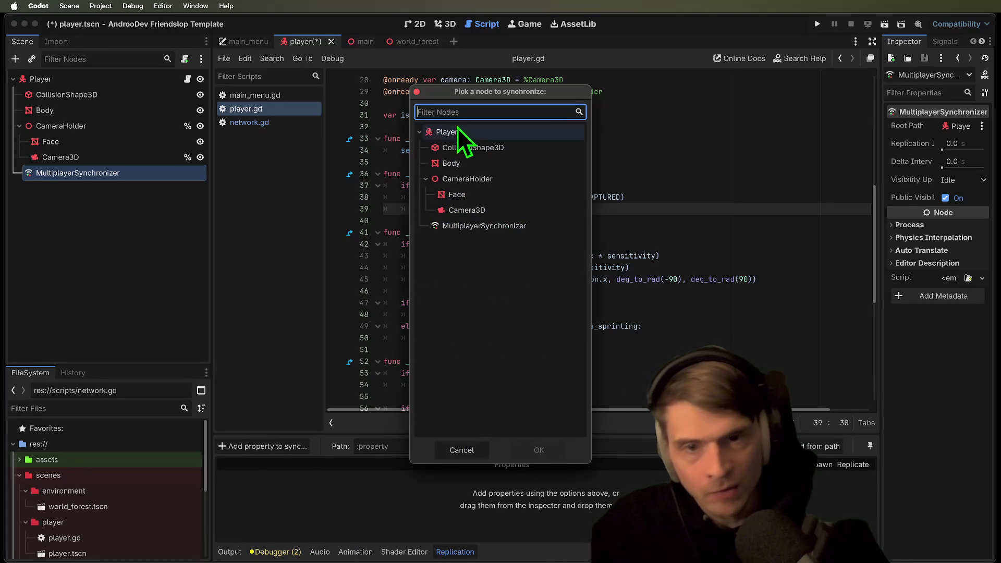
left_click(519, 447)
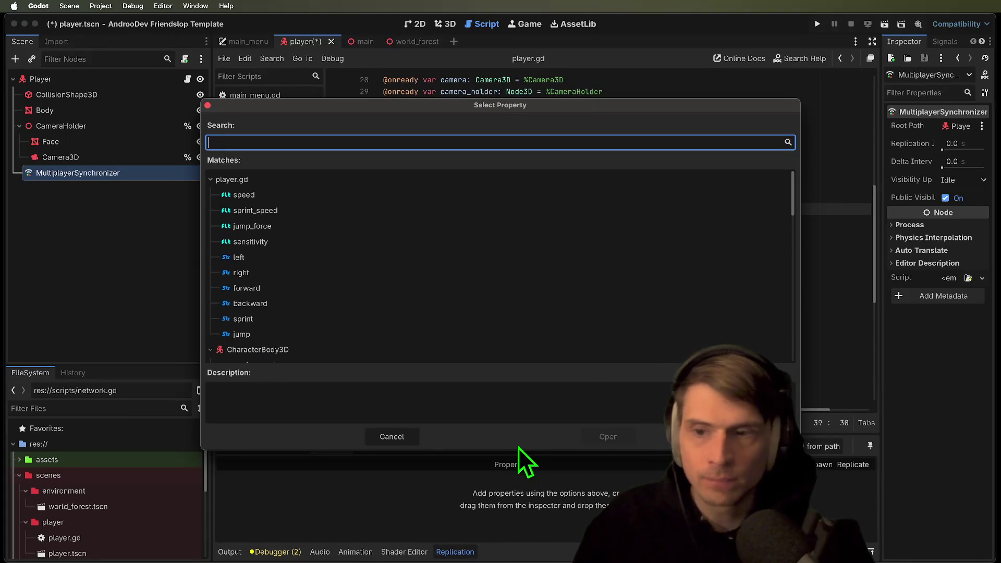
type("pos")
key("Return")
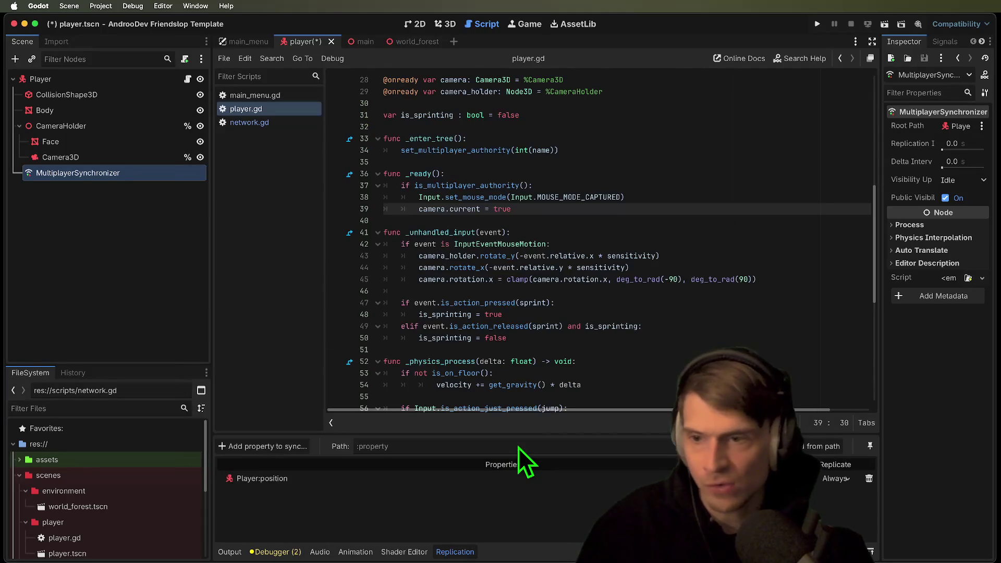
Add Player:rotation to the replicated properties, then remove it again
left_click(263, 446)
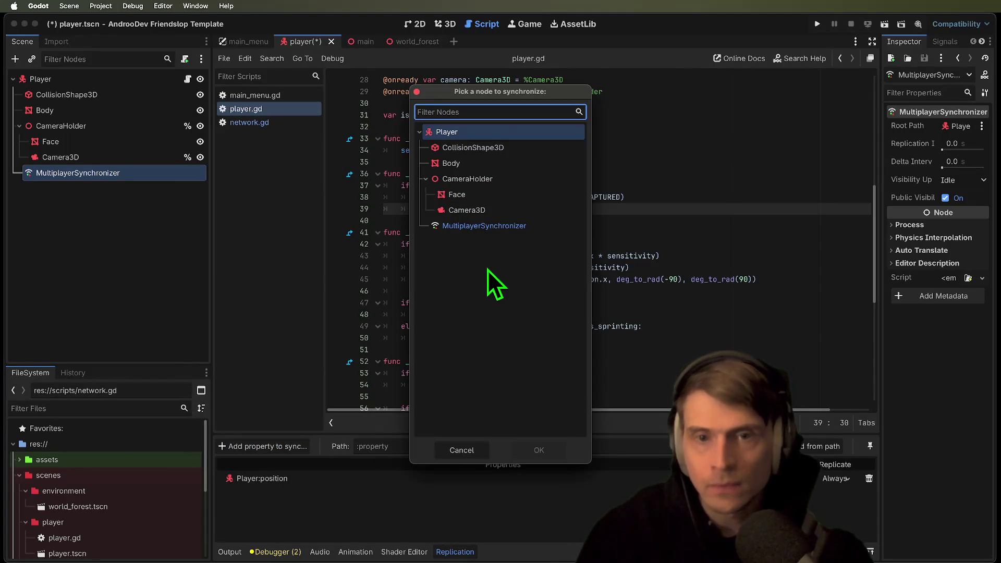
left_click(455, 131)
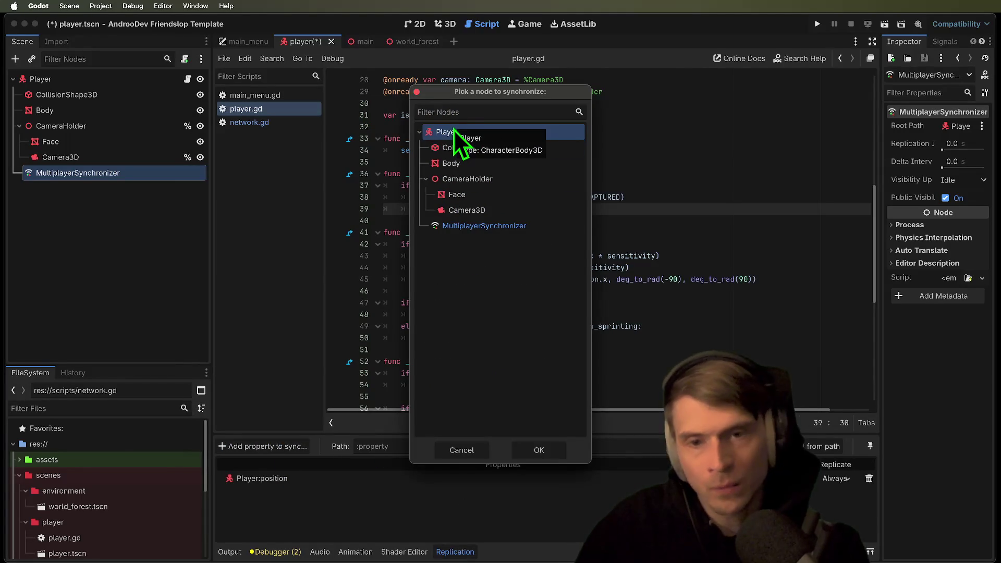
left_click(549, 448)
type("rotation")
key("Return")
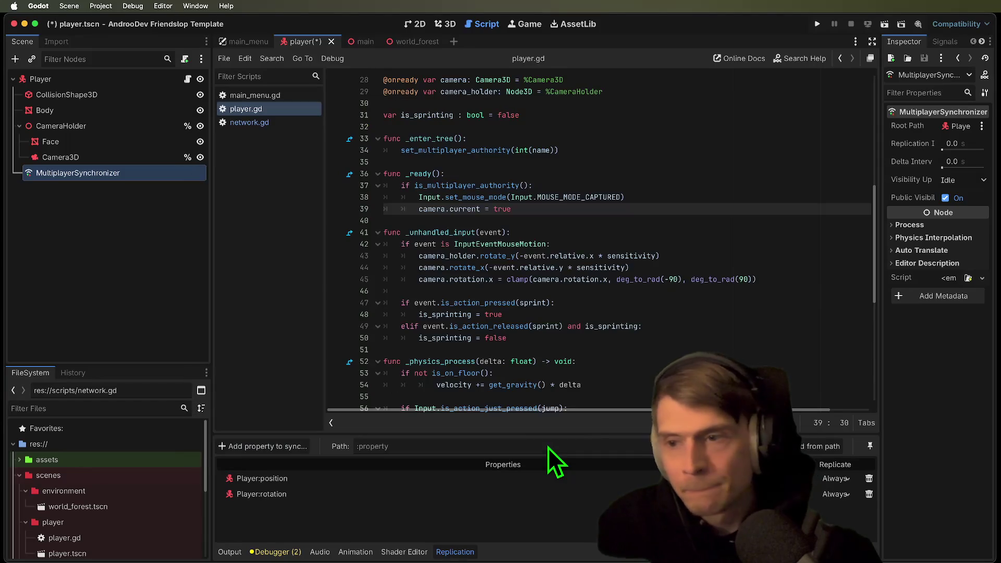
left_click(585, 255)
scroll(581, 256, "down", 1)
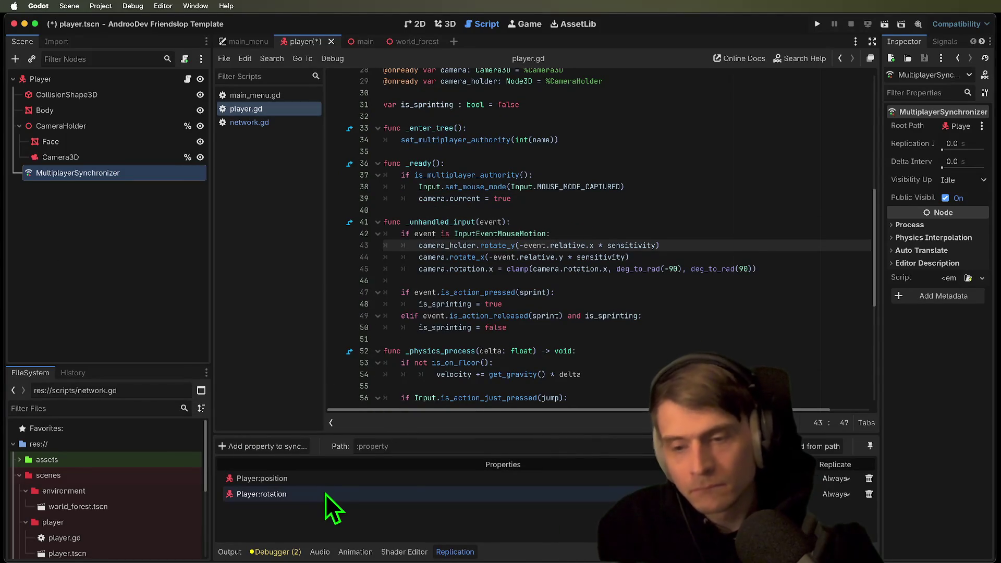
left_click(869, 495)
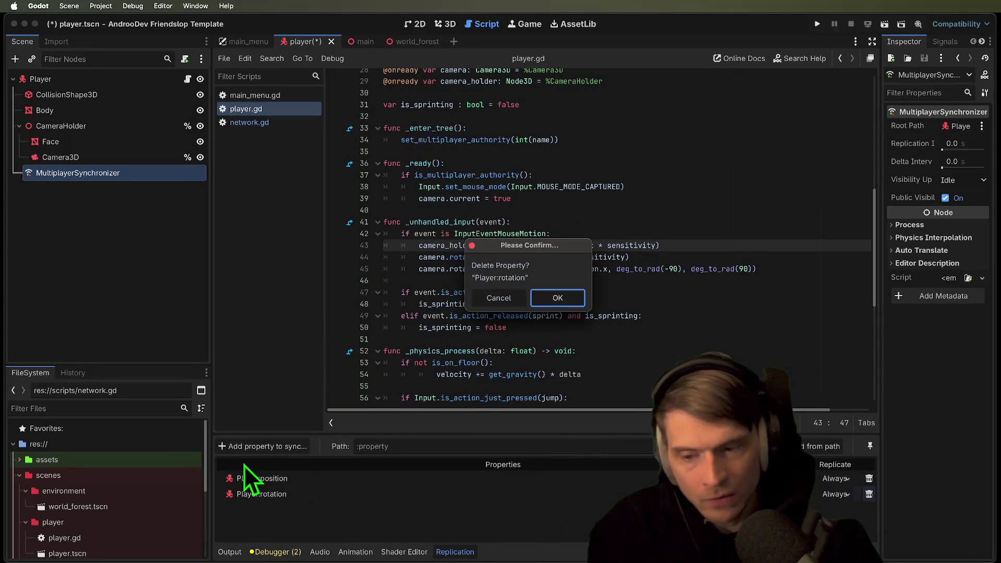
left_click(555, 297)
Rename the CameraHolder node to Header
left_click(266, 447)
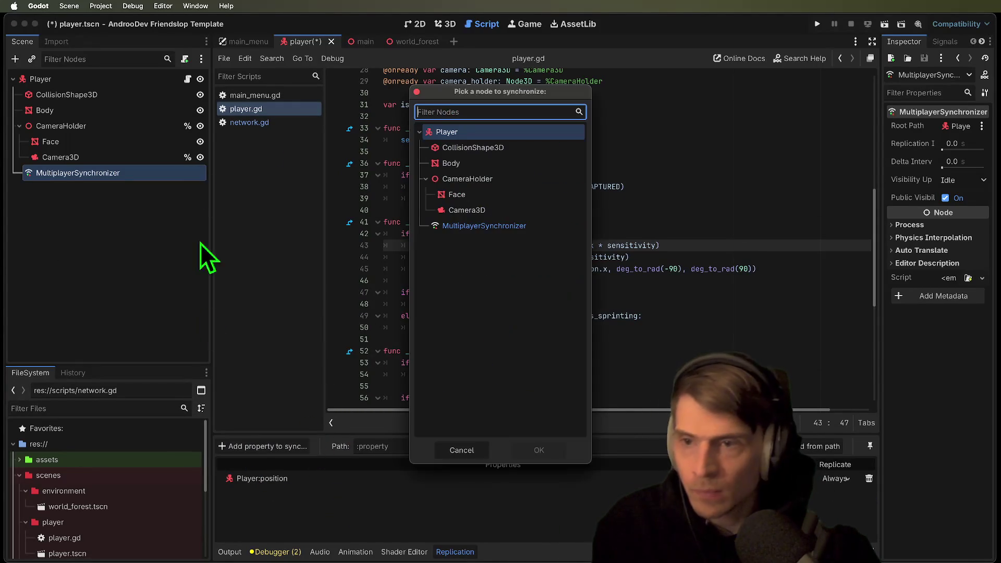
key("Escape")
left_click(64, 130)
key("F2")
type("Header")
key("Return")
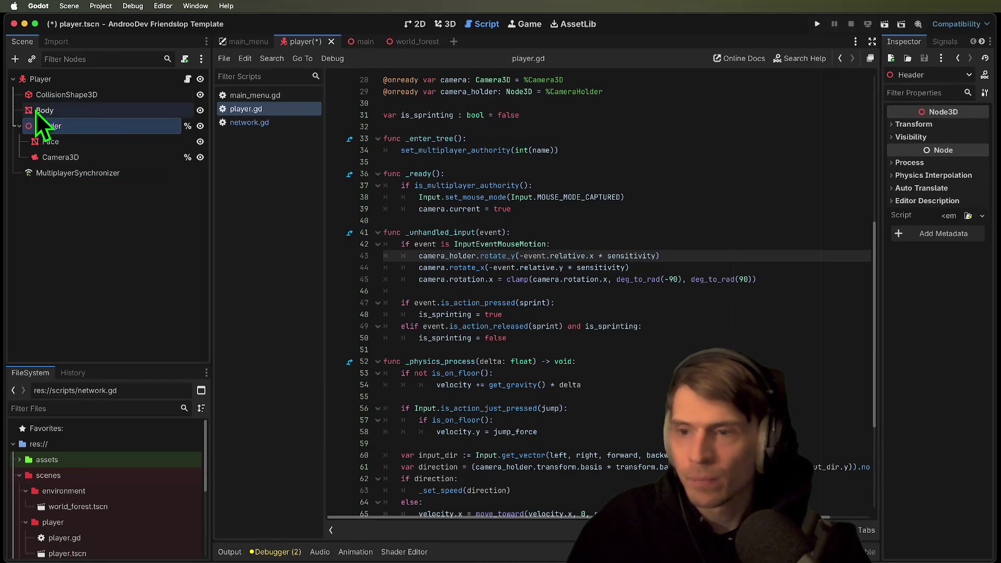
Rename the node to Head and change the %CameraHolder path in player.gd to Head
double_click(40, 121)
type("Head")
key("Return")
scroll(626, 313, "up", 9)
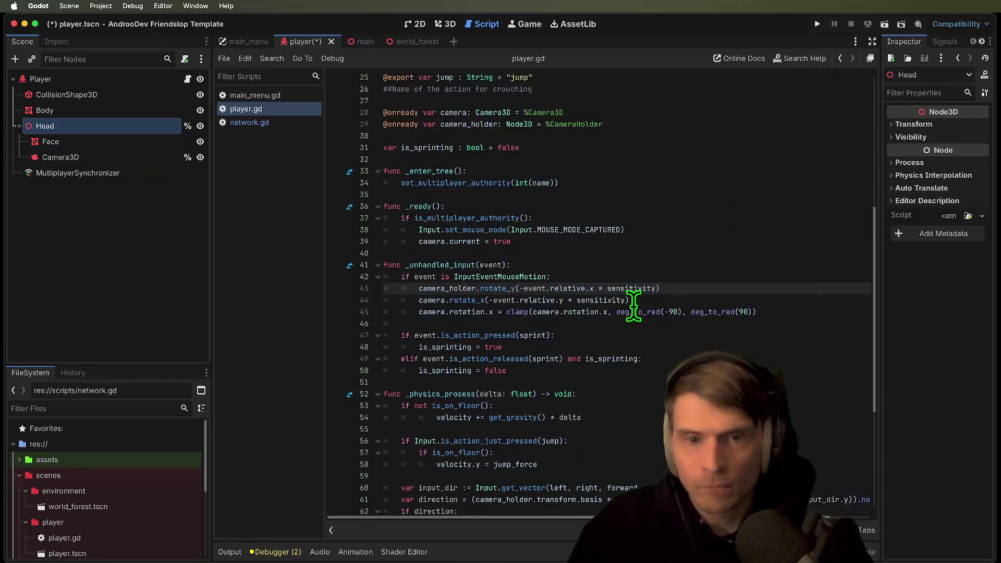
scroll(607, 345, "down", 1)
double_click(561, 386)
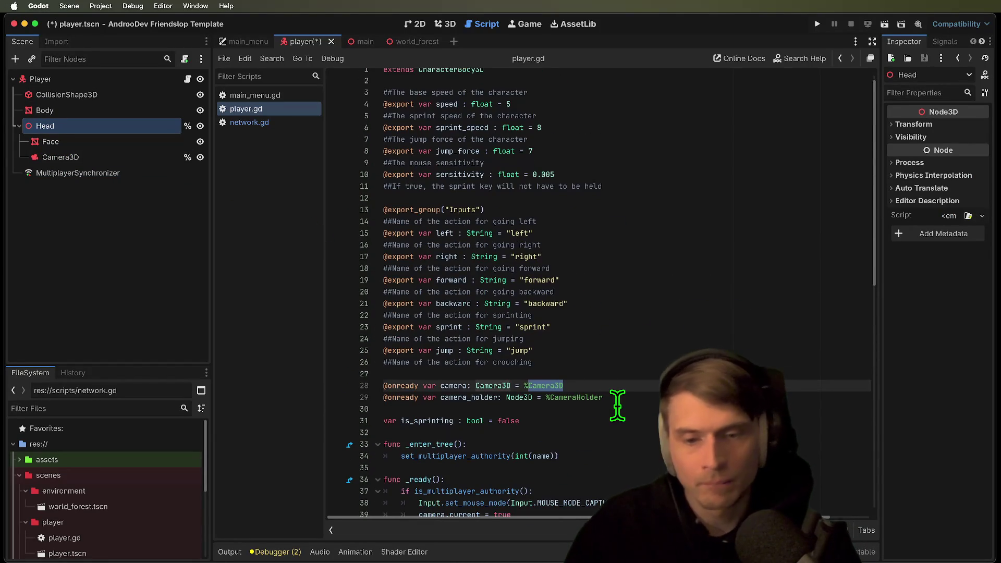
double_click(599, 397)
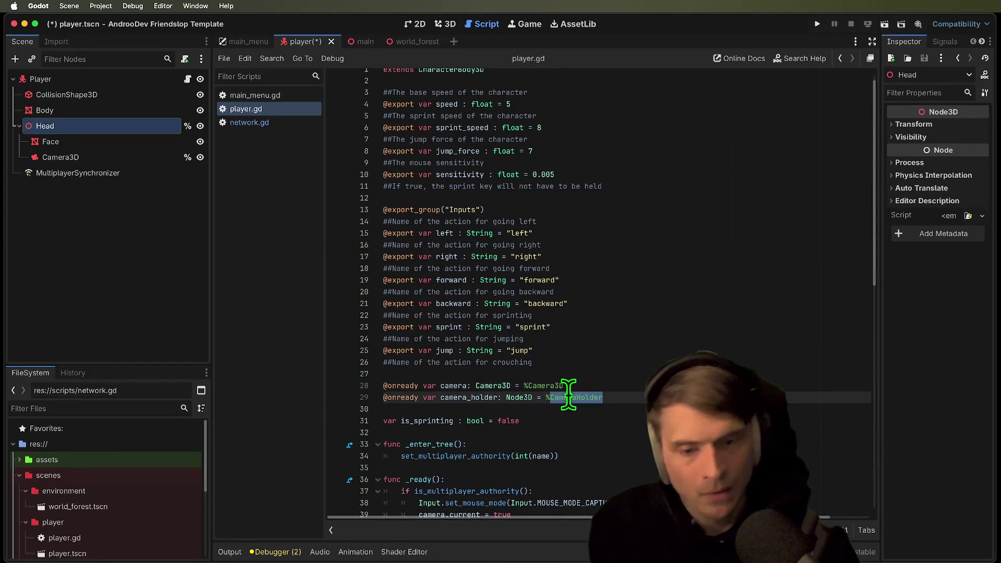
type("Head")
Rename every camera_holder variable in player.gd to head and do a quick test run
double_click(469, 340)
scroll(881, 382, "down", 2)
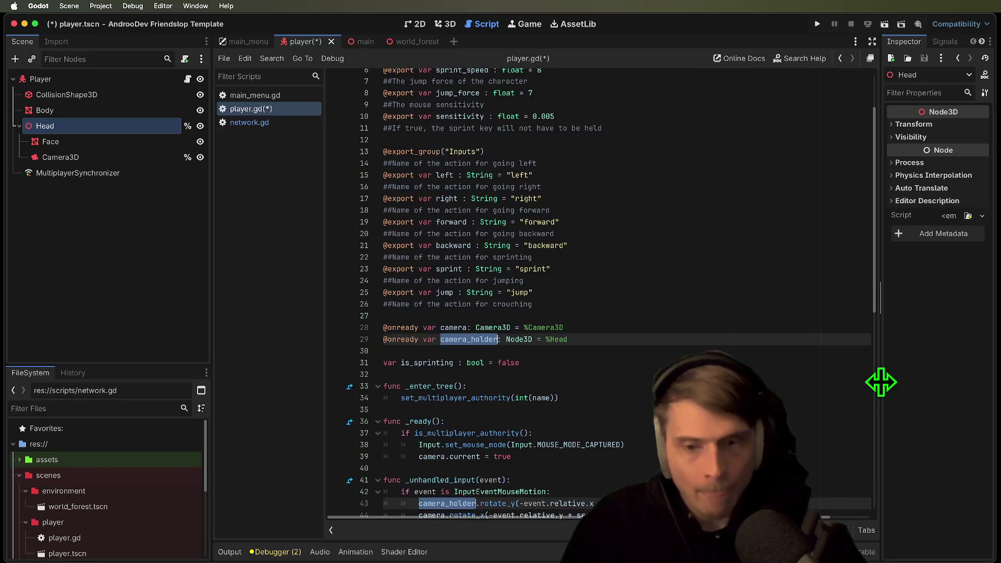
key("super+d")
type("head")
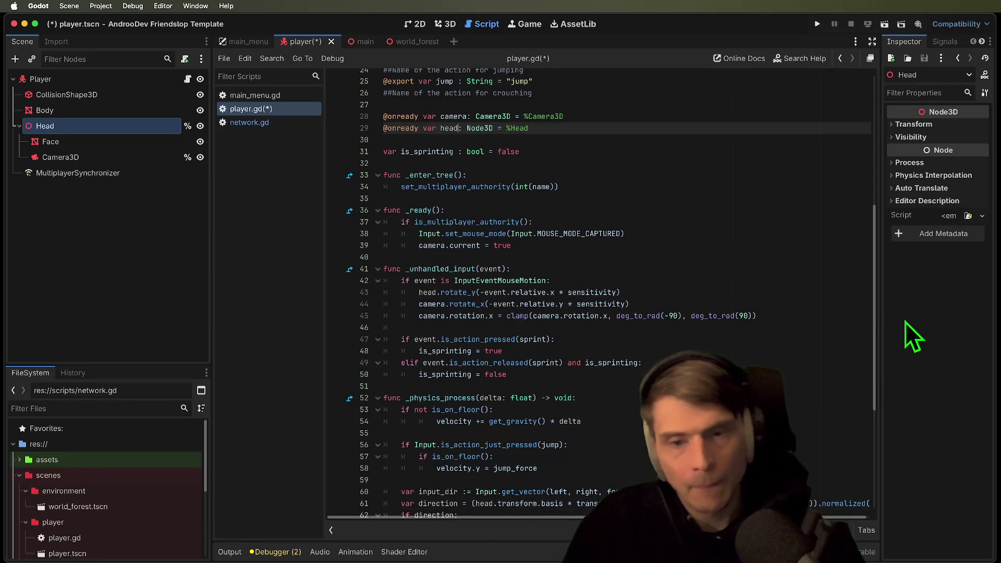
scroll(710, 300, "up", 5)
left_click(710, 293)
key("super+b")
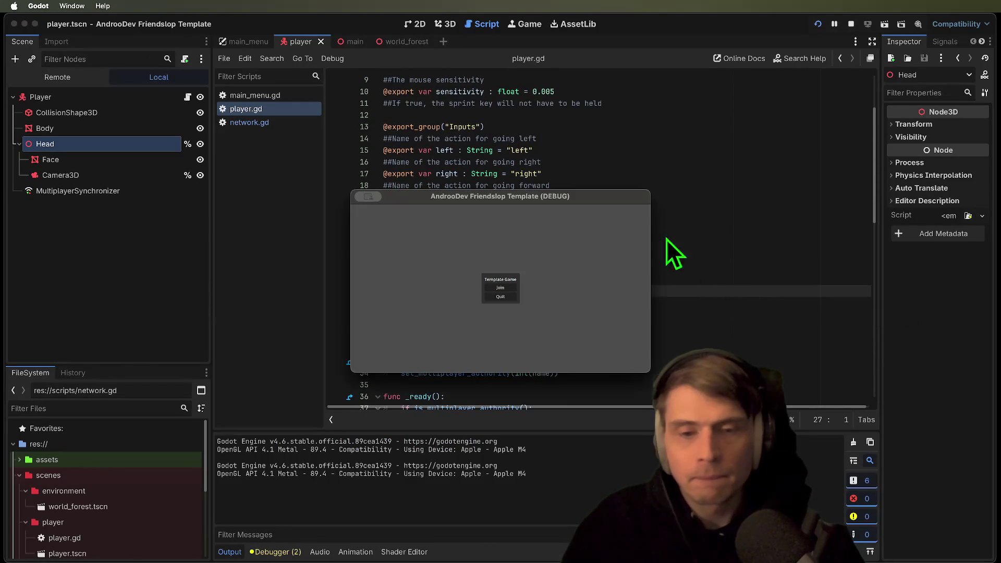
left_click(407, 271)
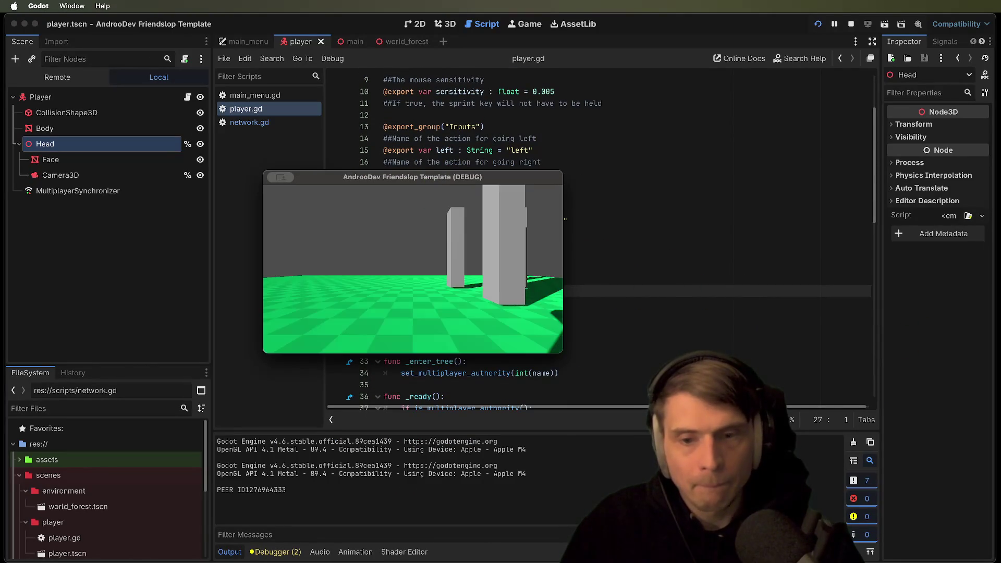
key("super+period")
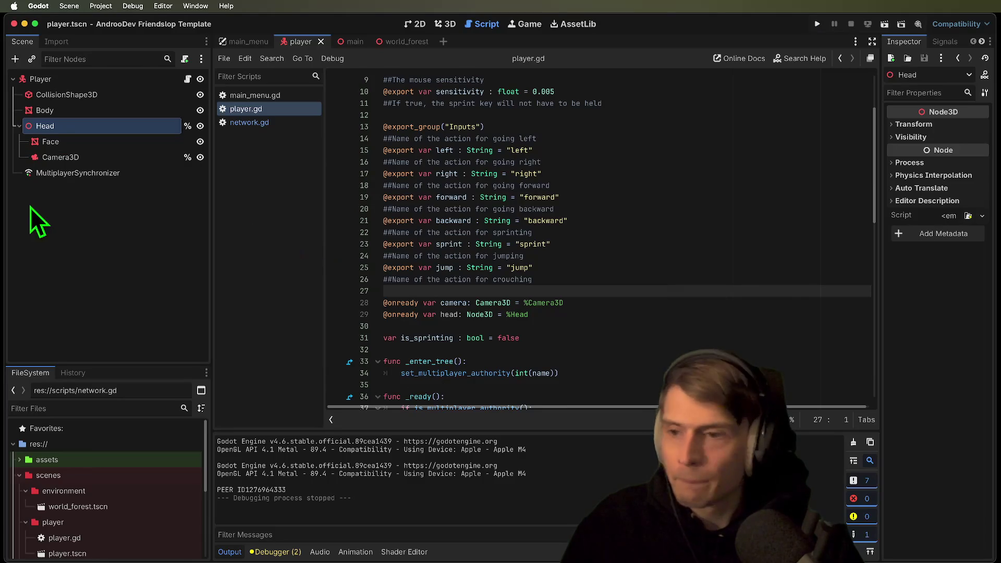
Add Head:rotation to the synchronizer's replicated properties and launch two game instances
left_click(58, 173)
left_click(292, 446)
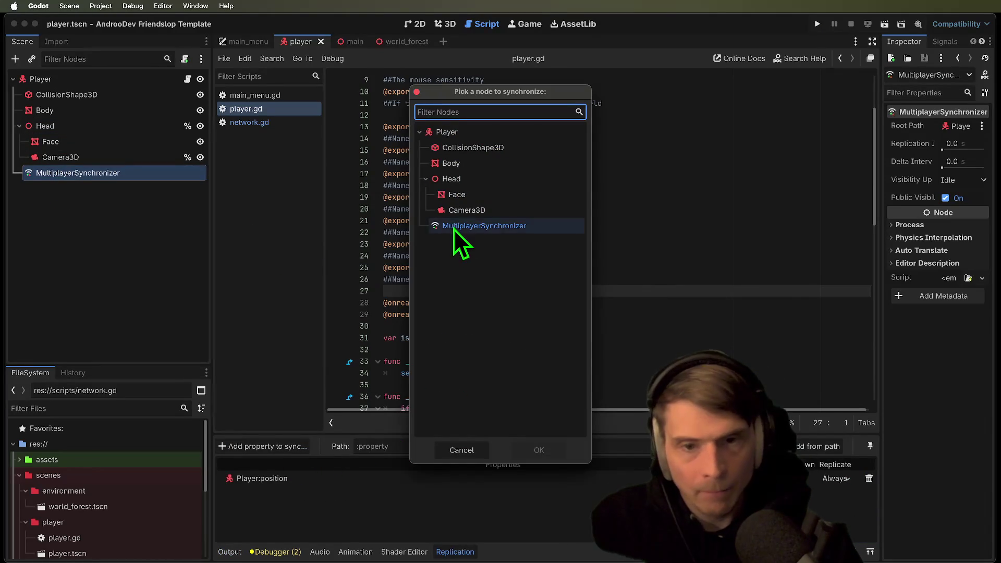
left_click(459, 179)
left_click(538, 451)
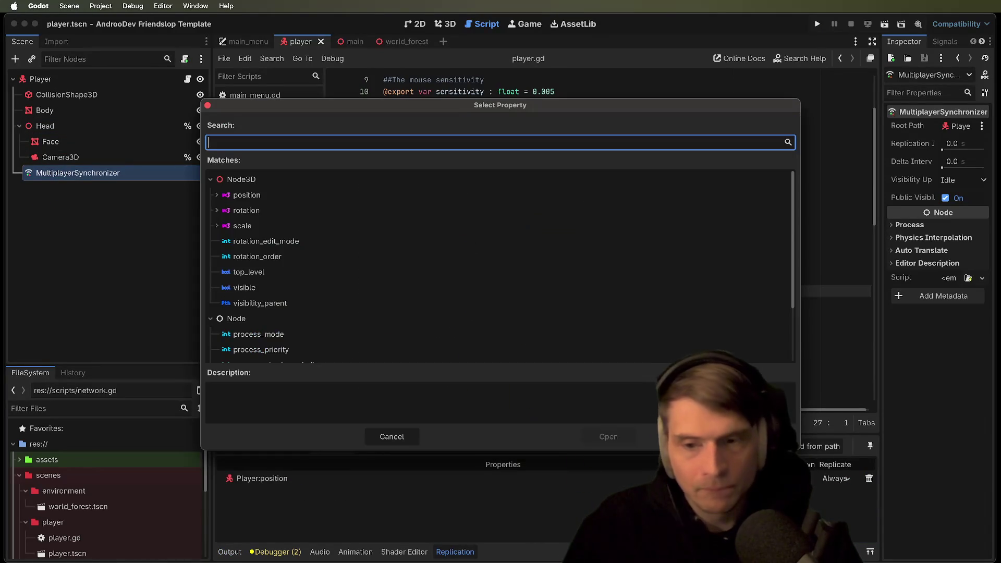
type("rot")
key("Return")
left_click(765, 245)
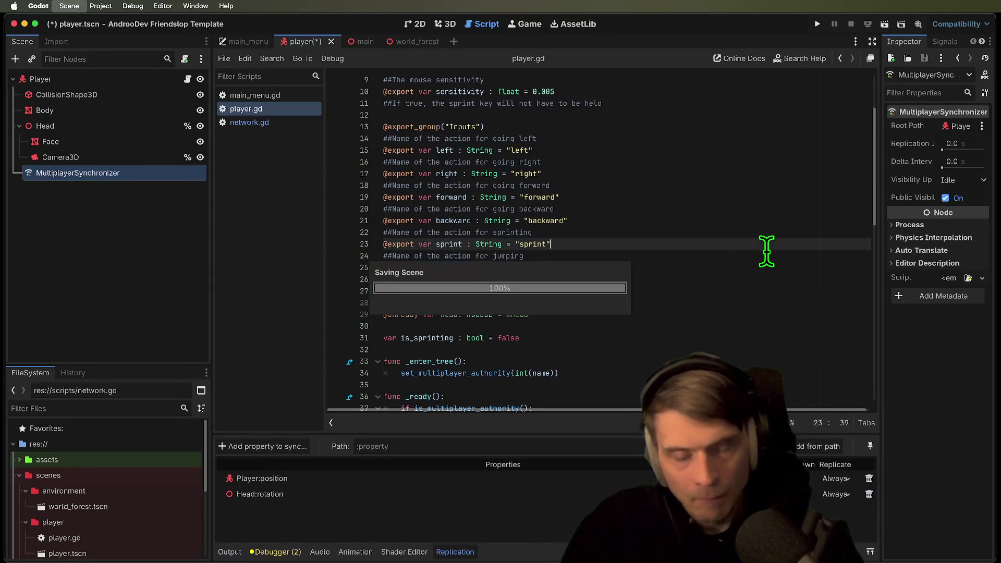
key("super+b")
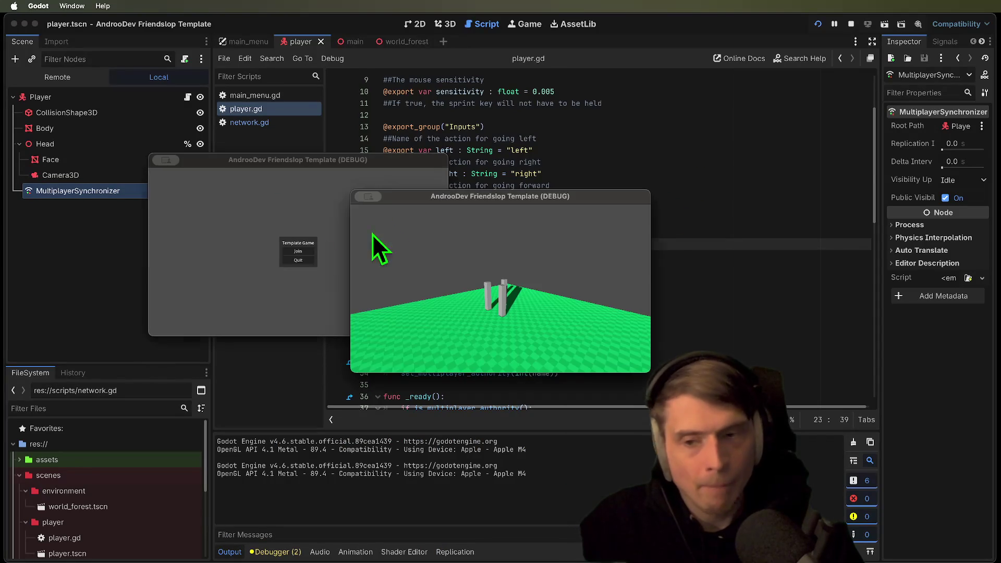
Join from the second instance, walk toward and away from the pillars, then close both windows
left_click(295, 252)
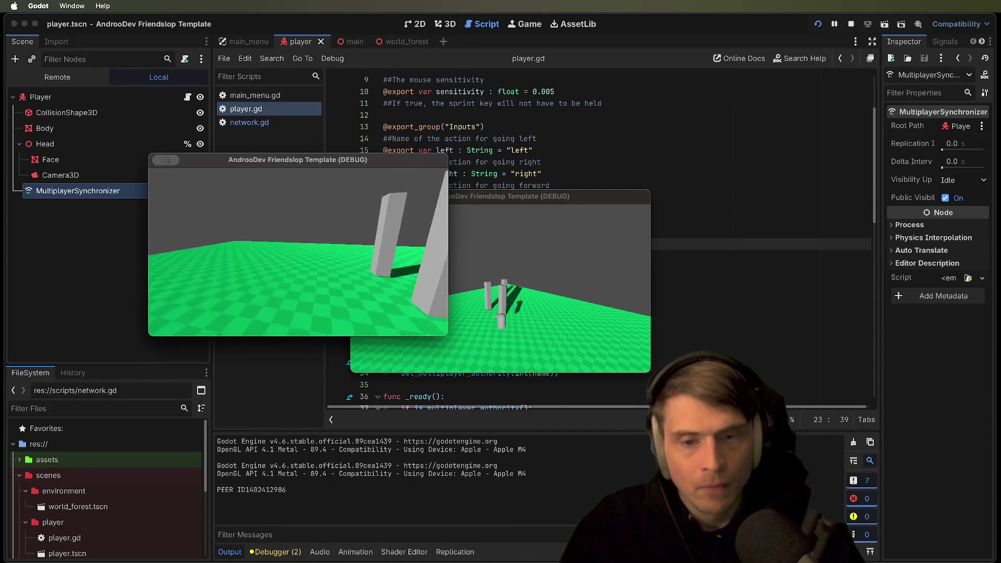
key("w")
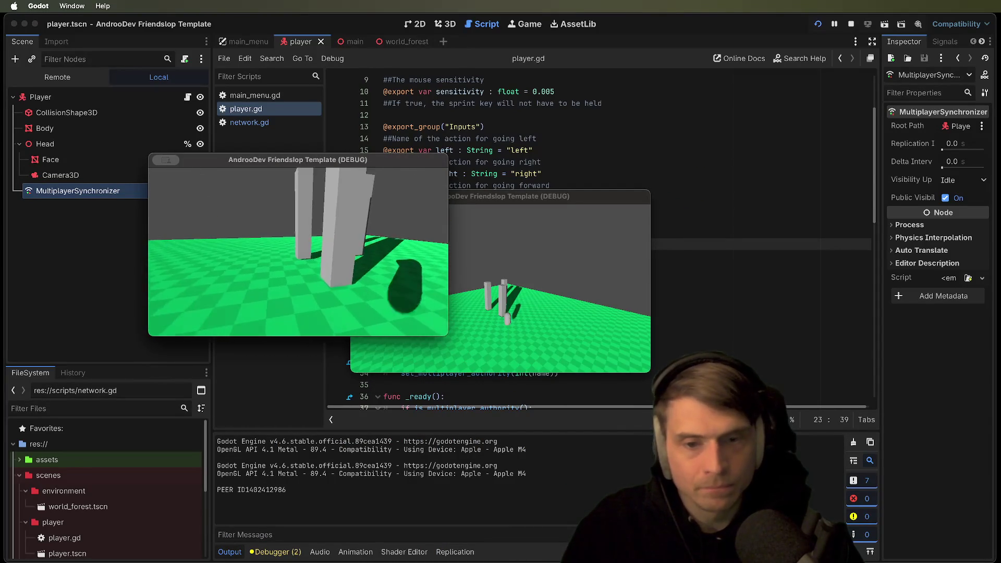
key("w")
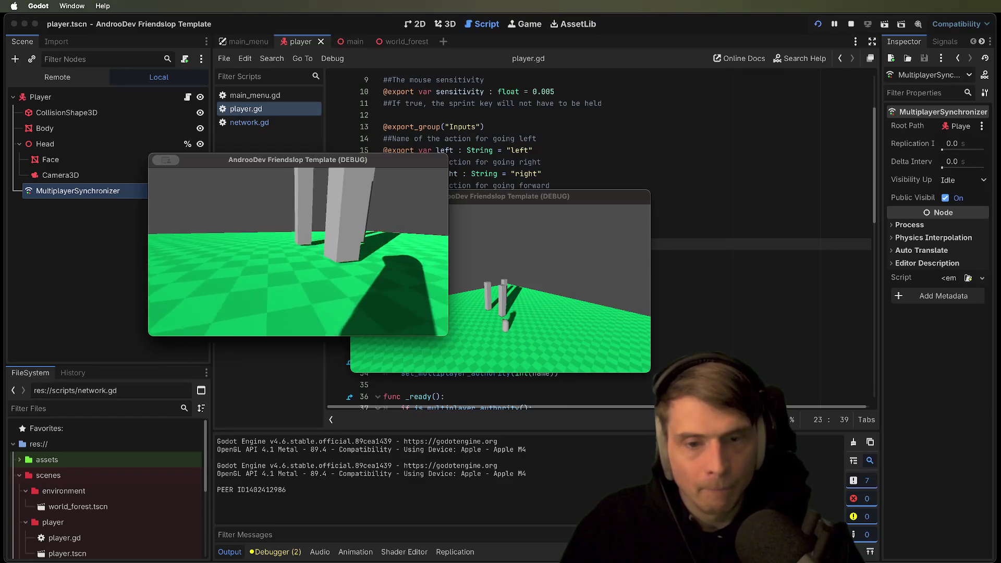
key("s")
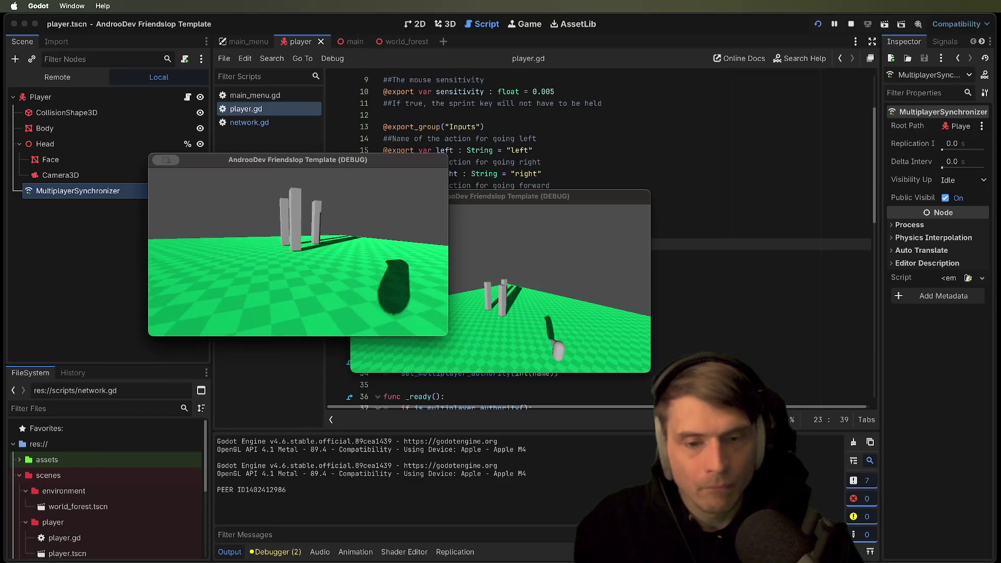
key("w")
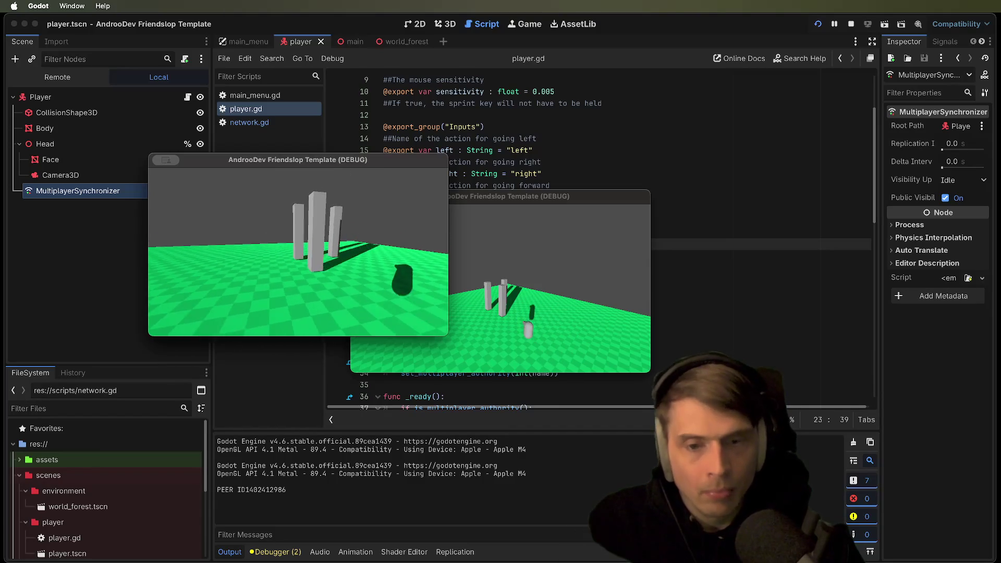
key("Escape")
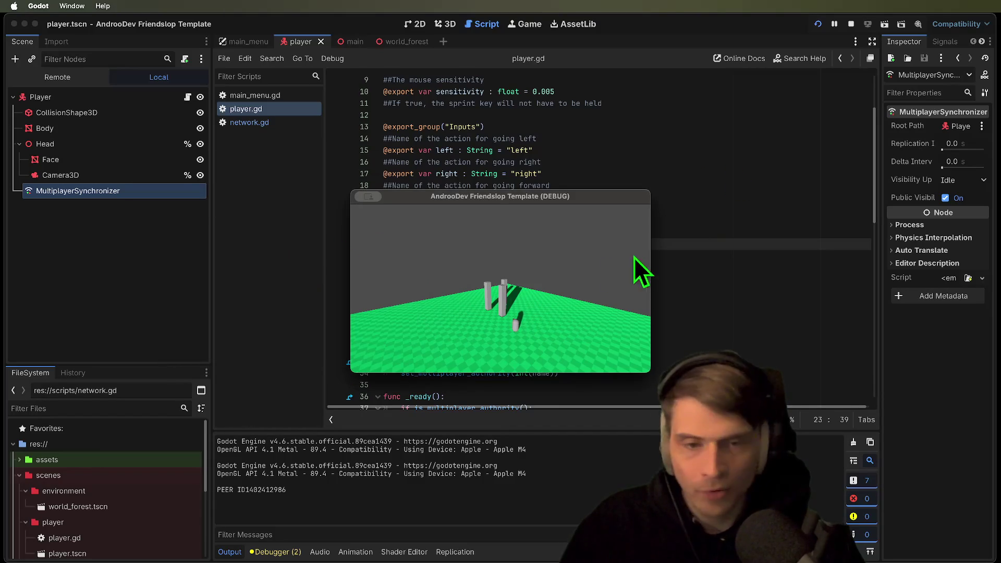
key("Escape")
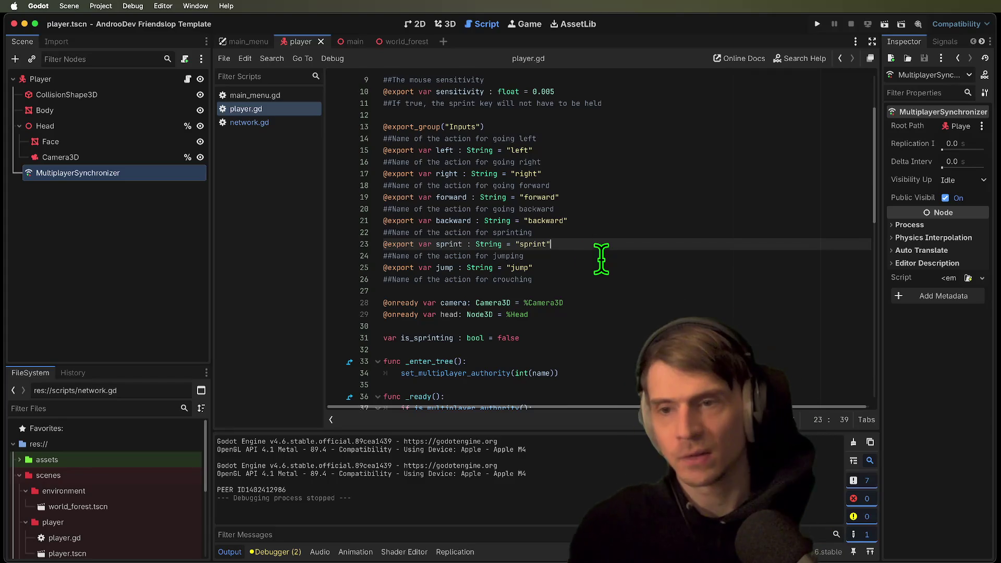
In network.gd, remove the blank line and delete the peer_disconnected connection line from join_server
left_click(281, 123)
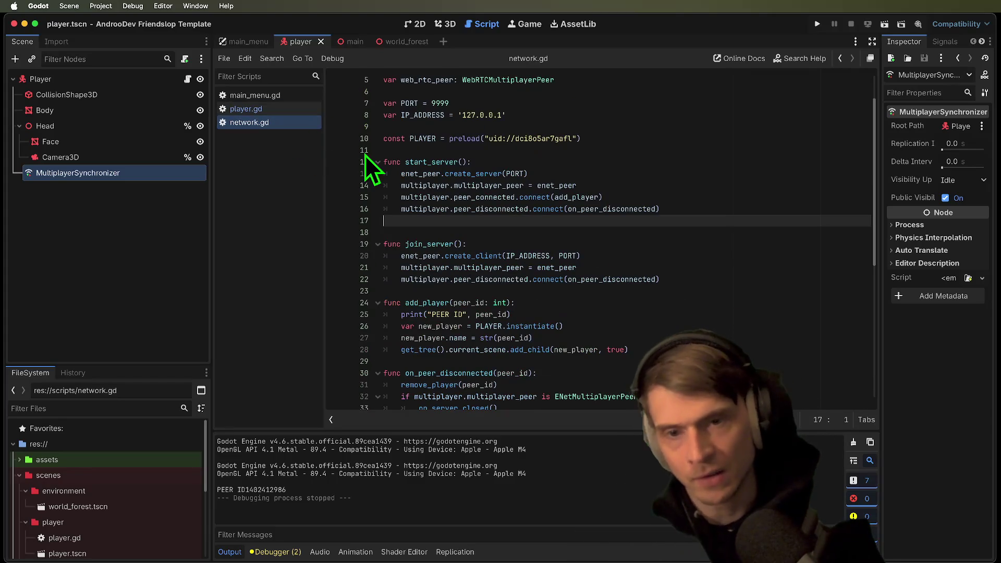
key("Delete")
double_click(494, 197)
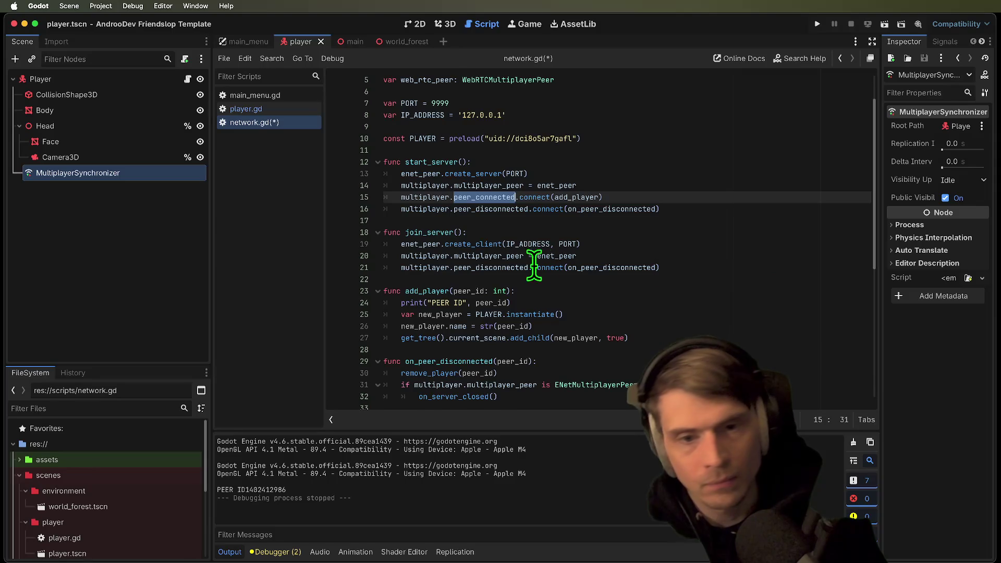
double_click(501, 256)
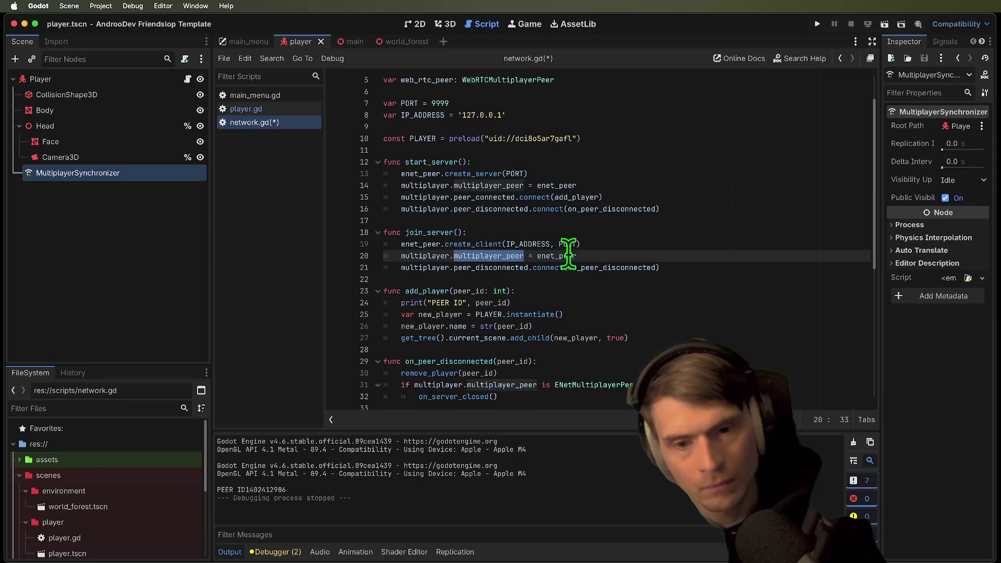
left_click_drag(718, 275, 187, 264)
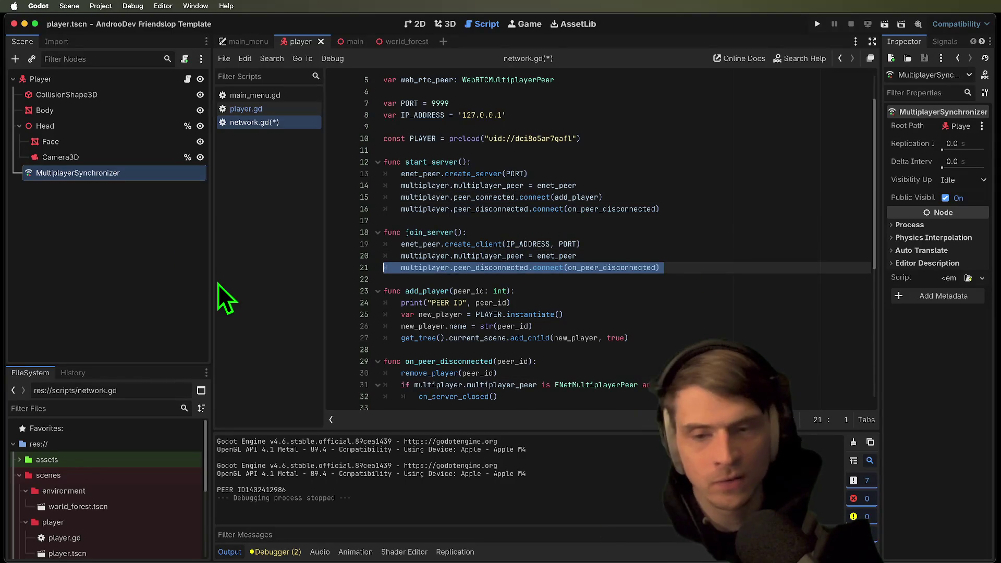
key("super+k")
key("super+z")
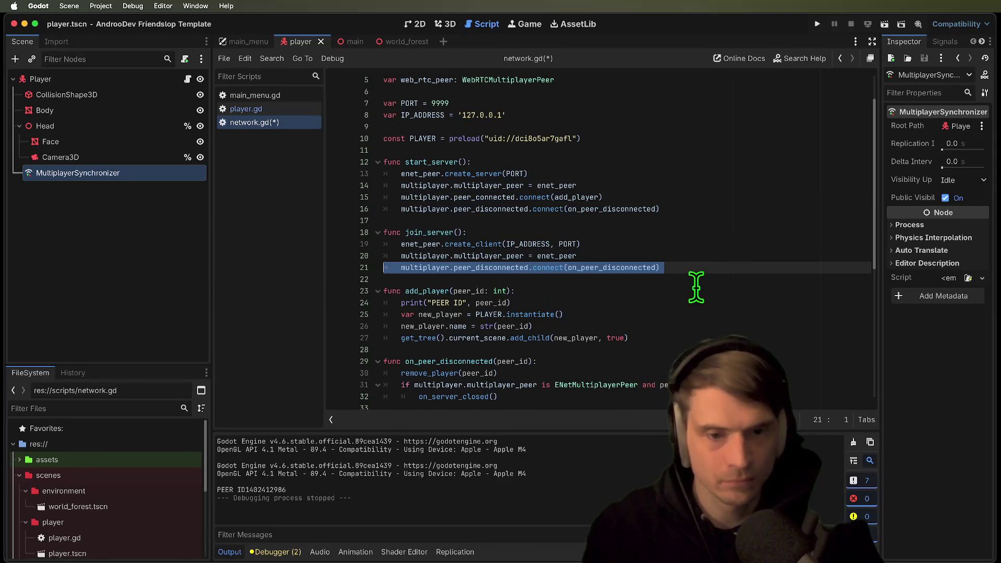
key("BackSpace")
key("super+z")
key("BackSpace")
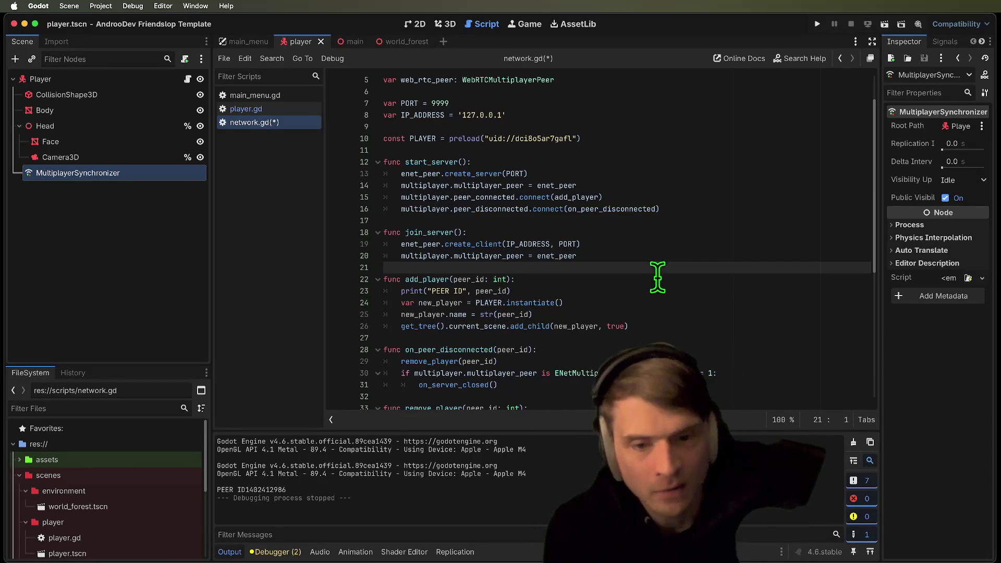
Delete the print("PEER ID", peer_id) line from add_player
left_click(660, 279)
left_click(667, 293)
key("ctrl+shift+k")
key("Down")
key("Down")
key("Down")
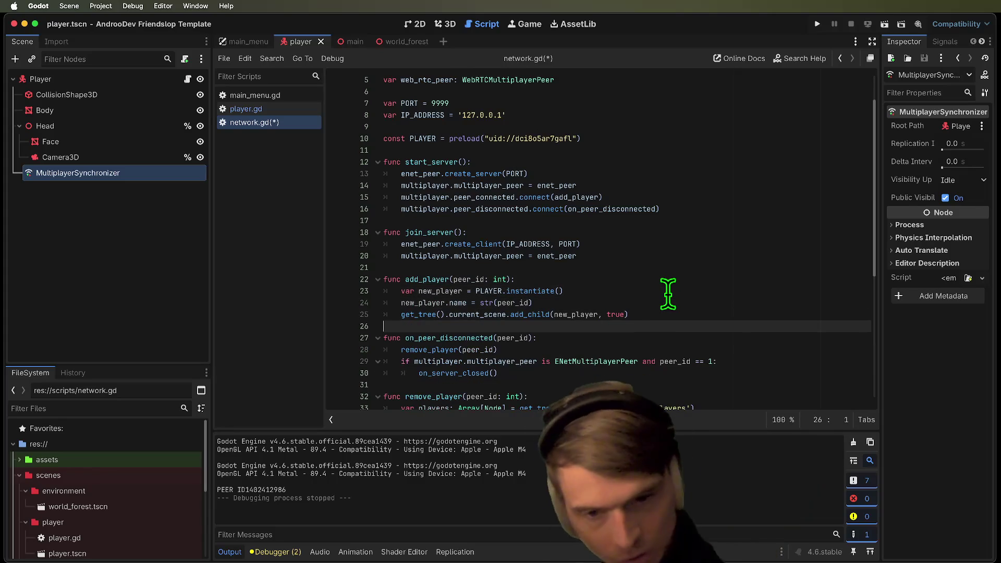
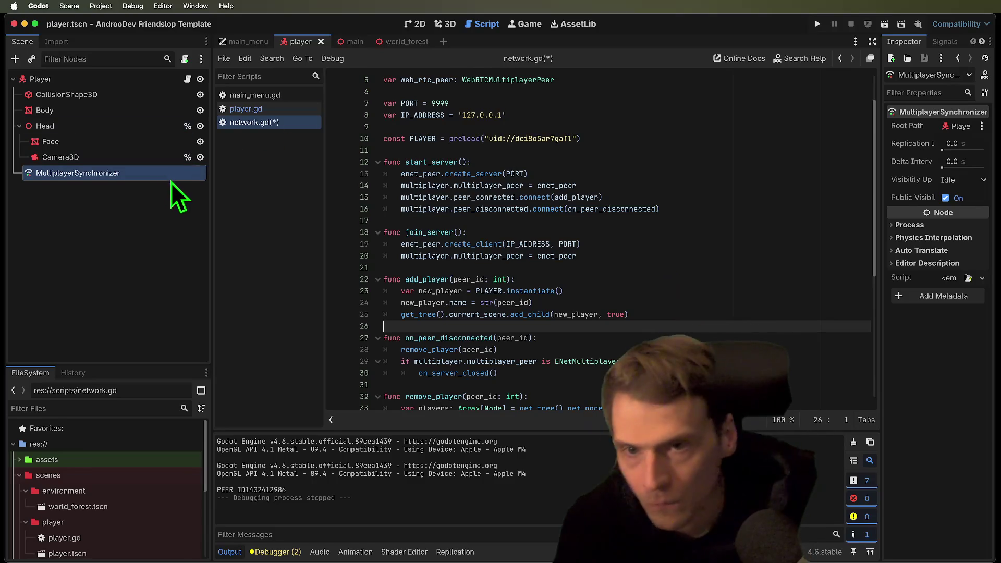
Delete the MultiplayerSpawner node from the Main scene
left_click(346, 42)
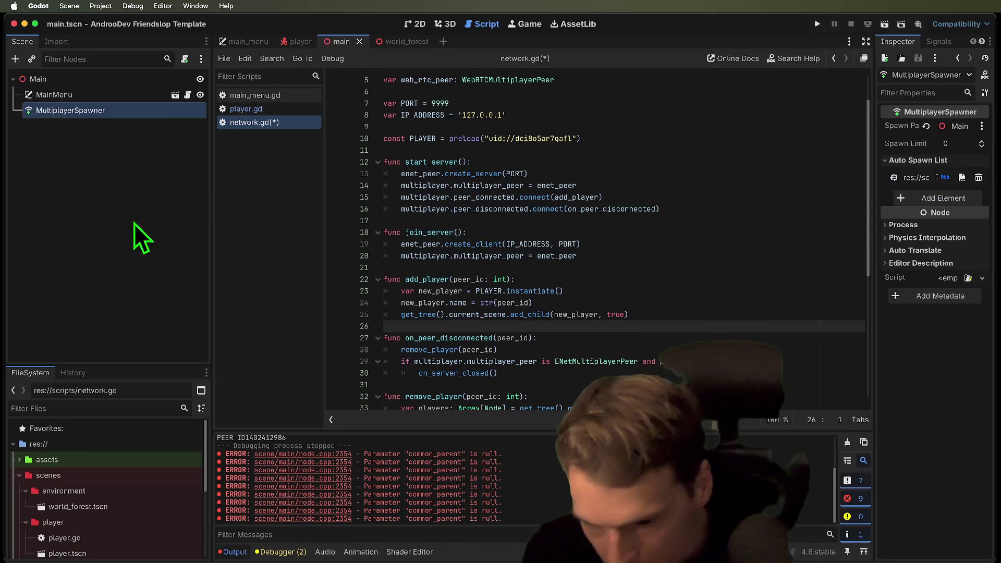
left_click(115, 271)
right_click(147, 115)
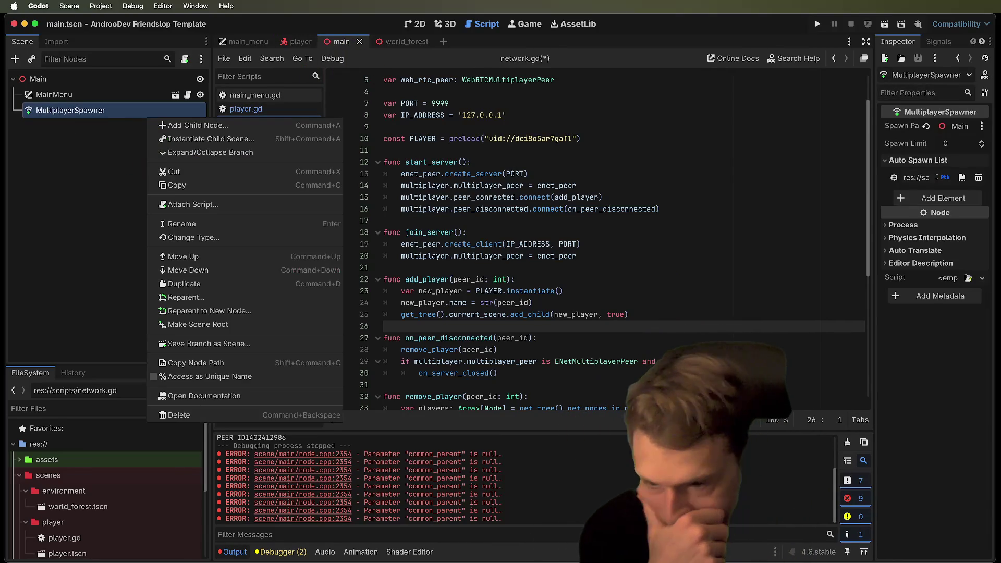
left_click(298, 414)
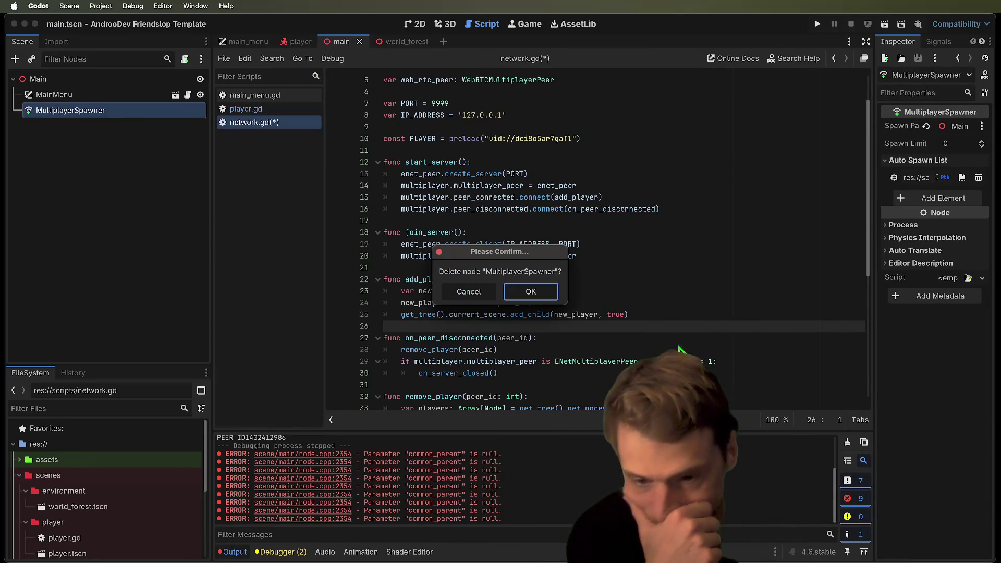
left_click(533, 293)
Run the project to launch two debug instances and move the first game window aside
left_click(817, 24)
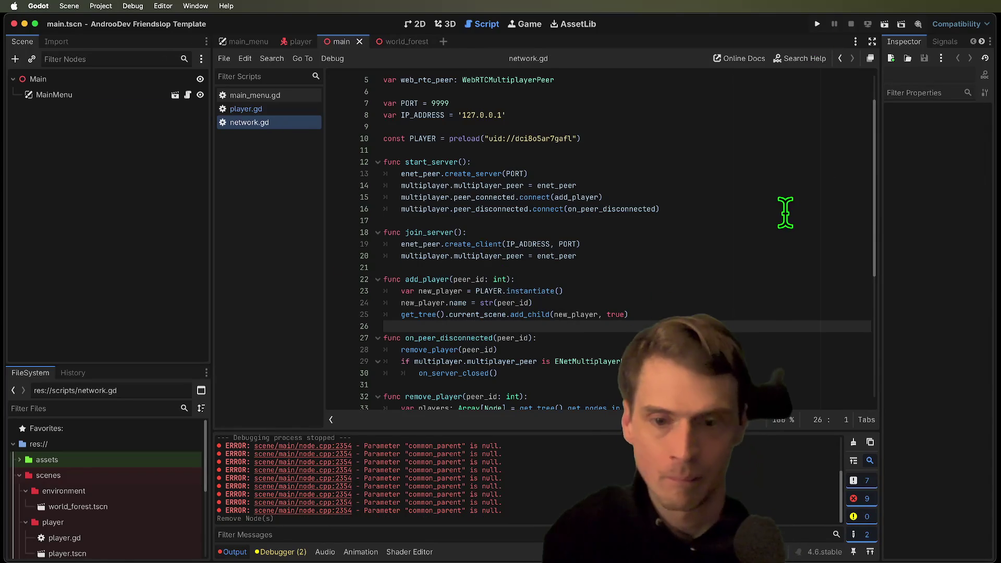
left_click_drag(559, 196, 328, 152)
left_click(274, 551)
left_click(274, 552)
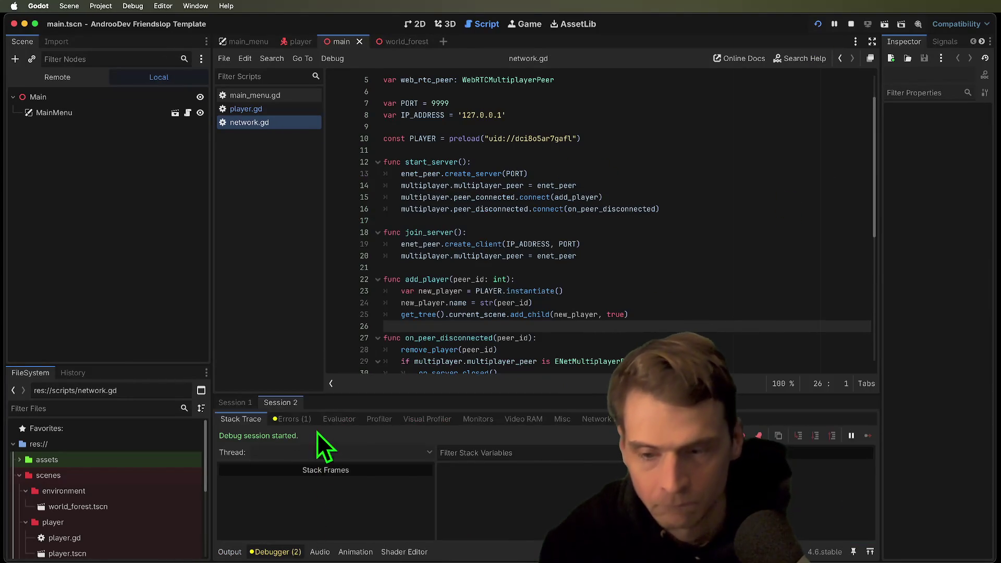
Join the server as a client, check both game windows, then return to network.gd
key("super+Tab")
key("super+Tab")
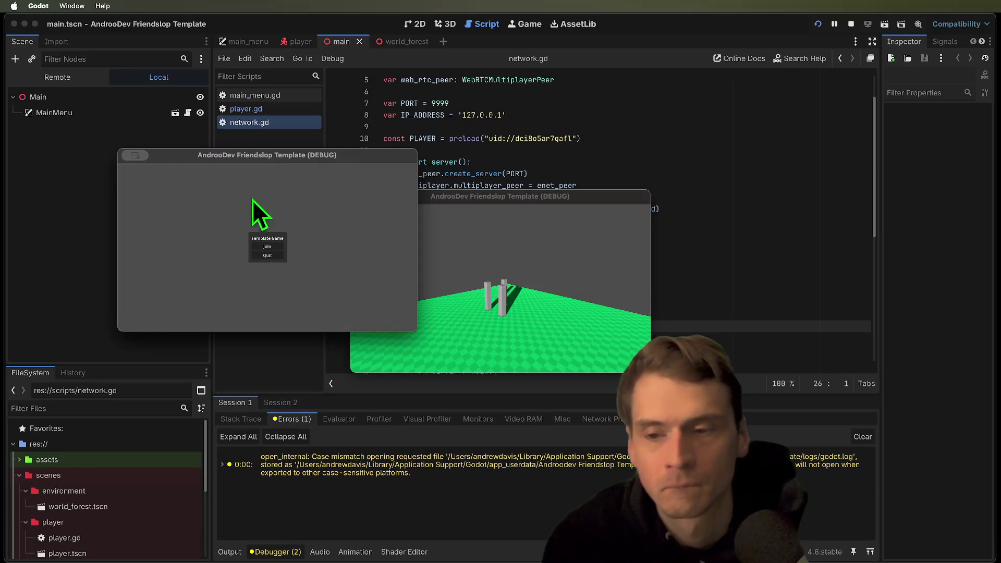
left_click(267, 247)
left_click(558, 287)
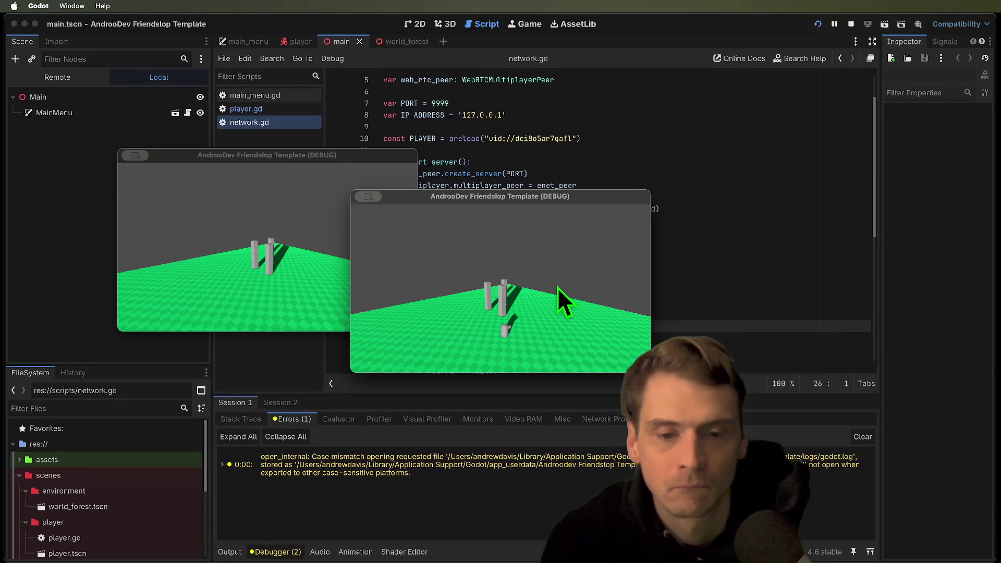
left_click(213, 269)
left_click(514, 273)
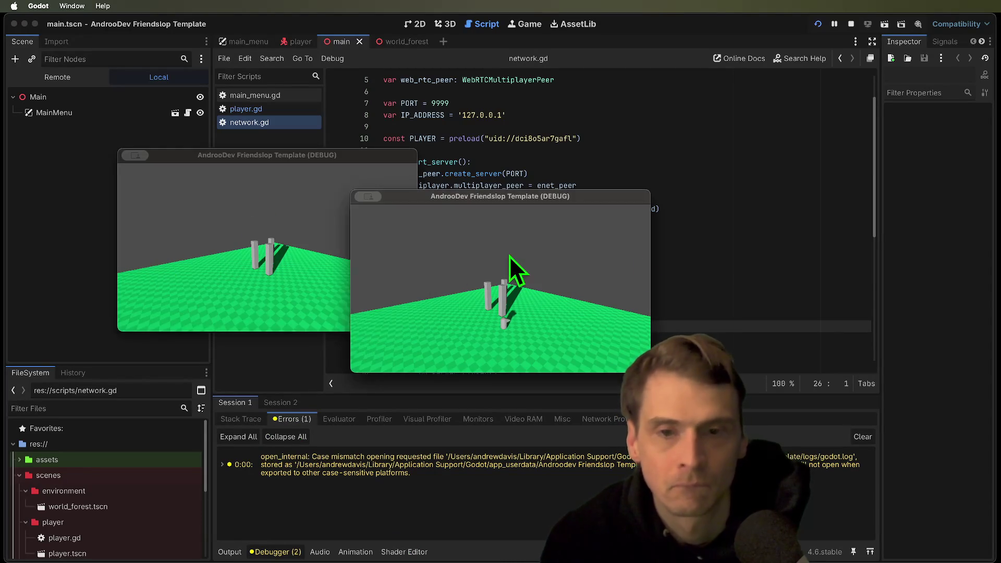
left_click(694, 256)
scroll(626, 225, "down", 2)
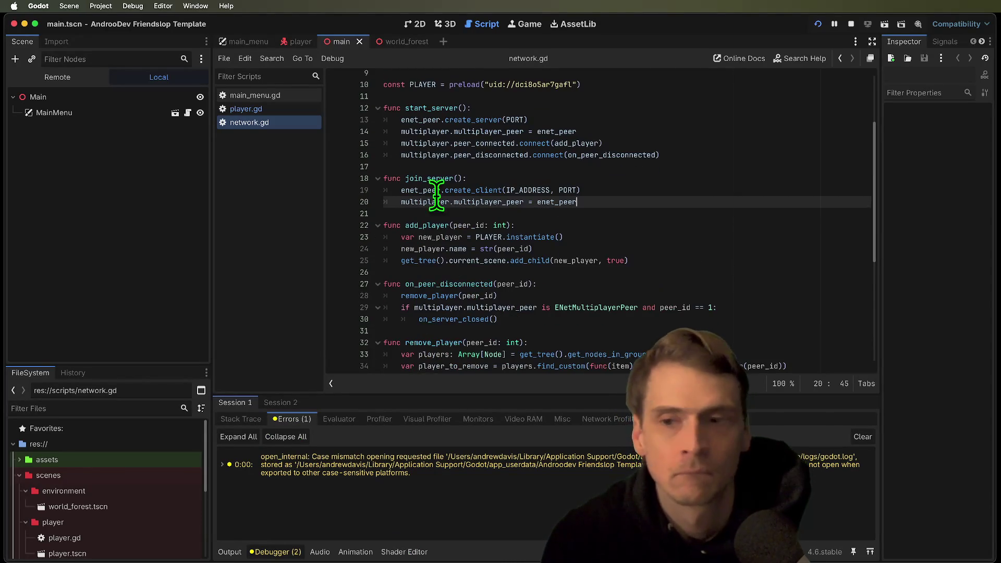
In player.gd's _ready, add an else: branch matching the authority if block
left_click(232, 110)
scroll(620, 242, "down", 5)
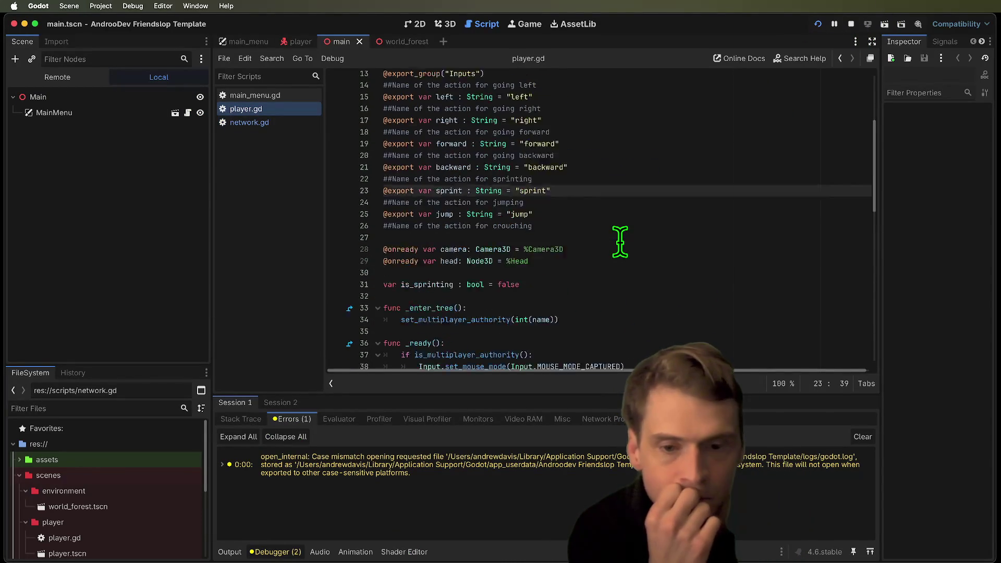
scroll(620, 242, "down", 8)
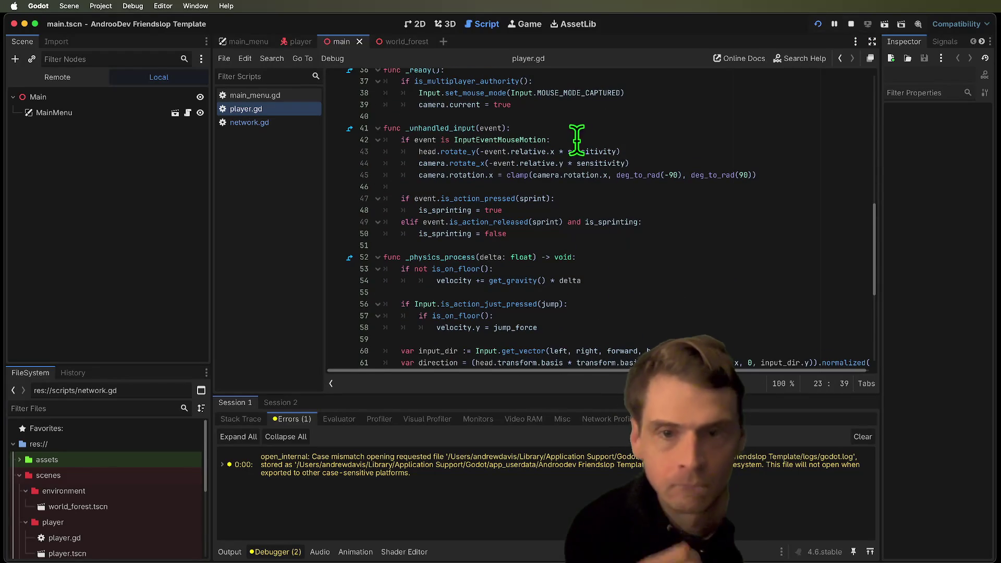
left_click(619, 125)
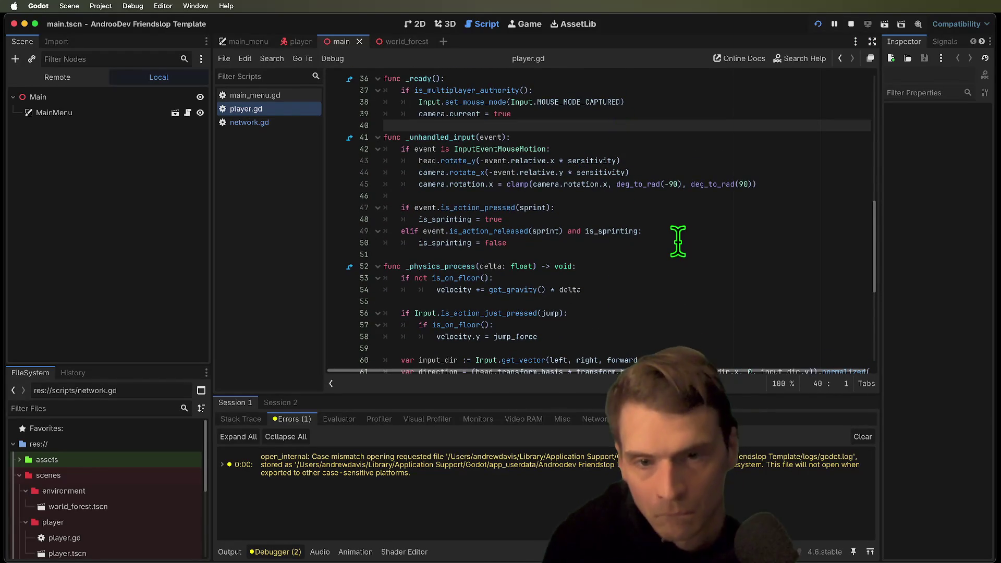
scroll(677, 239, "up", 2)
key("Return")
key("Up")
key("Tab")
type("else:")
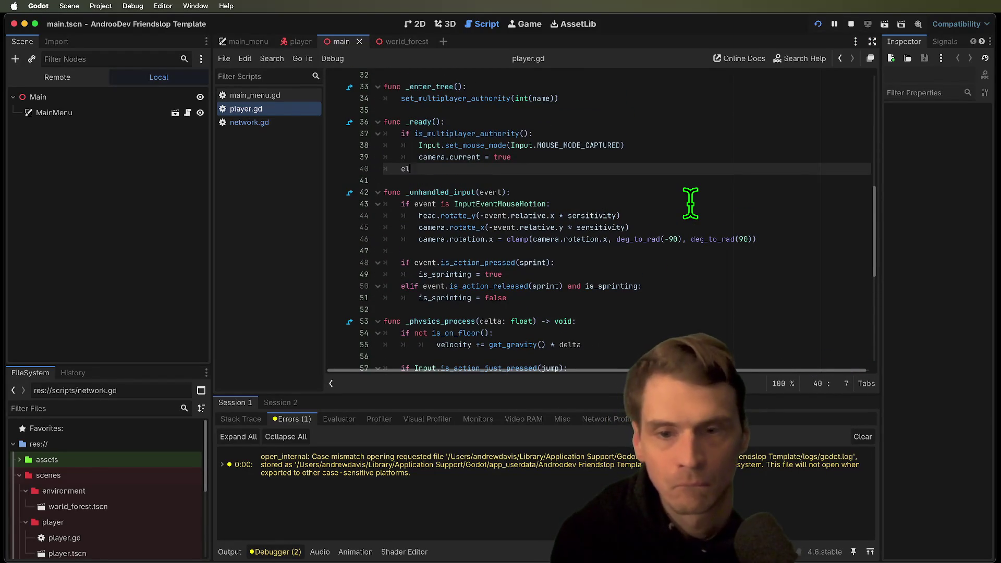
key("Return")
Fill the else branch with set_physics_process(false) and set_process(false), then save and run
scroll(683, 209, "down", 4)
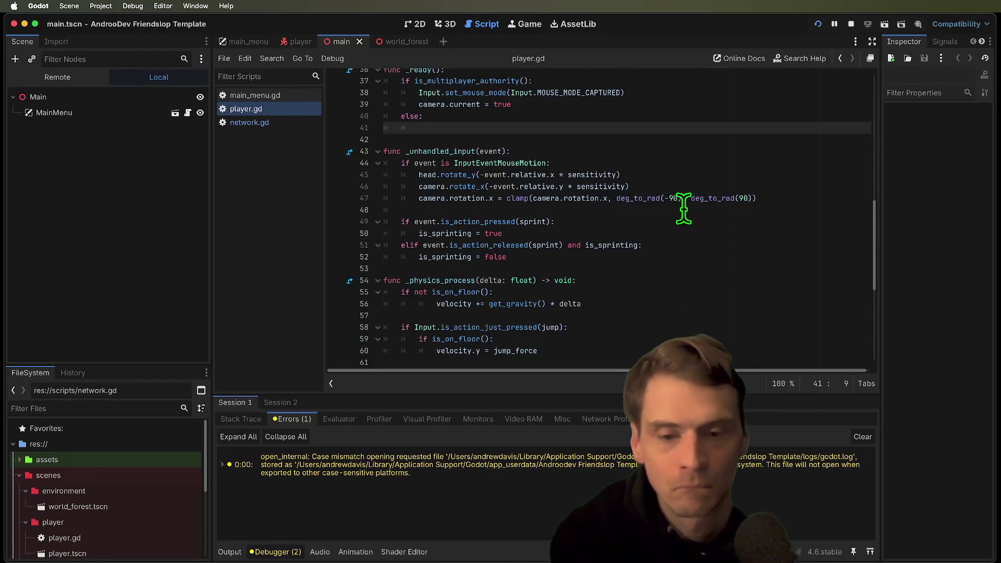
double_click(429, 230)
scroll(566, 203, "up", 4)
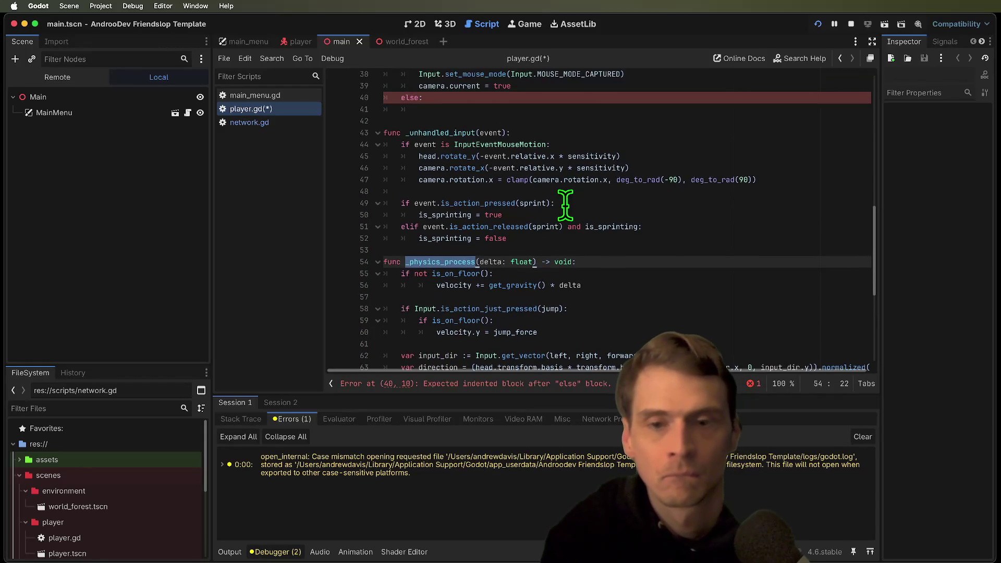
left_click(559, 145)
key("Down")
type("s")
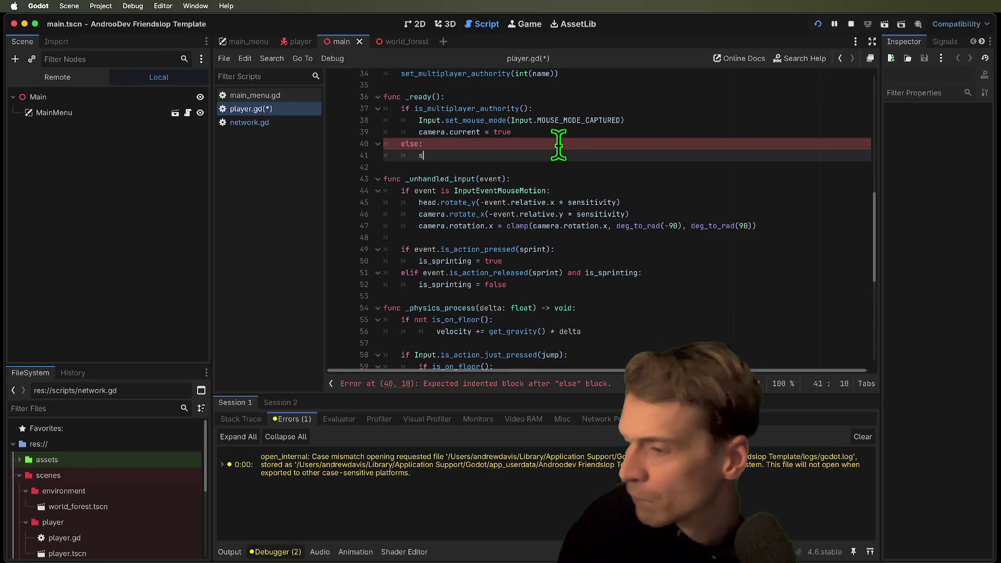
type("et_phys")
key("Return")
type("false")
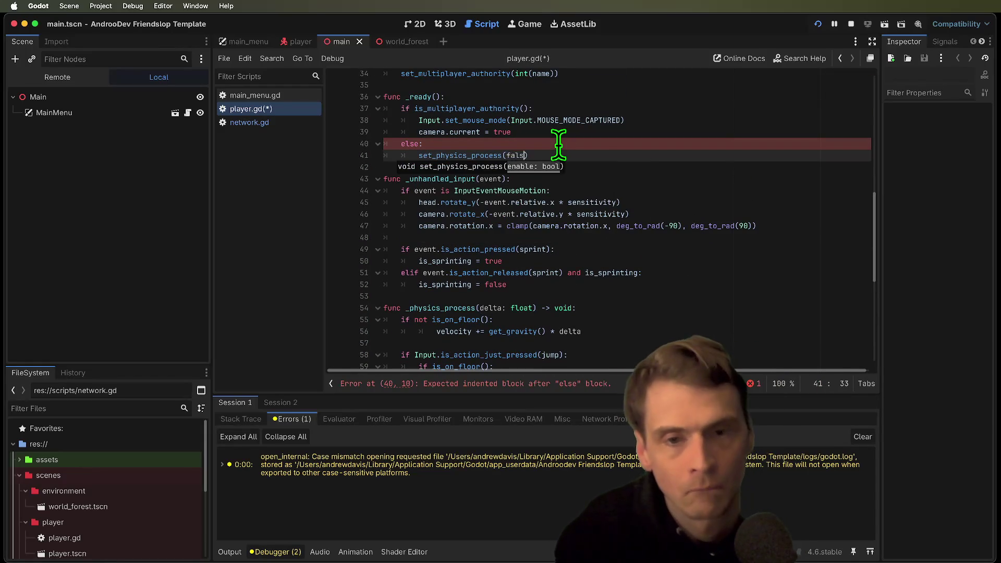
key("End")
key("Return")
type("set_pro")
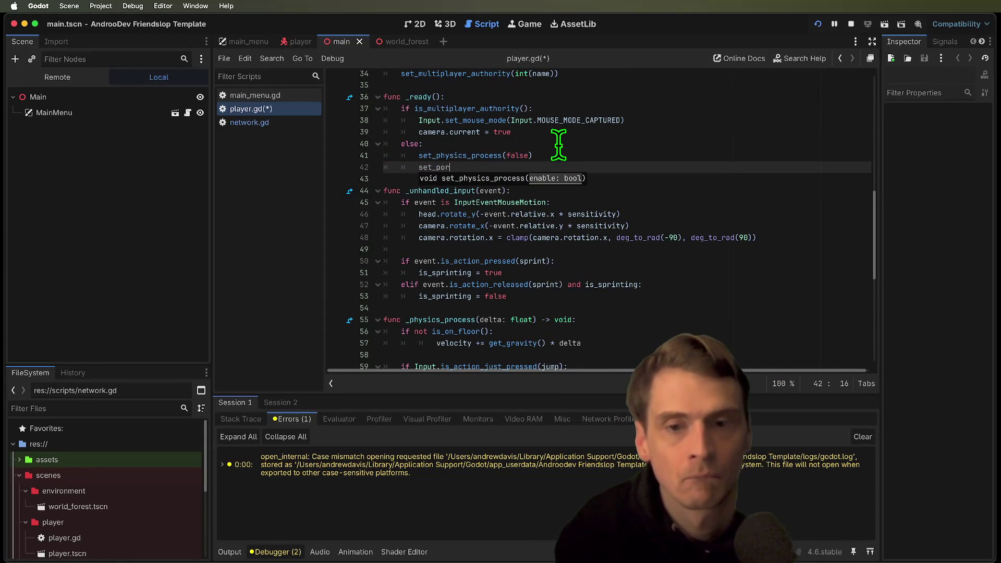
type("ces")
key("Return")
type("false")
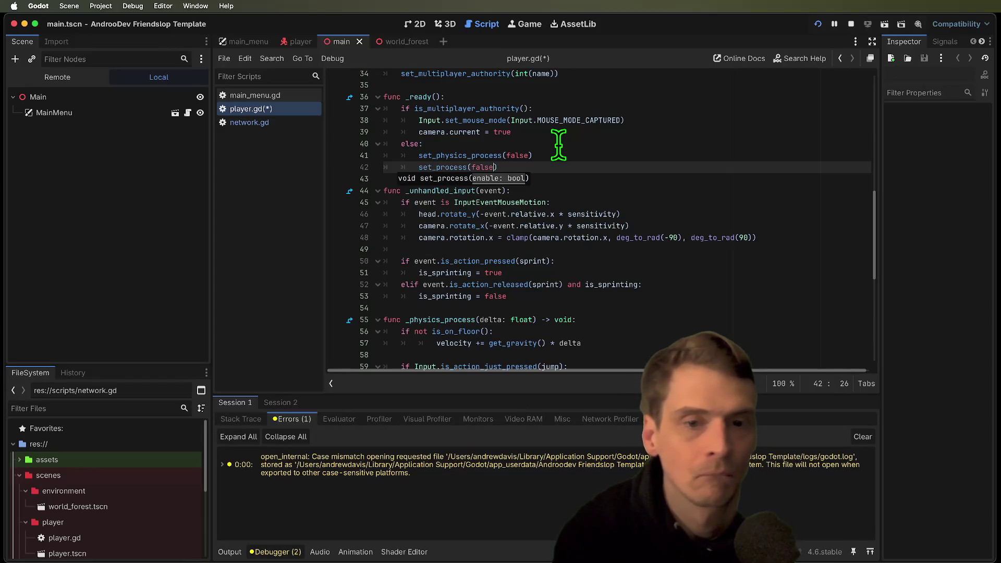
key("End")
key("super+b")
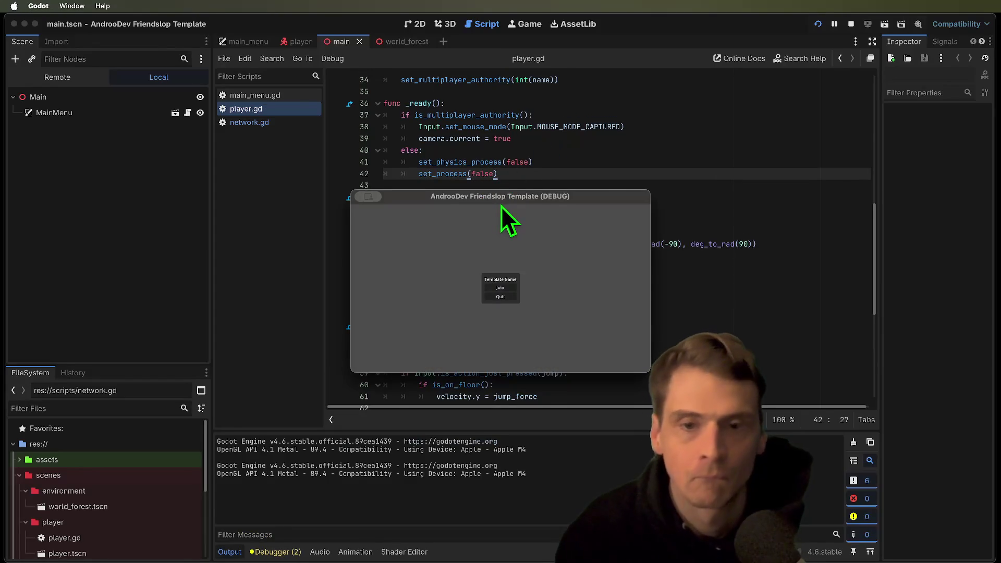
Join as a client, compare both game windows, then quit and stop debugging
left_click(245, 260)
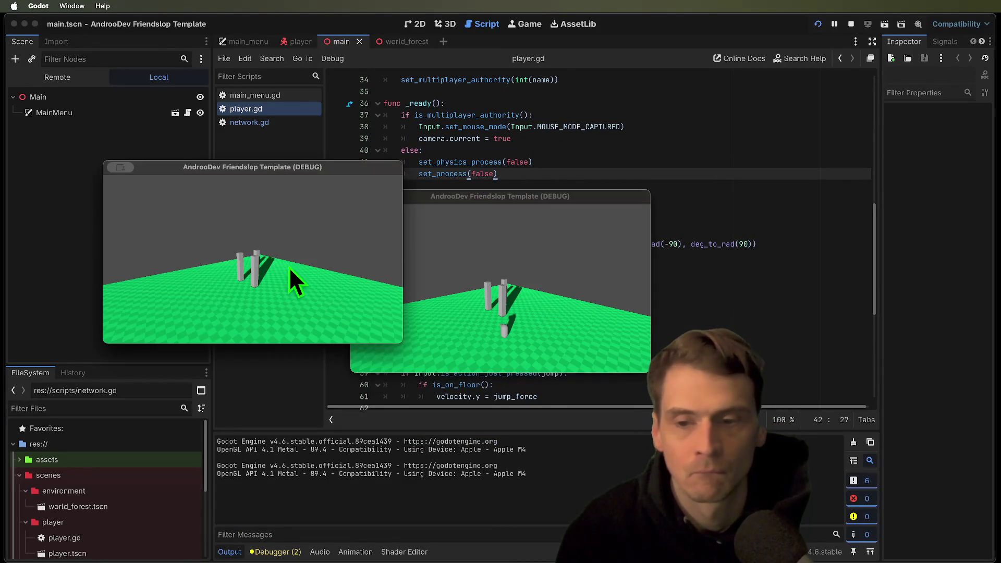
left_click(514, 301)
left_click(301, 321)
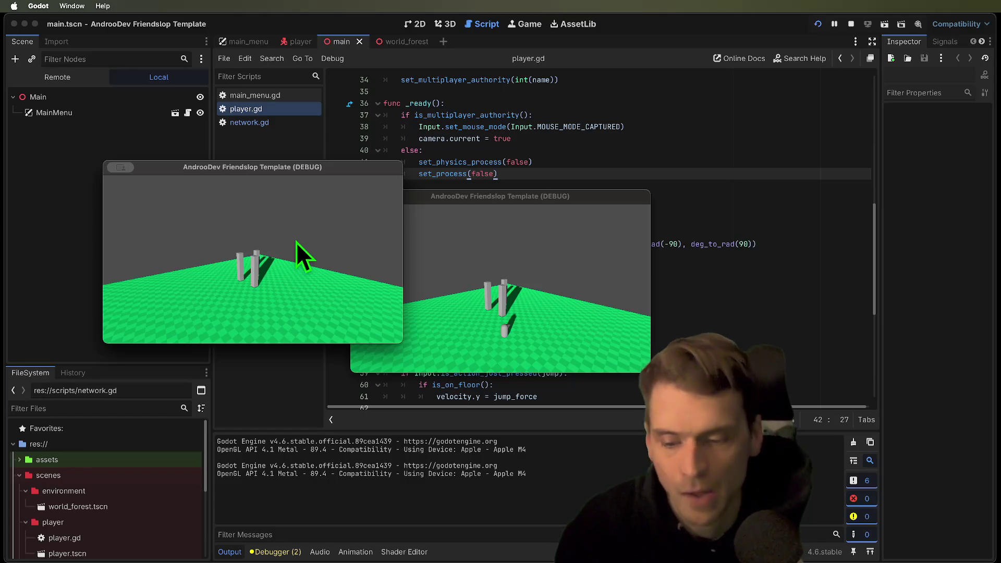
key("super+q")
key("super+q")
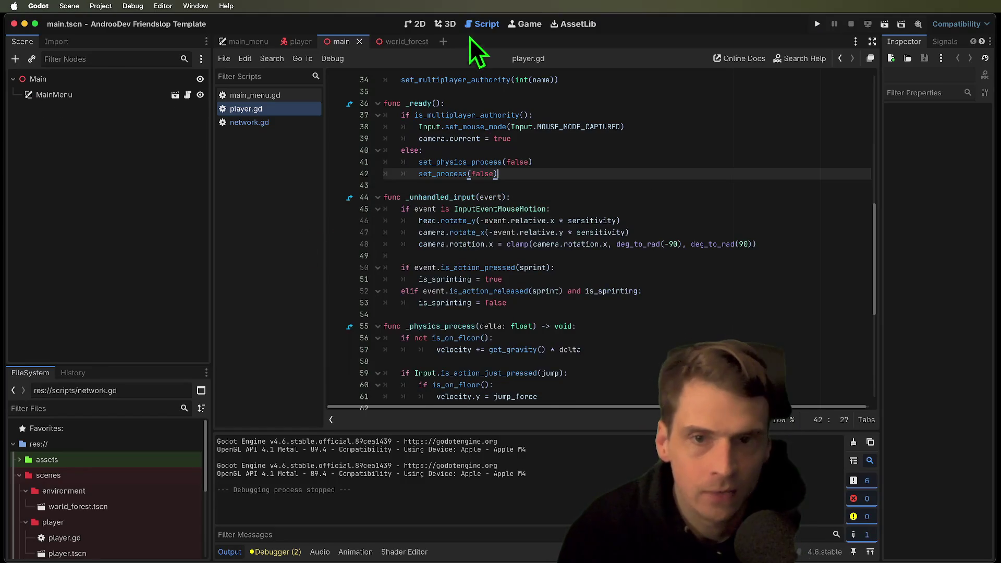
scroll(459, 156, "up", 5)
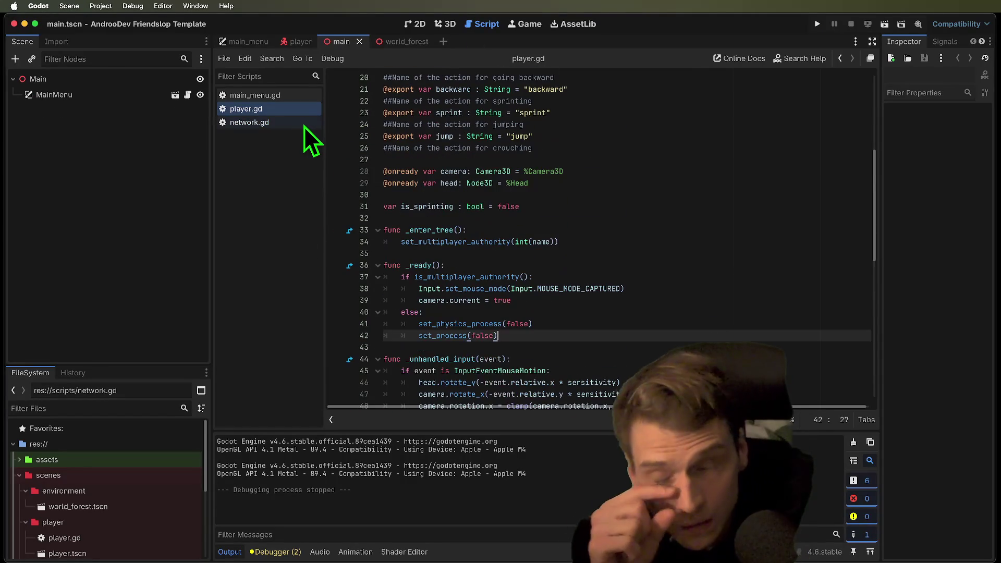
Look through the main_menu.gd script and the main_menu scene
left_click(305, 123)
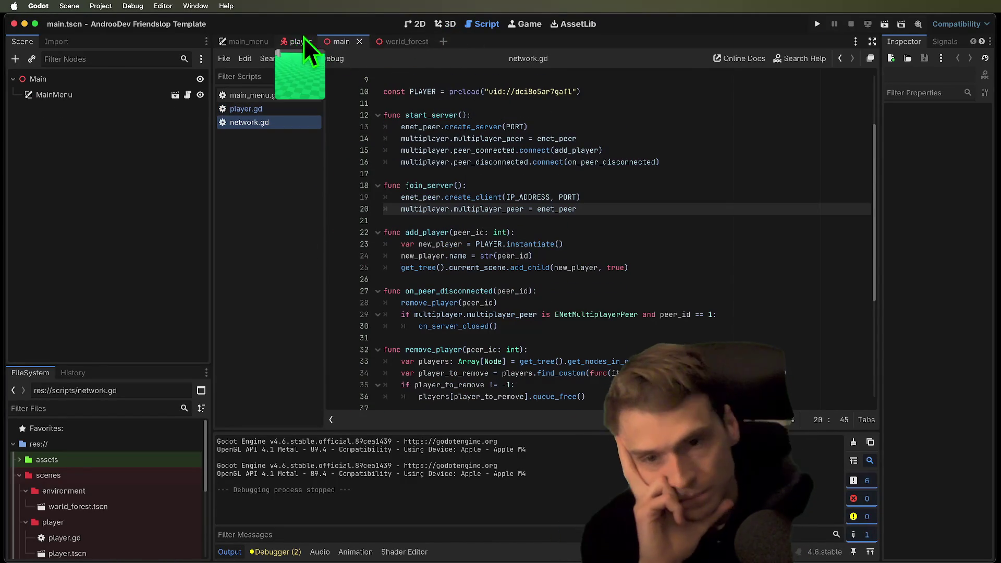
key("Up")
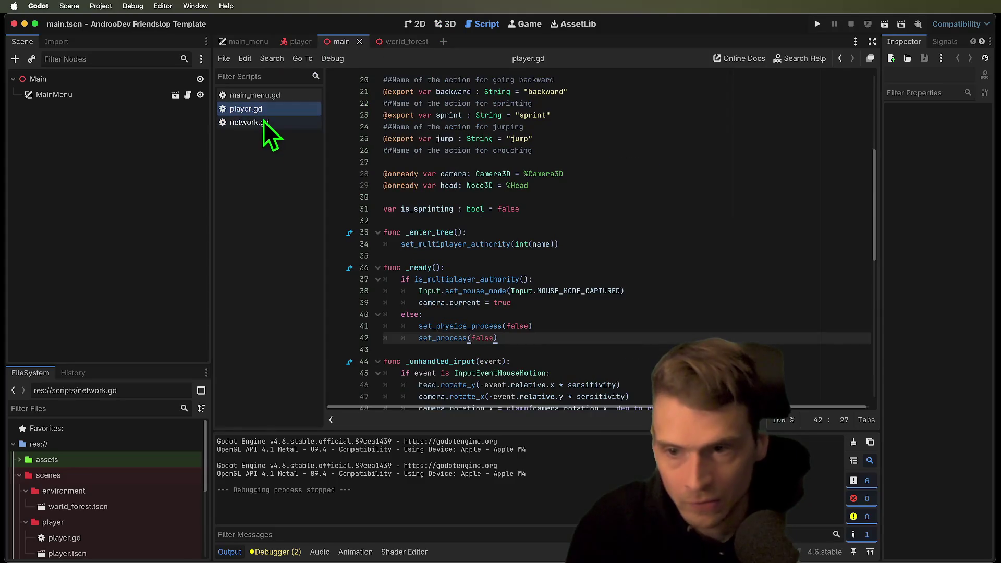
key("Down")
left_click(301, 96)
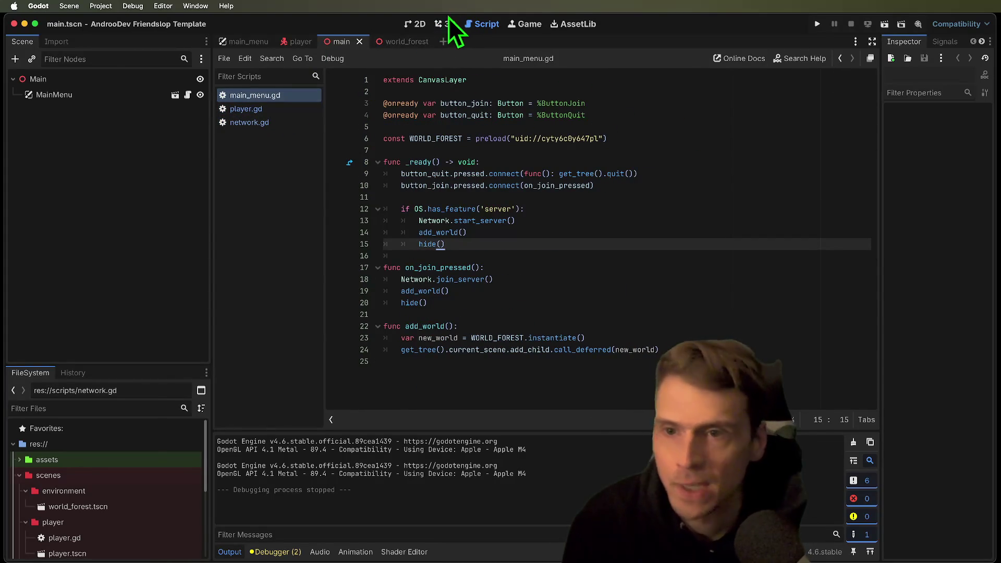
left_click(235, 44)
left_click(188, 79)
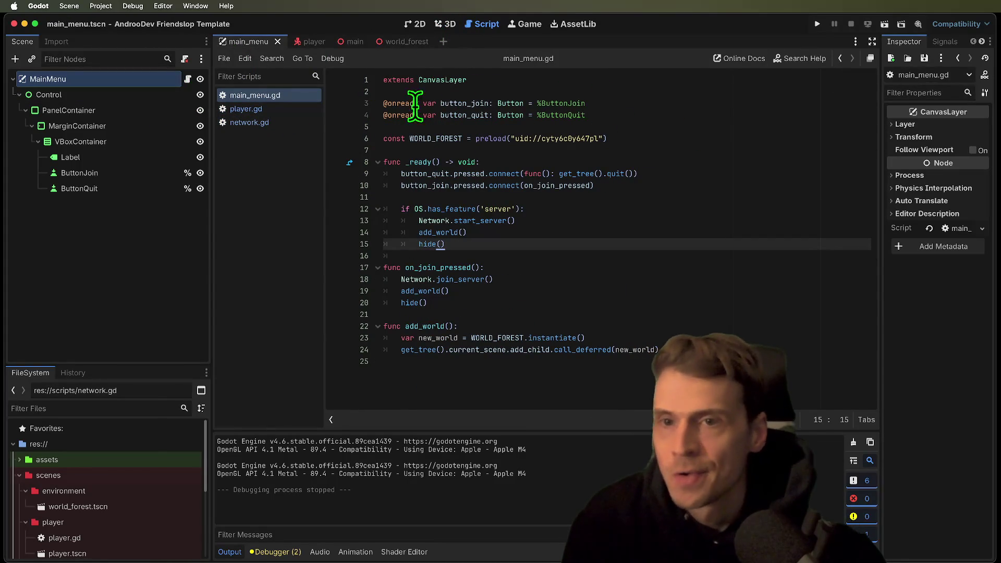
mouse_move(190, 89)
left_mouse_down()
mouse_move(349, 40)
mouse_move(245, 92)
mouse_move(201, 86)
left_mouse_up()
Open network.gd from the FileSystem dock and select the three lines of add_player
left_click(246, 44)
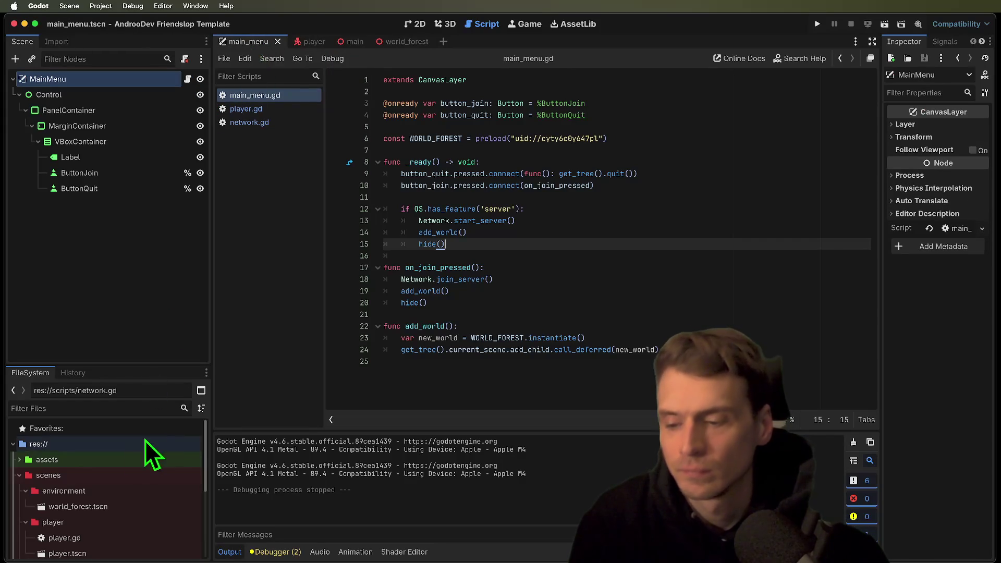
scroll(125, 469, "down", 5)
double_click(96, 517)
scroll(626, 355, "up", 5)
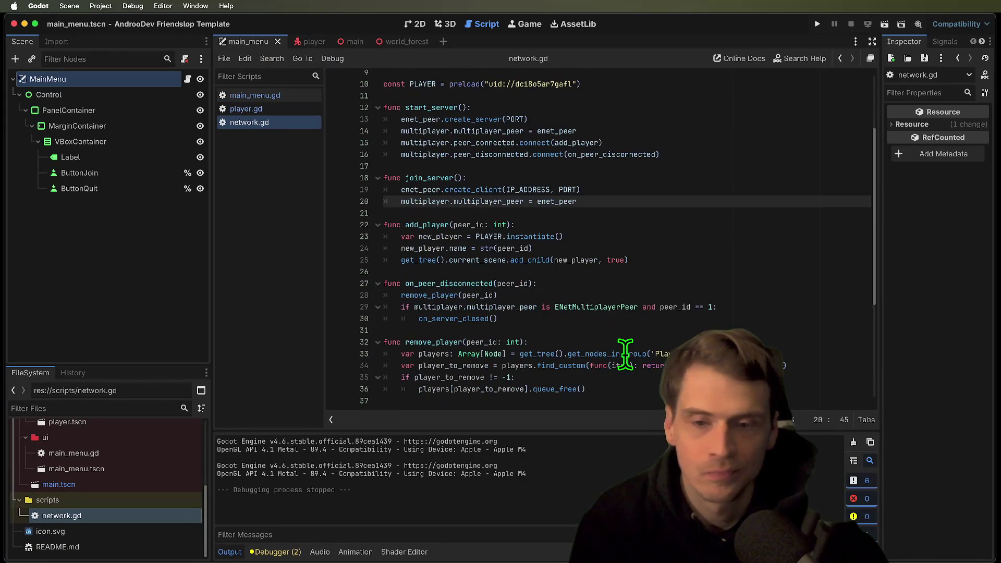
left_click(733, 269)
left_click(741, 261)
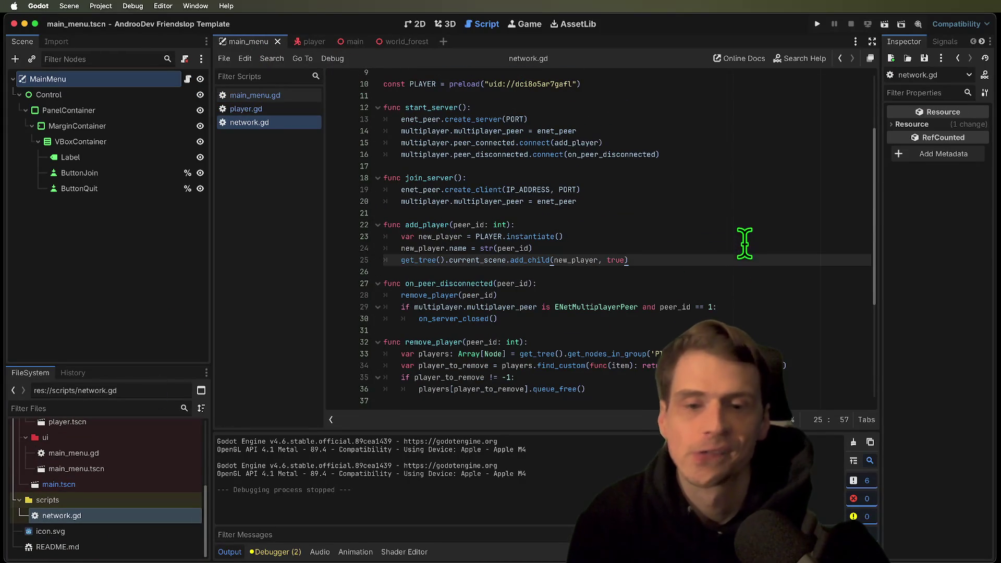
scroll(735, 238, "up", 1)
scroll(736, 238, "up", 5)
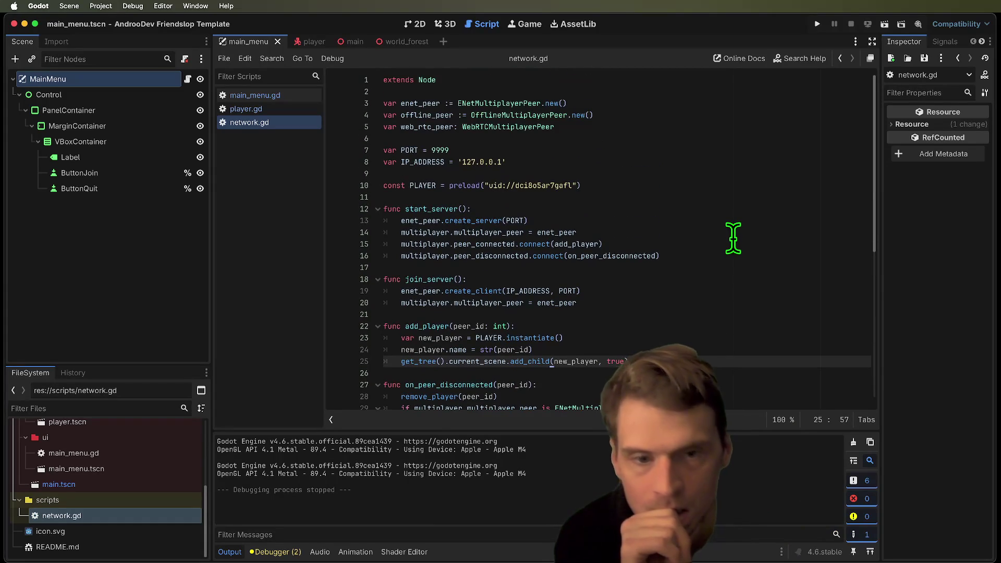
scroll(732, 236, "down", 3)
left_click_drag(714, 323, 369, 303)
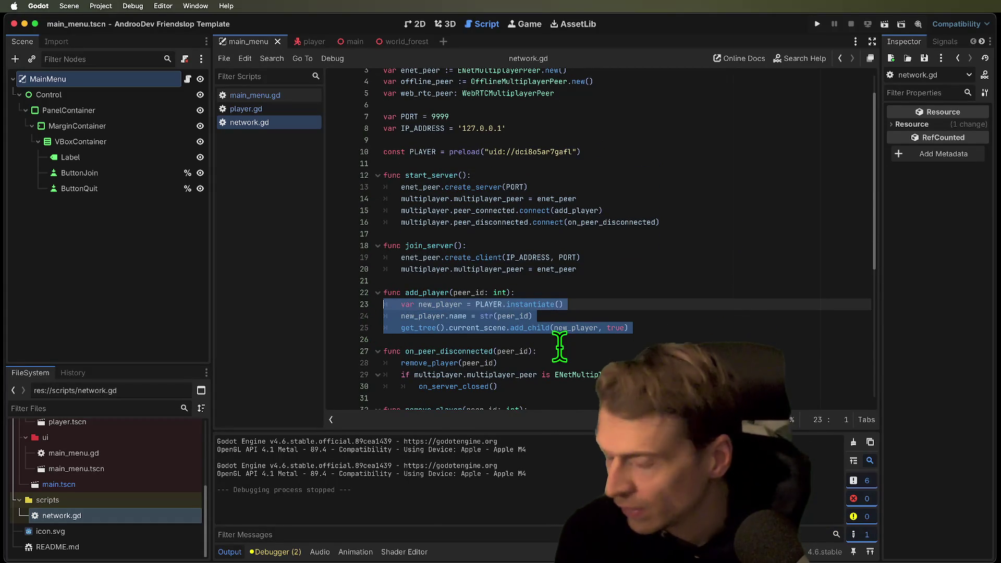
Add blank lines after the add_player function
key("Down")
key("Down")
key("Down")
key("Return")
key("Return")
key("Return")
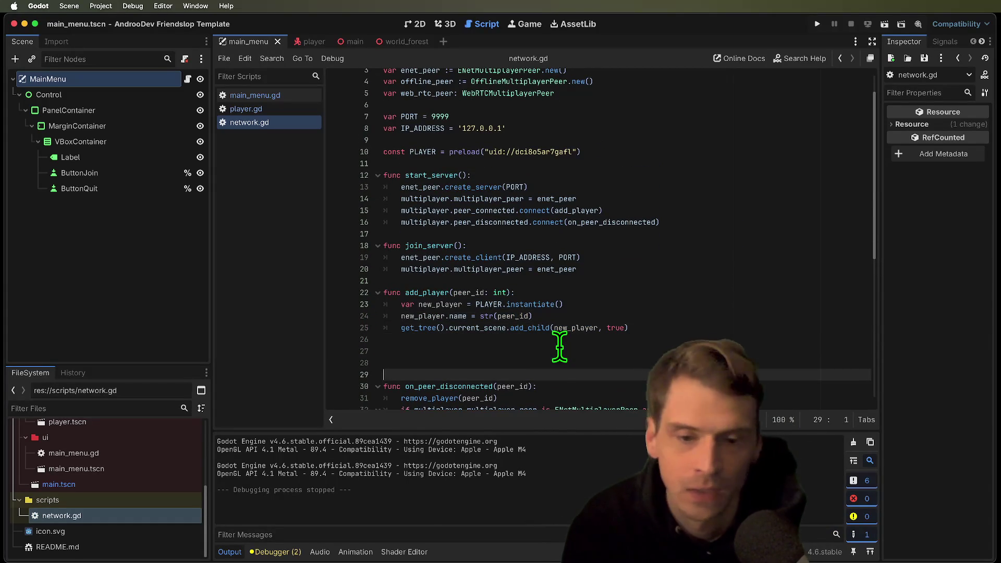
key("Up")
key("Up")
key("Tab")
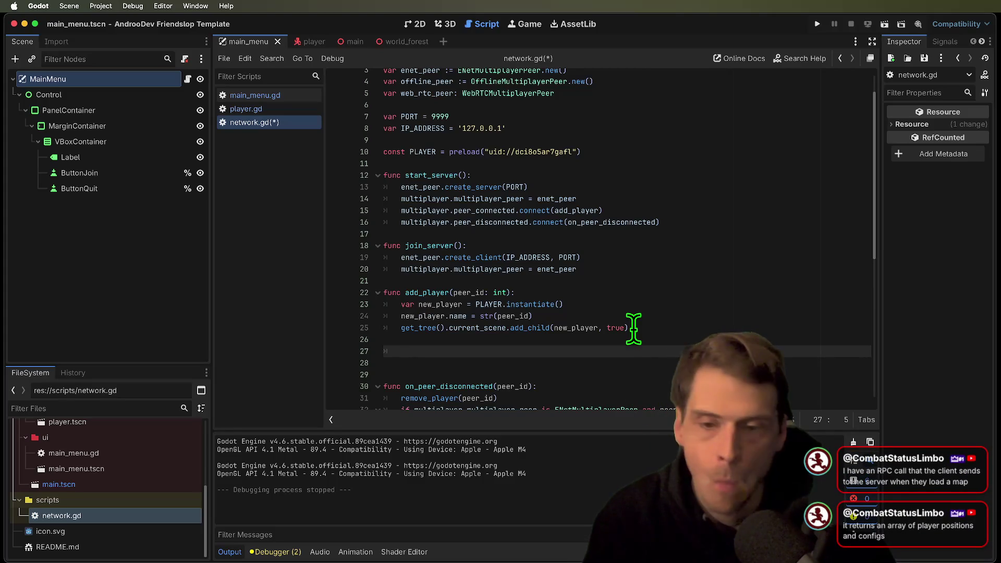
In join_server, start a multiplayer.connected_to_server line referencing spawn_all_players, then save
left_click(686, 283)
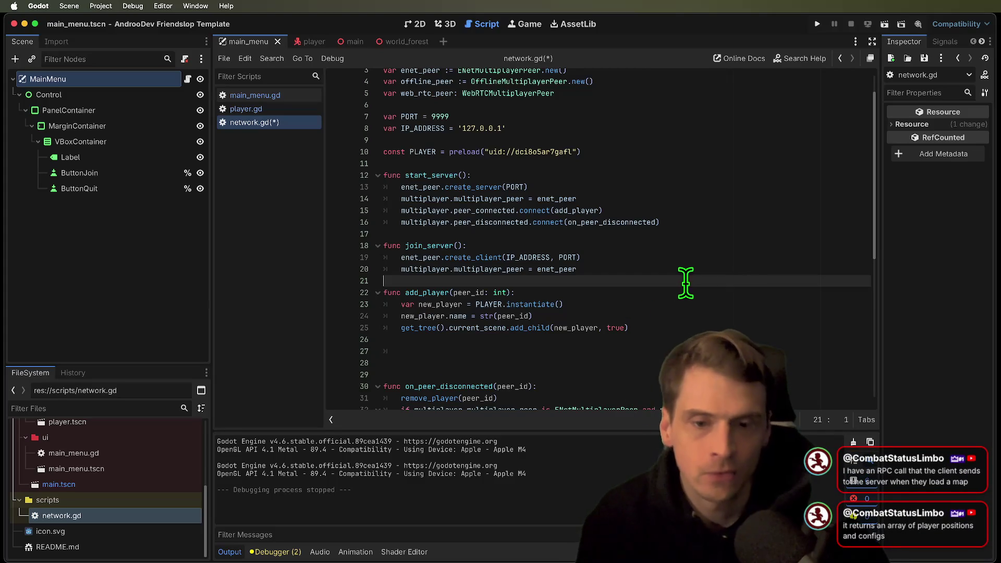
key("super+shift+Return")
type("multiplayer.")
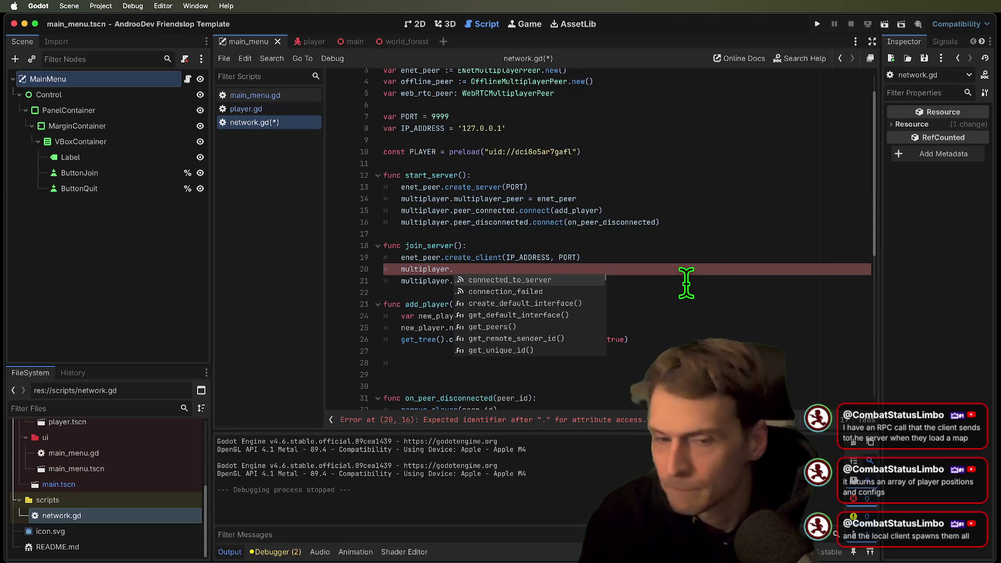
key("Return")
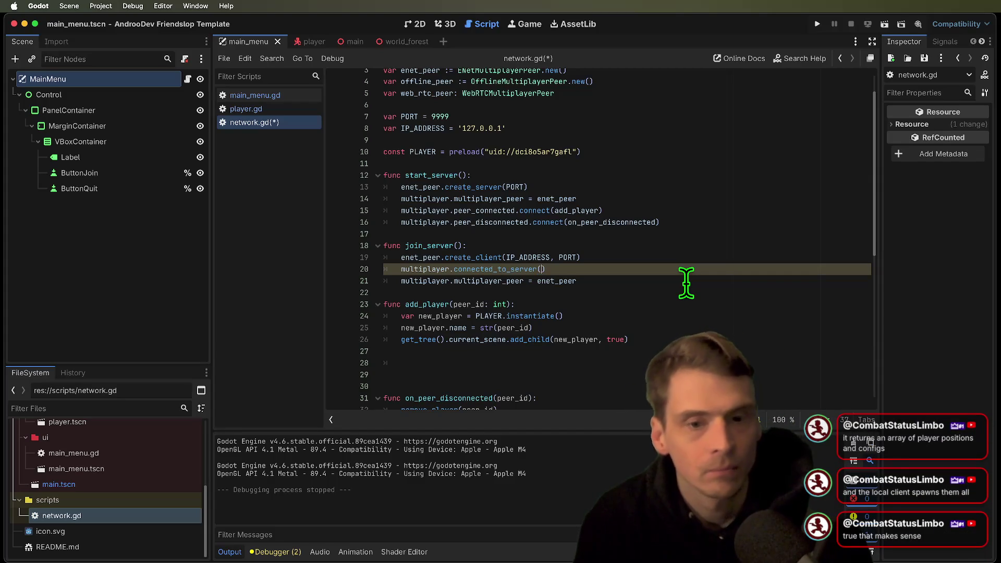
type("spawn_all_pl")
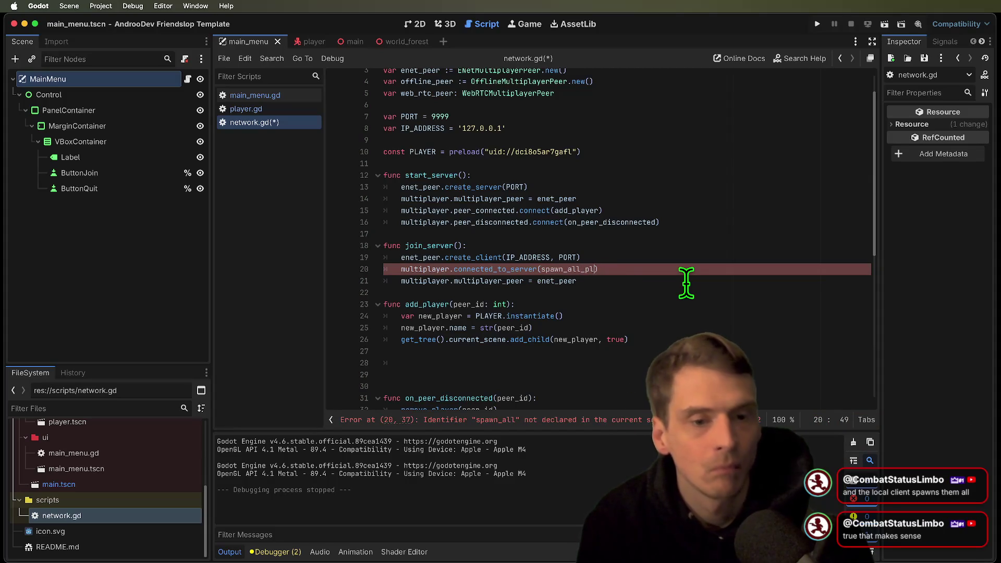
left_click(739, 350)
key("Delete")
key("Delete")
key("super+s")
Create func spawn_all_players with a multiplayer.get_peers() call in its body
double_click(579, 270)
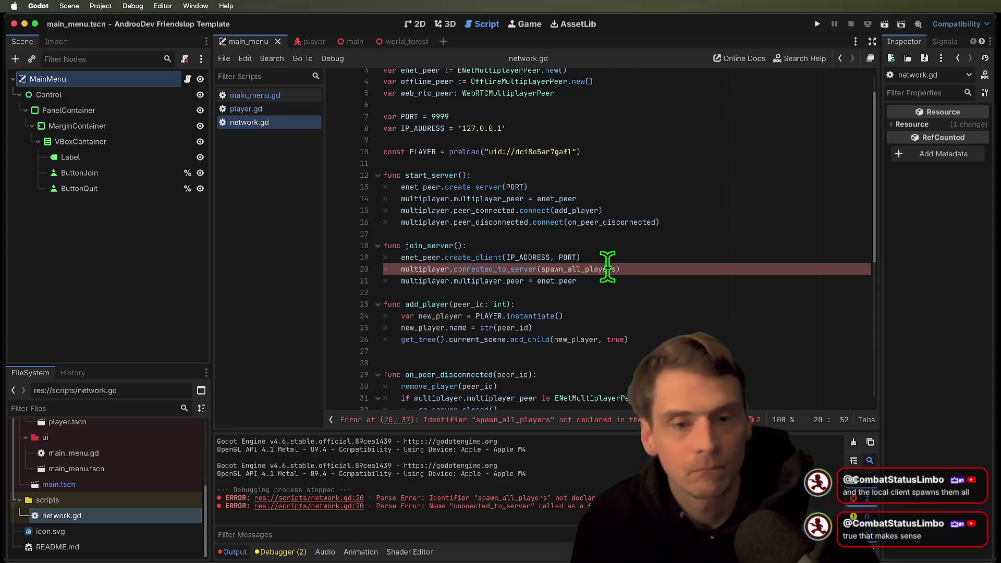
left_click(644, 351)
key("Return")
key("Return")
type("func spawn_all_players():")
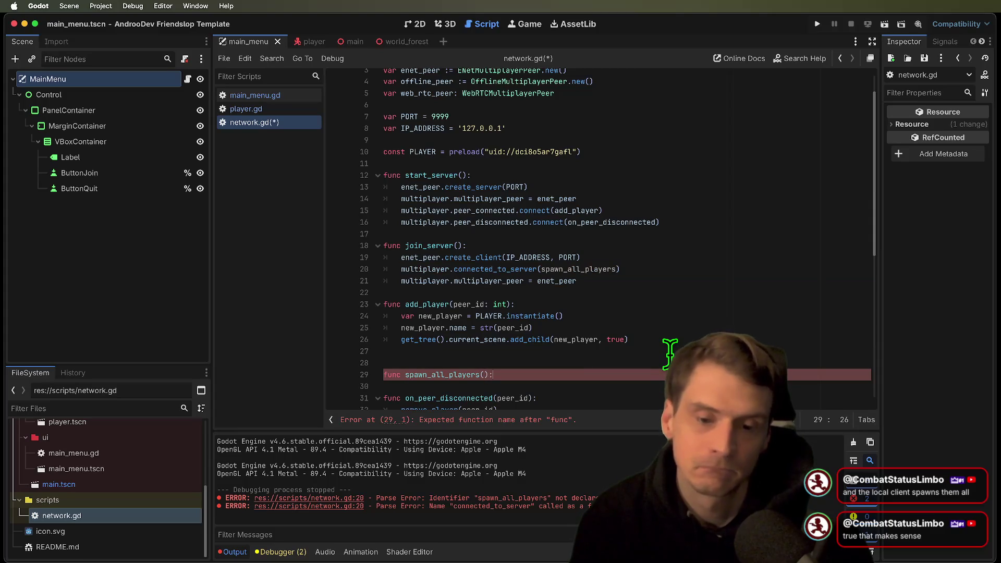
key("Return")
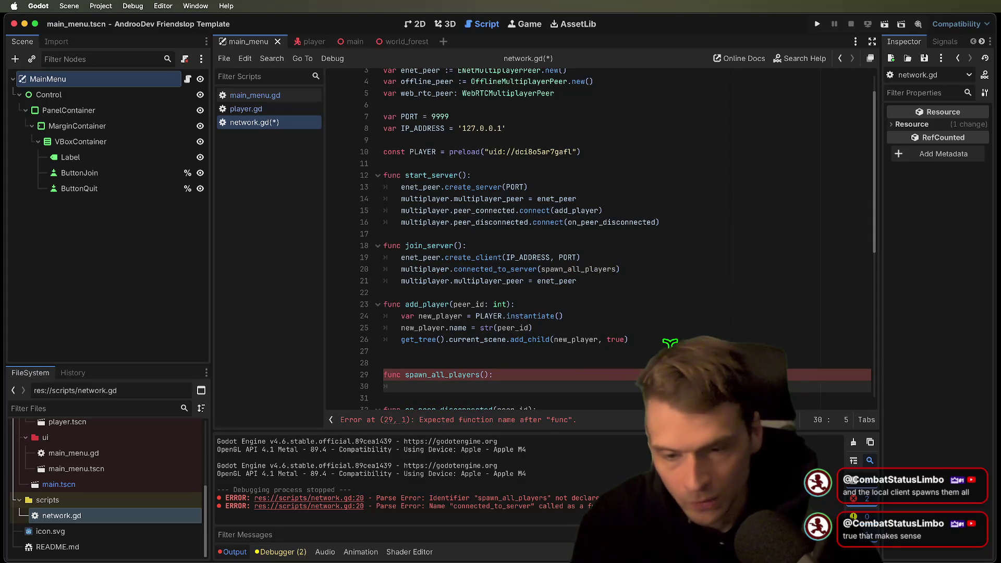
type("multiplayer.pee")
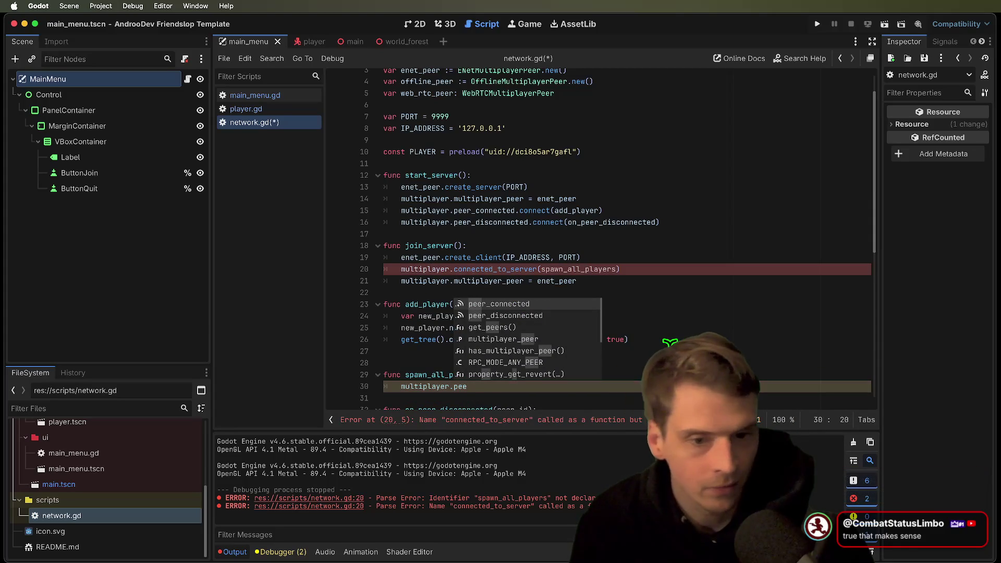
key("Down")
key("Down")
key("Return")
Make it a for peer in multiplayer.get_peers() loop calling add_player
key("Home")
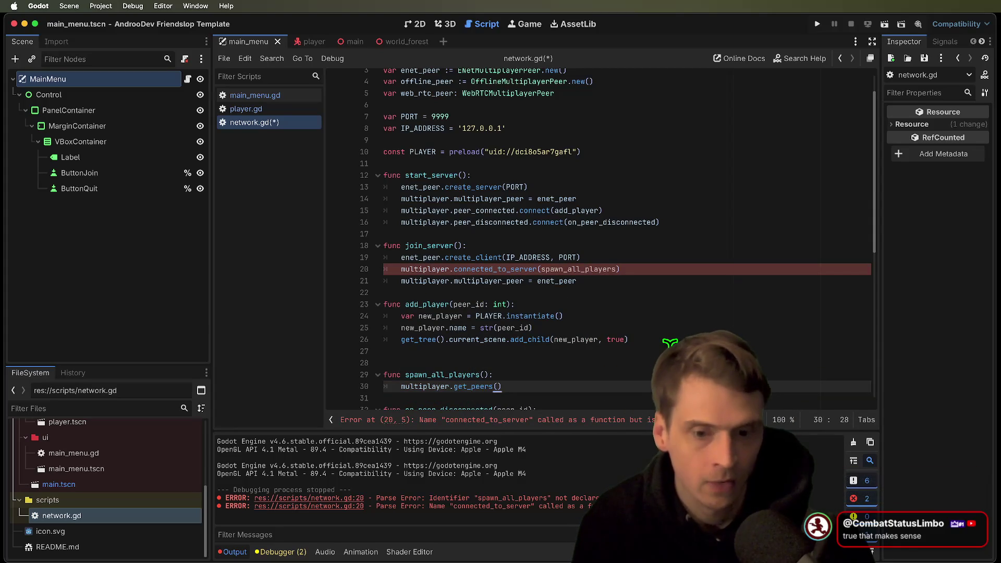
type("for ")
type("peer in")
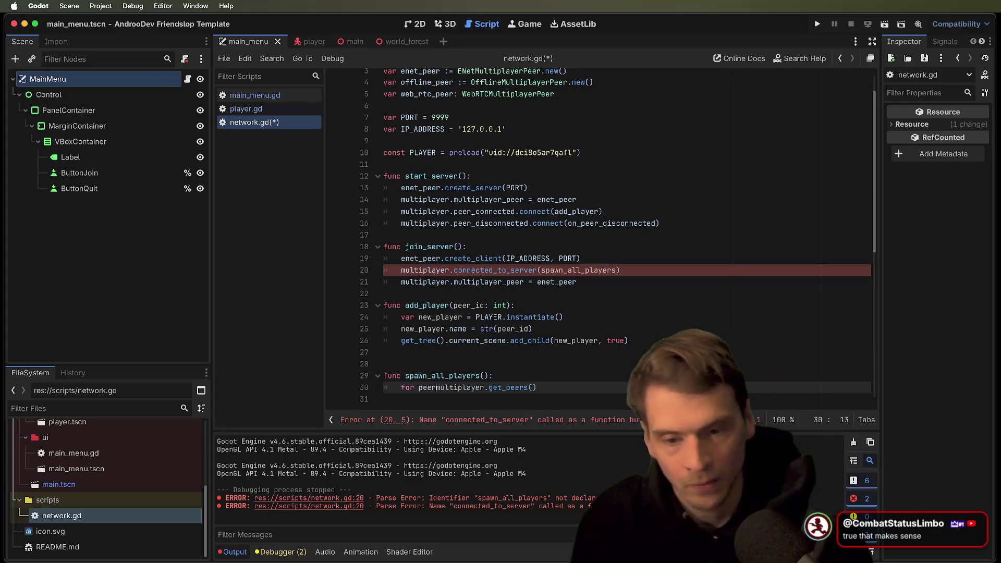
key("End")
key("Return")
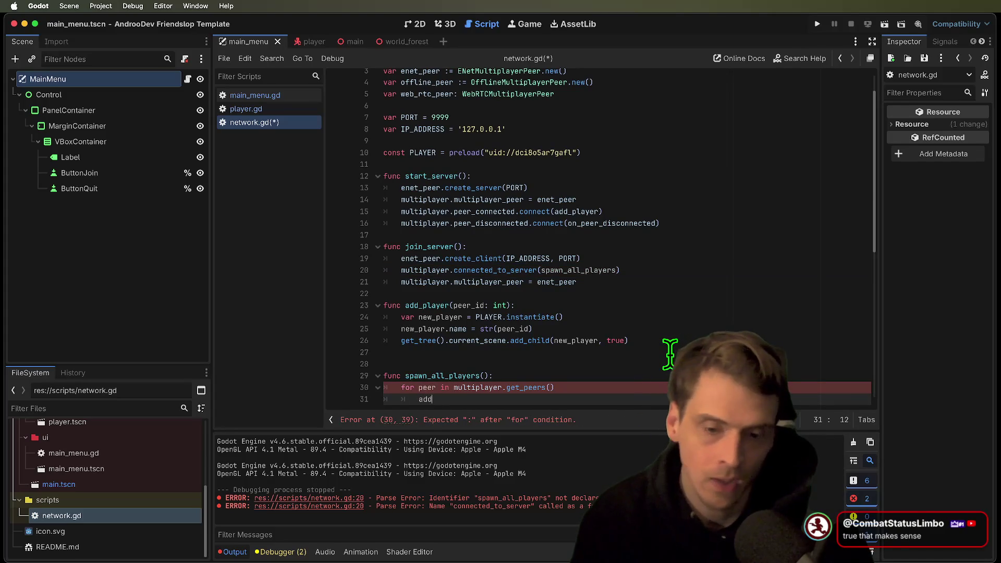
type("_player(peer)")
key("Return")
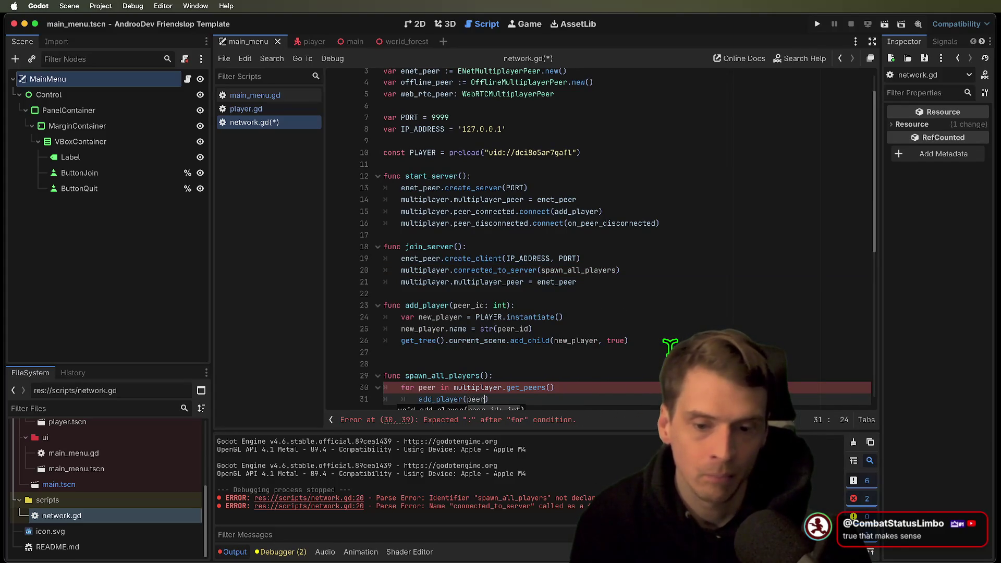
scroll(670, 345, "down", 1)
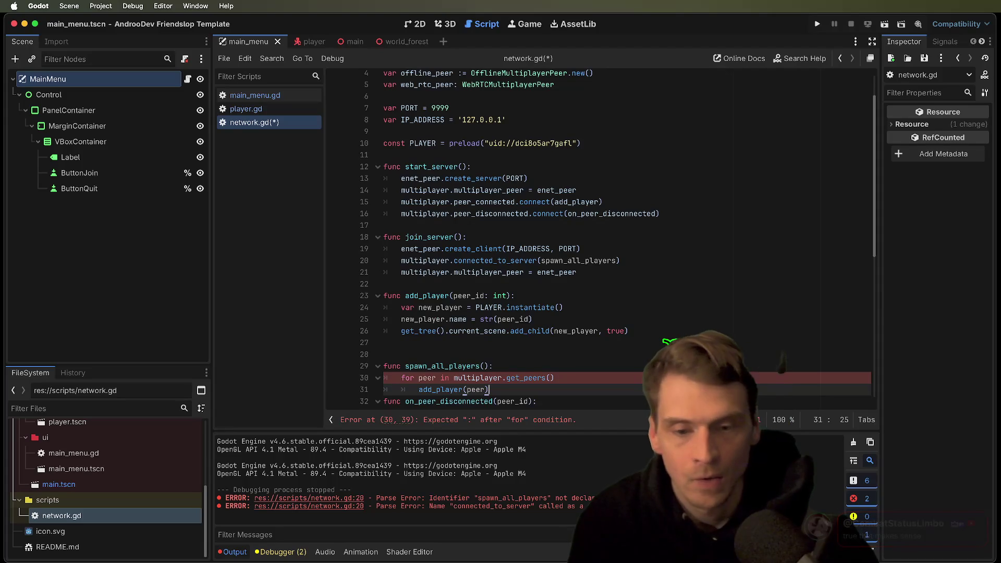
key("Return")
key("Return")
Rename the loop variable to peer_id and pass peer_id to add_player
left_click(579, 365)
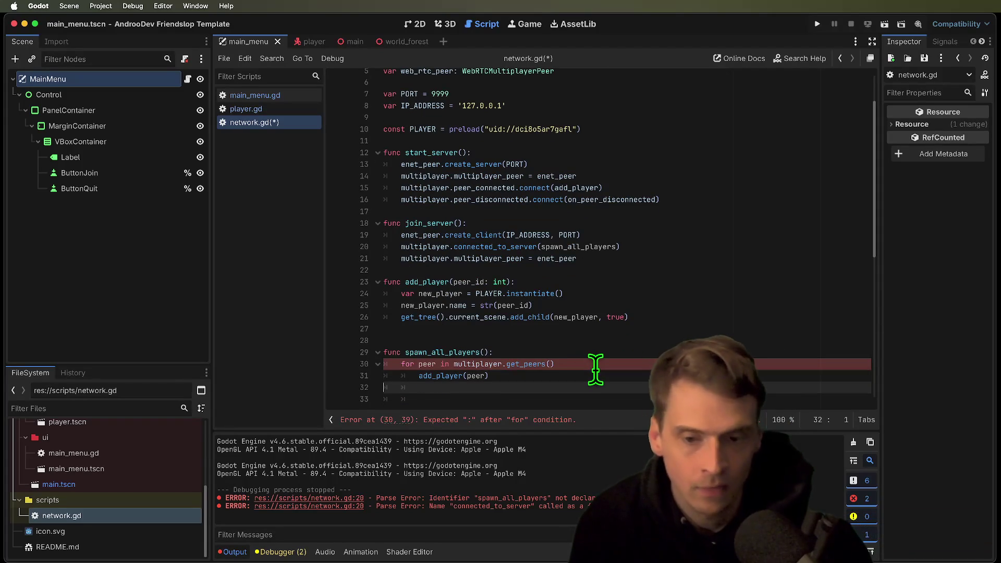
type(":")
double_click(427, 364)
key("Right")
type("_id")
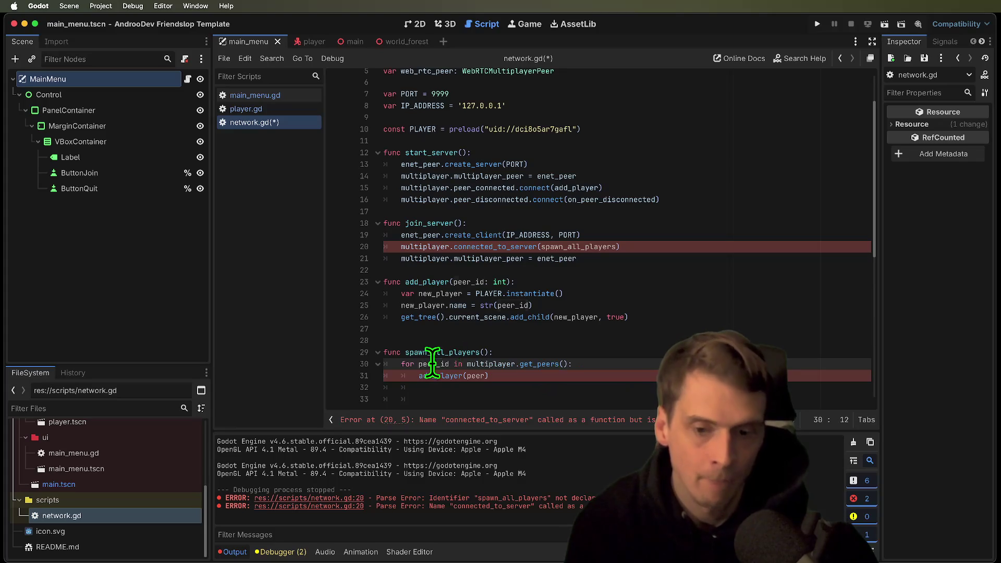
left_click(485, 375)
type("_id")
Leave a single blank line above func spawn_all_players()
key("Up")
key("Up")
key("Up")
key("Home")
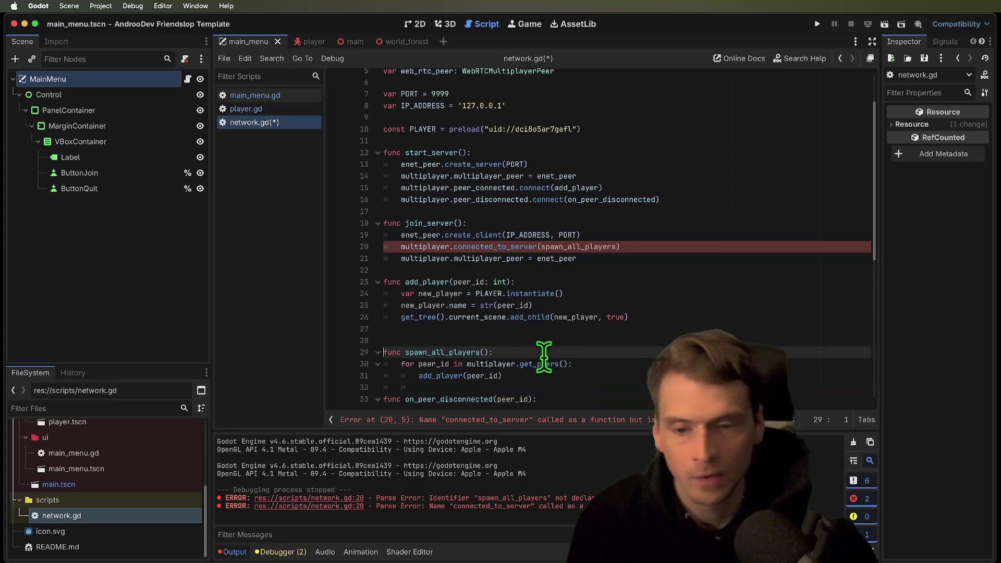
key("Return")
key("Up")
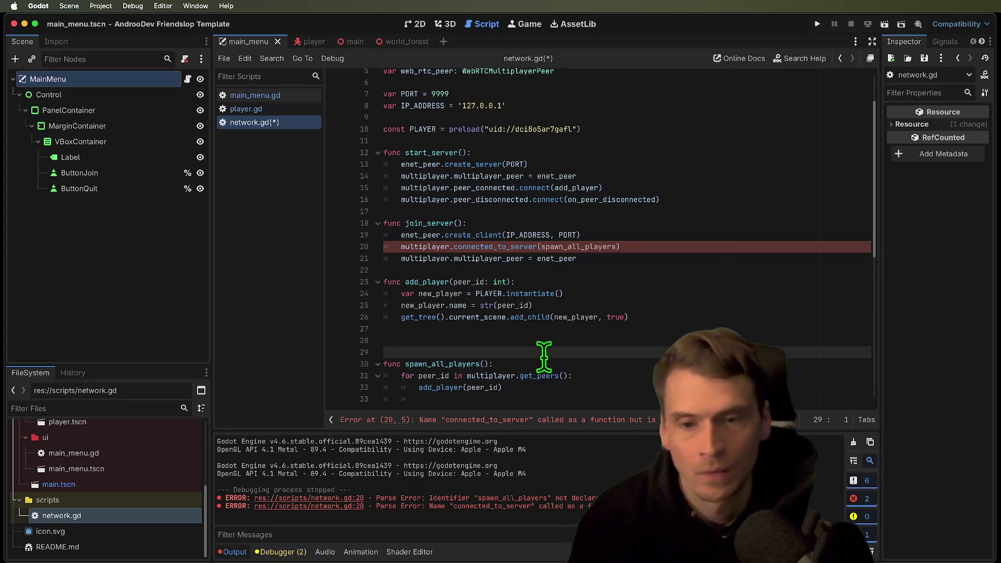
key("BackSpace")
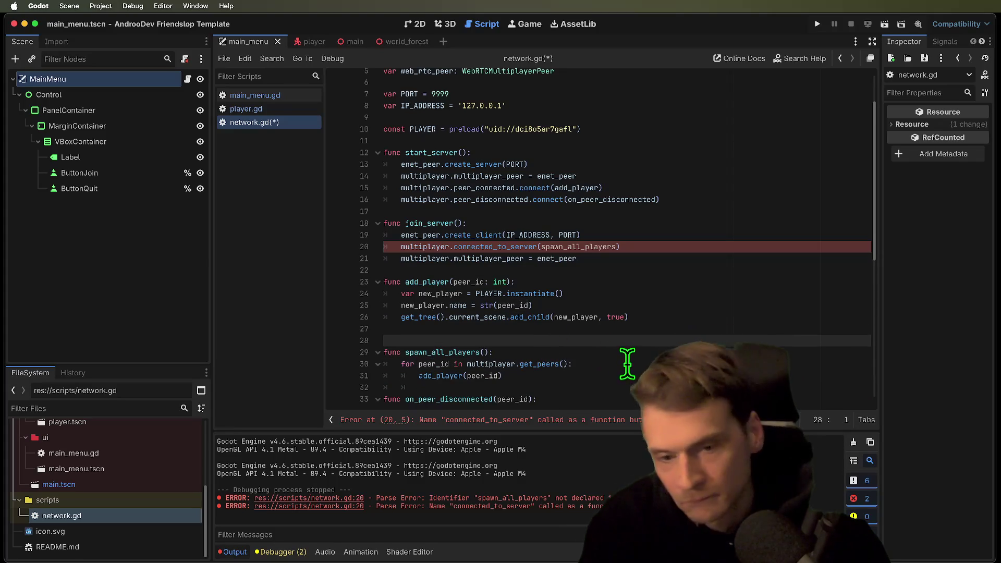
key("BackSpace")
key("Down")
key("Down")
key("Down")
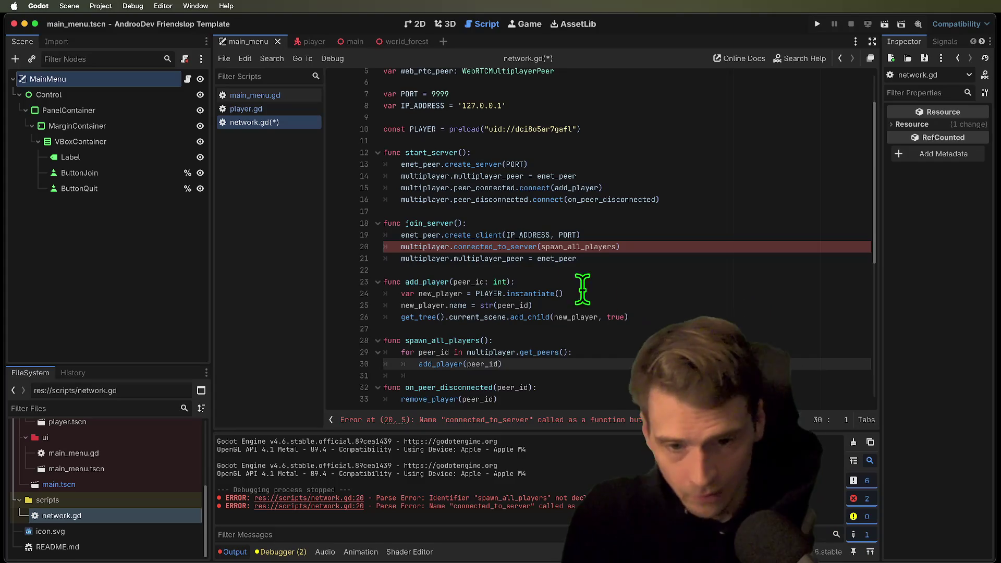
double_click(571, 246)
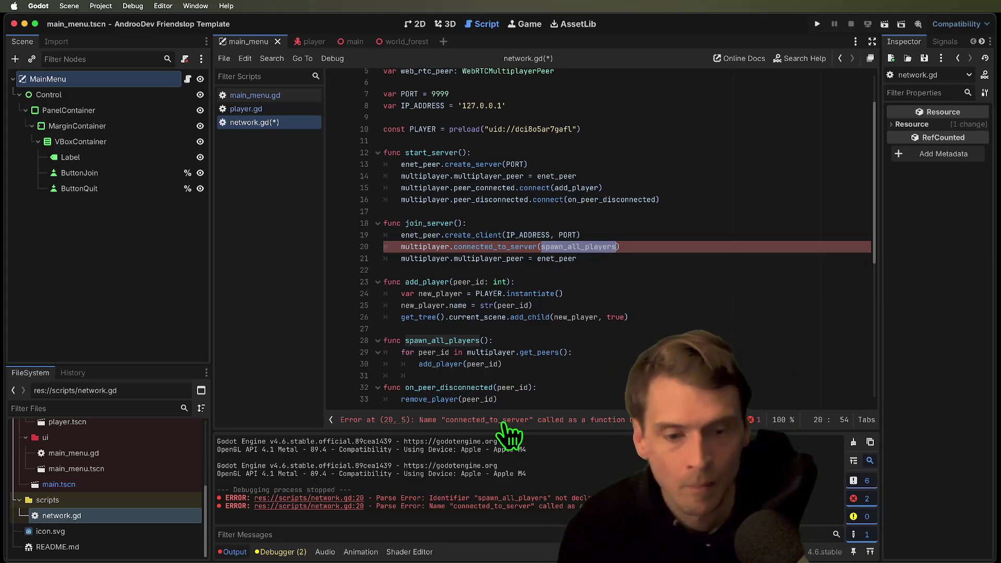
Append .connect to connected_to_server on line 20
double_click(522, 246)
key("Left")
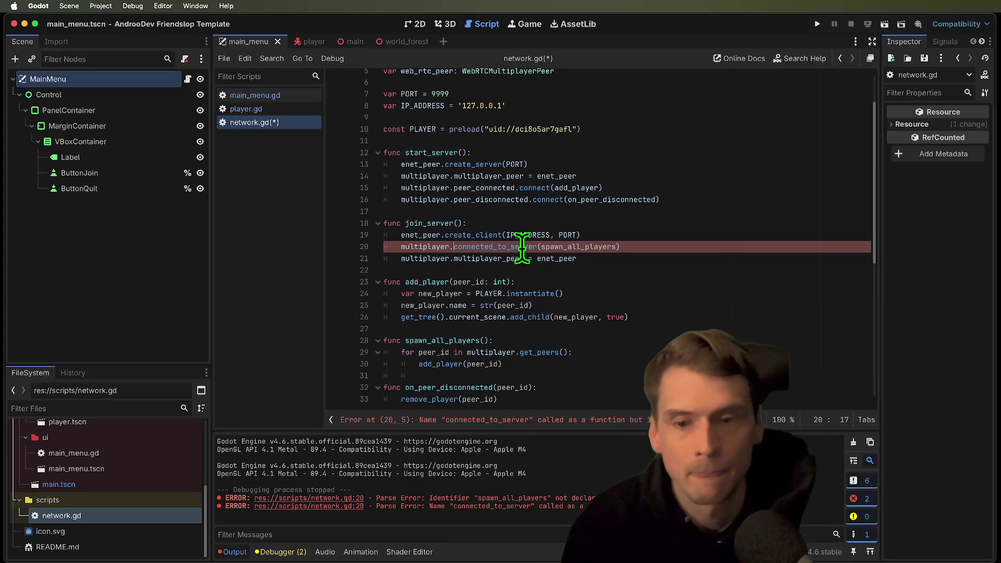
double_click(522, 247)
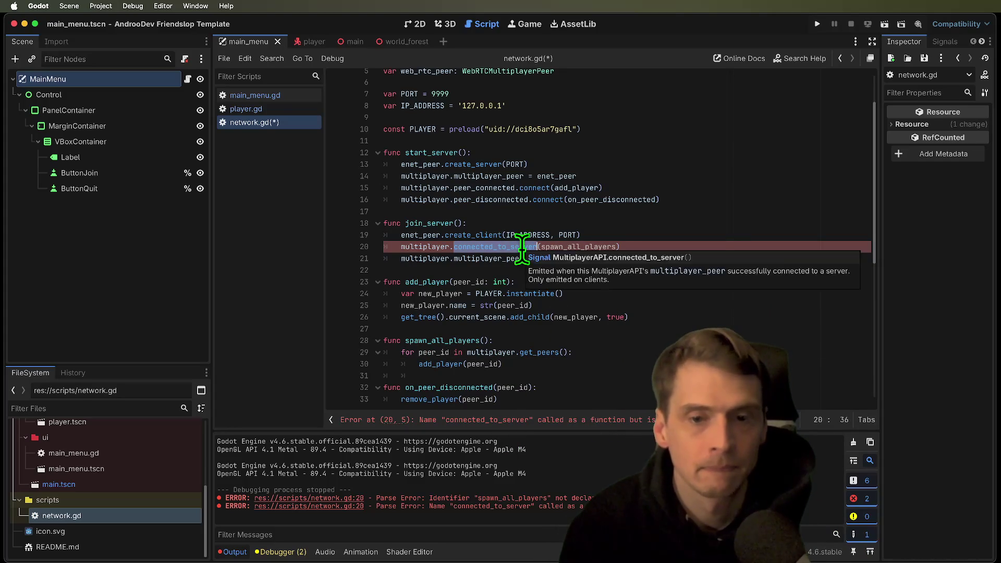
type(".")
key("Right")
type(".connect")
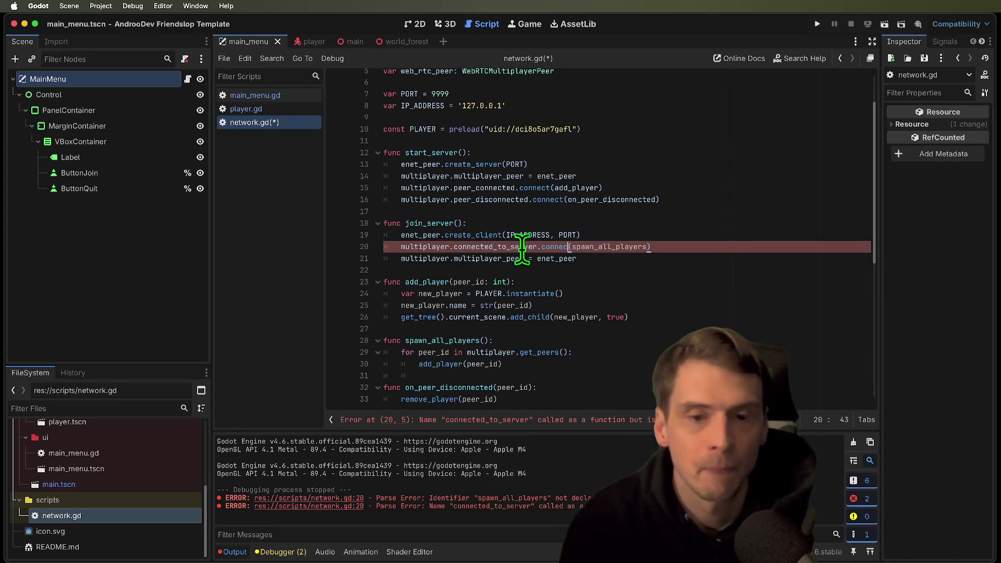
Duplicate the line 20 connection and change the copy's argument to on_peer_disconnected
key("Down")
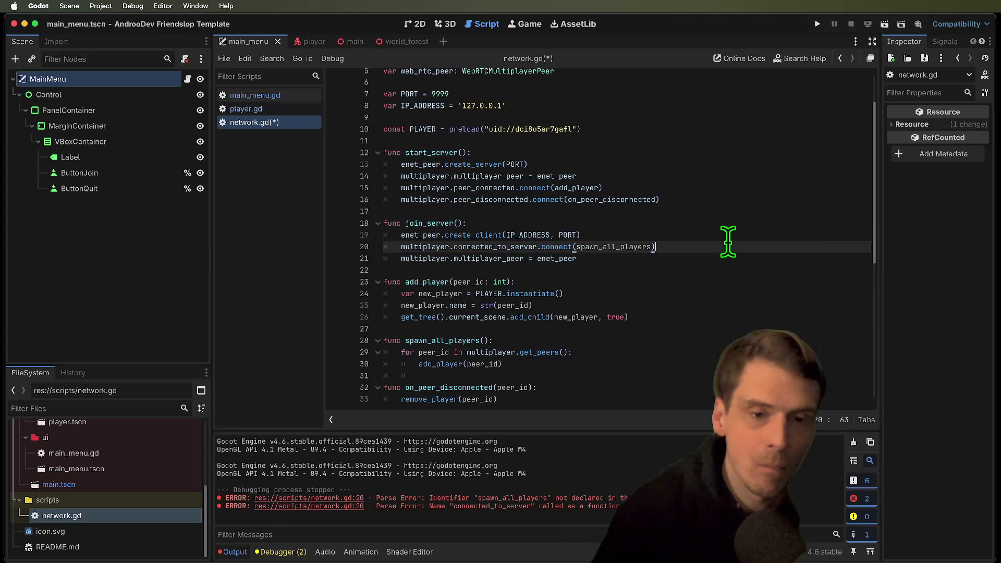
key("Home")
key("Home")
key("Up")
key("super+shift+d")
double_click(554, 258)
key("BackSpace")
key("BackSpace")
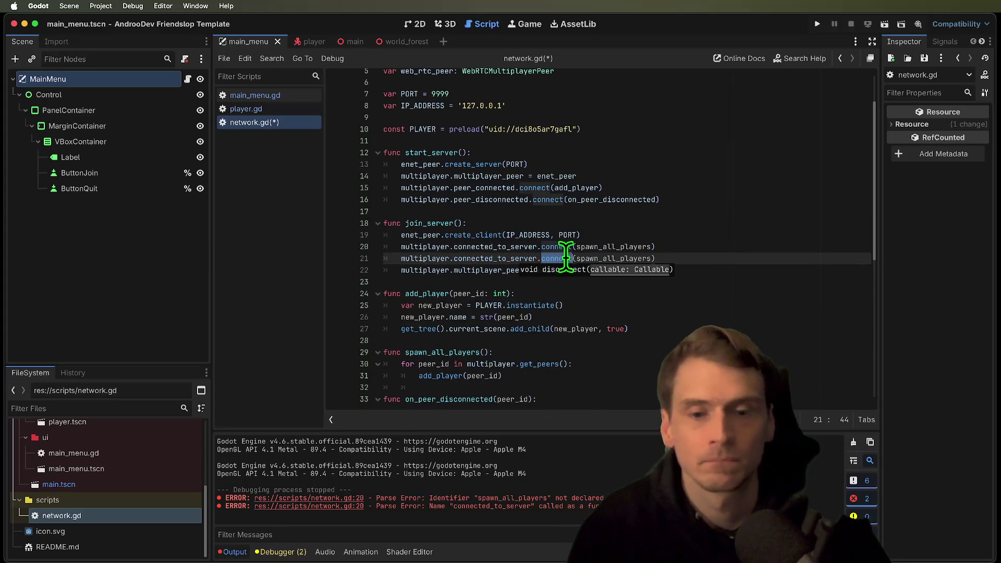
type(".connect")
left_click(602, 258)
double_click(603, 258)
type("on_peer_disconnected")
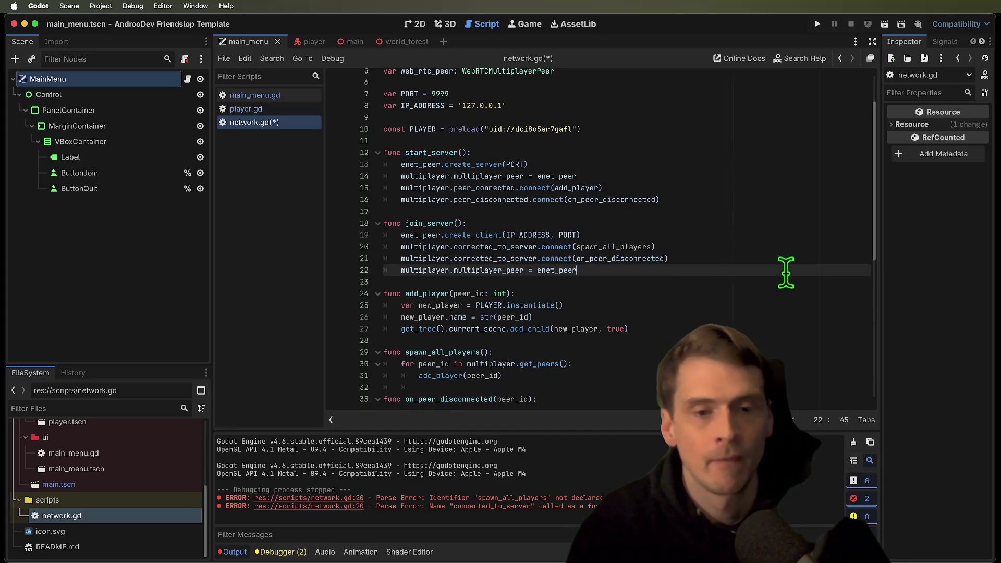
key("Down")
key("Down")
key("Down")
key("Up")
Review the line 20 connection, then go to the for loop line in spawn_all_players
left_click_drag(410, 246, 806, 246)
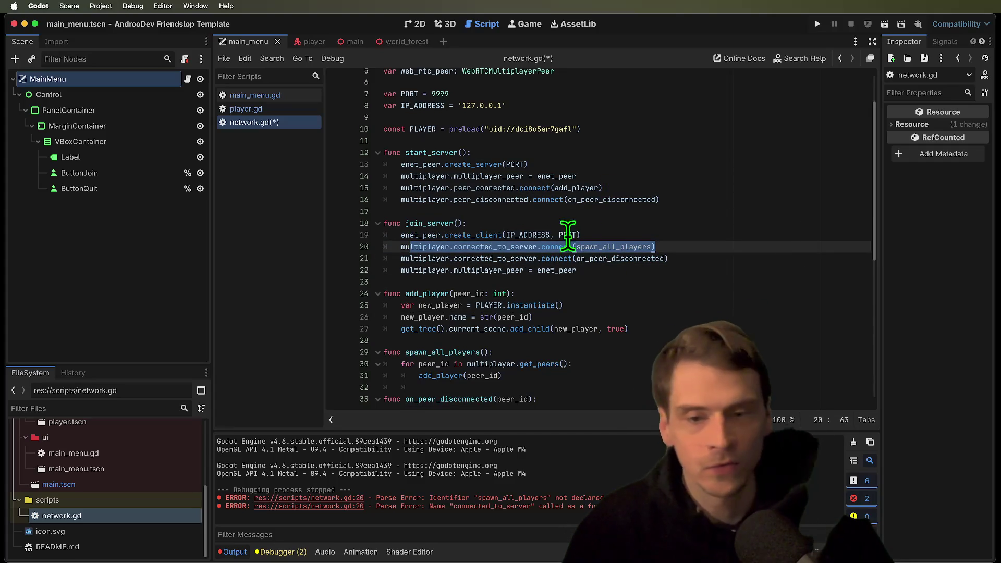
double_click(490, 247)
left_click(412, 247, "shift")
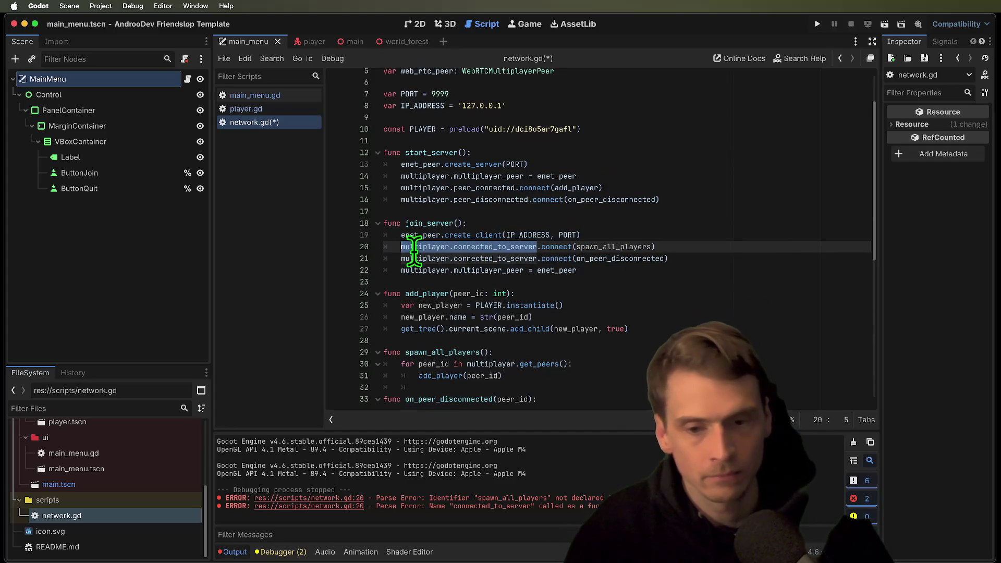
scroll(456, 319, "down", 1)
left_click(660, 350)
Build the get_tree().get_nodes_in_group('Players') call on the unfinished if line using autocomplete
key("Return")
type("if get_")
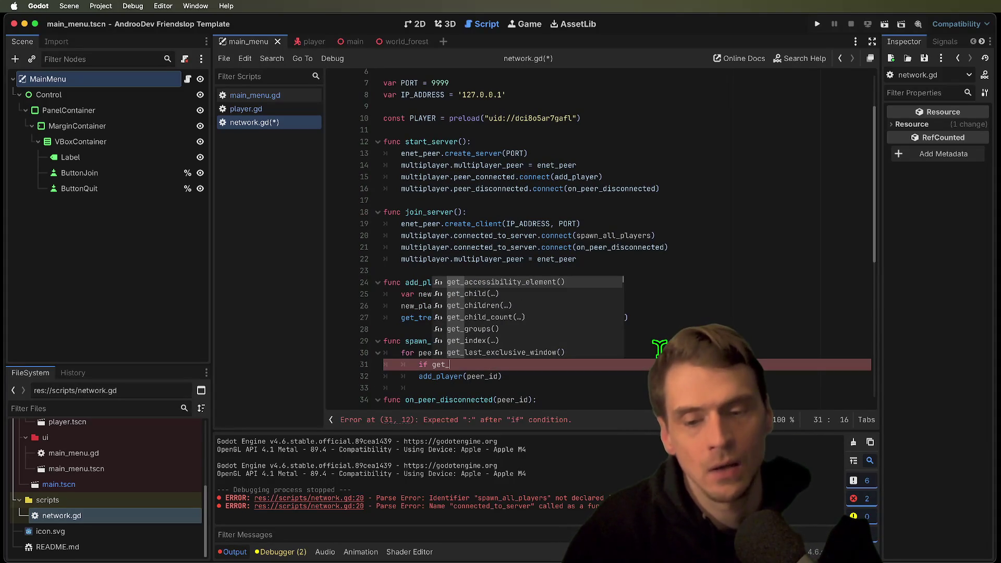
scroll(668, 334, "down", 4)
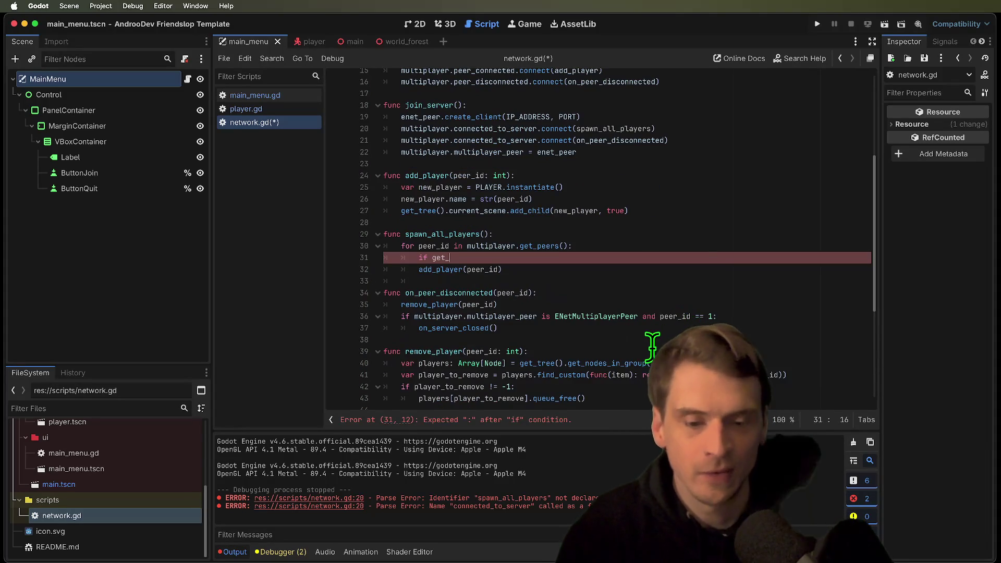
triple_click(412, 375)
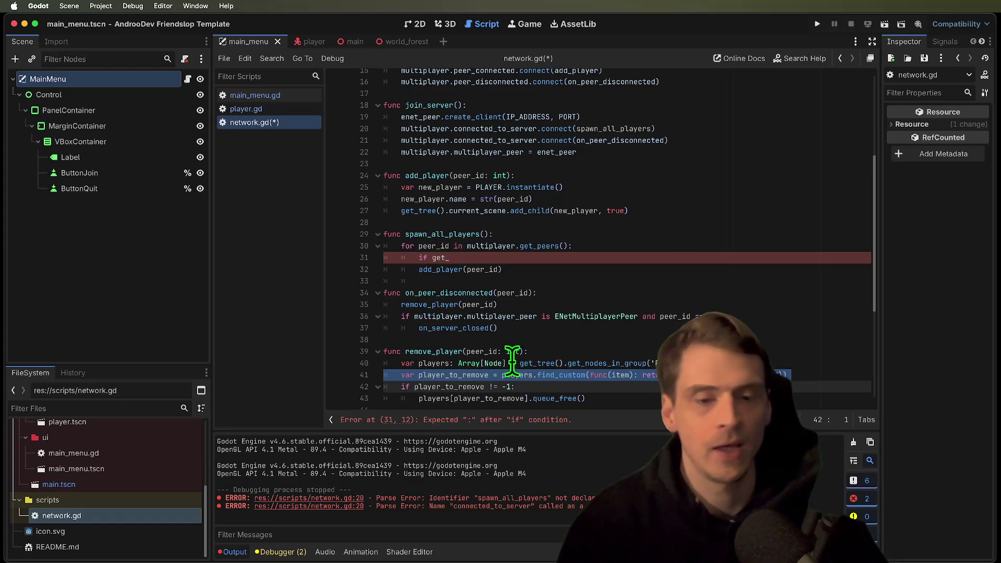
left_click(672, 258)
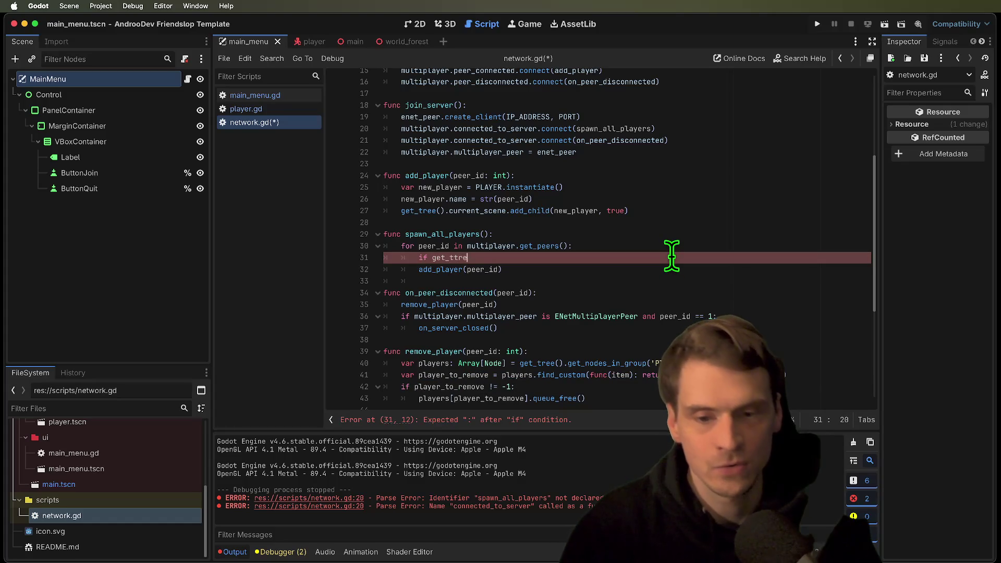
key("Return")
type(".get_")
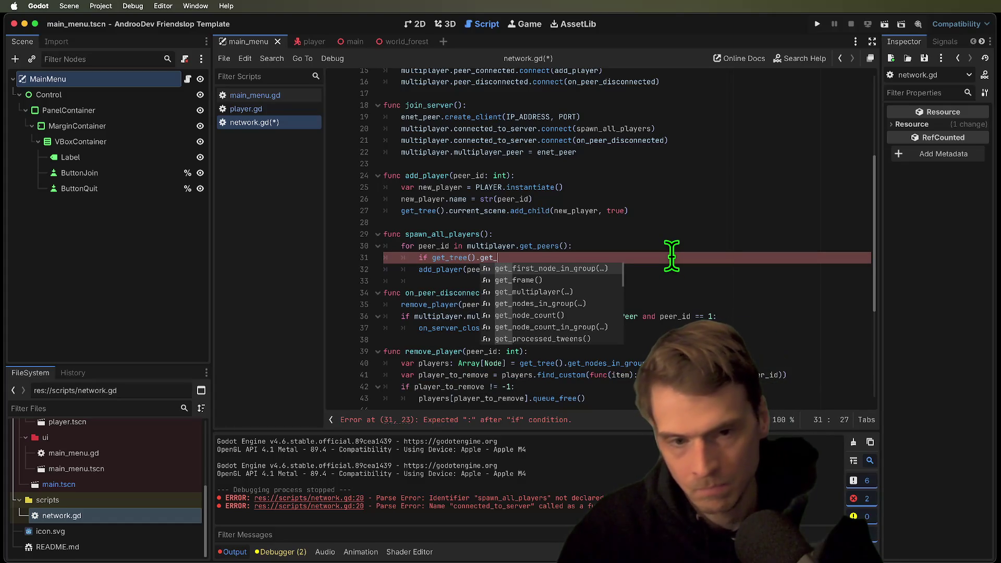
type("pl")
key("BackSpace")
key("BackSpace")
type("gr")
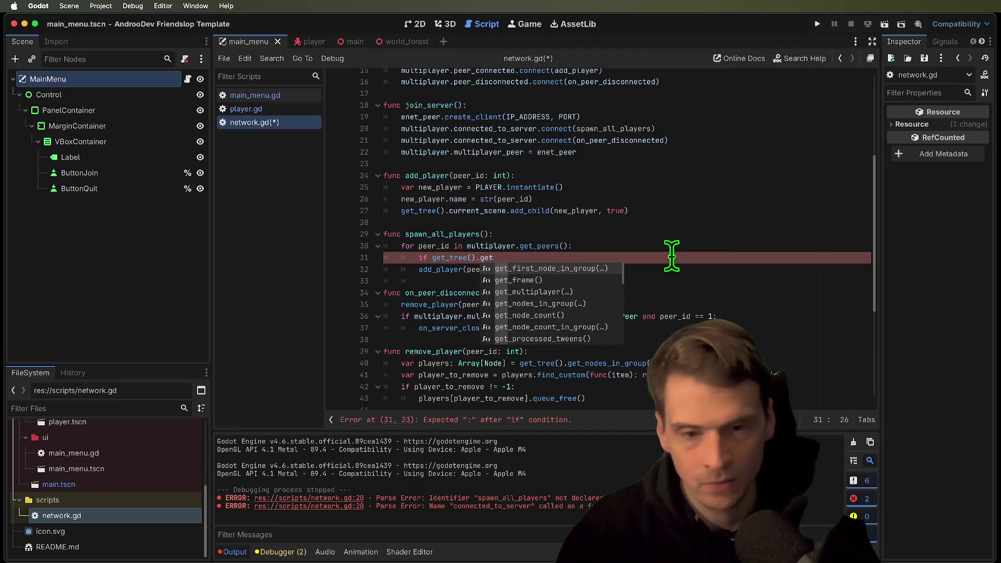
key("Return")
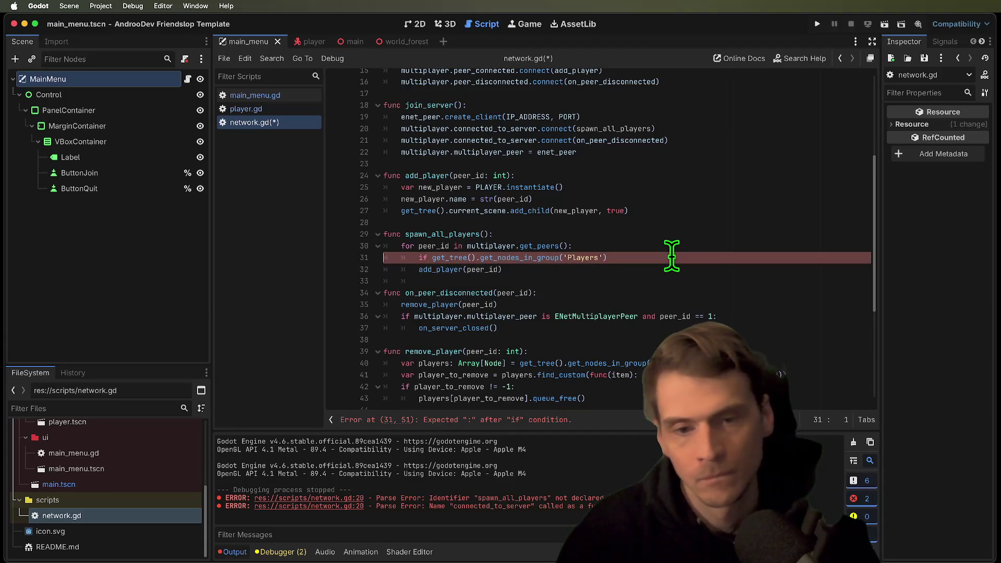
Move the 'Players' group lookup above the for loop, undoing the misplaced pastes
key("ctrl+x")
key("Up")
key("ctrl+v")
key("ctrl+z")
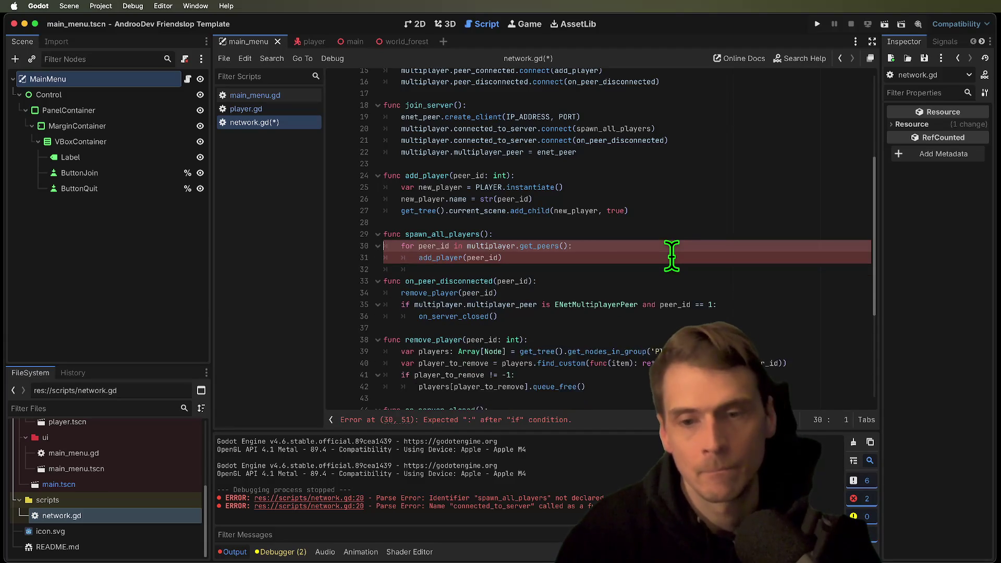
key("ctrl+v")
key("ctrl+z")
key("ctrl+z")
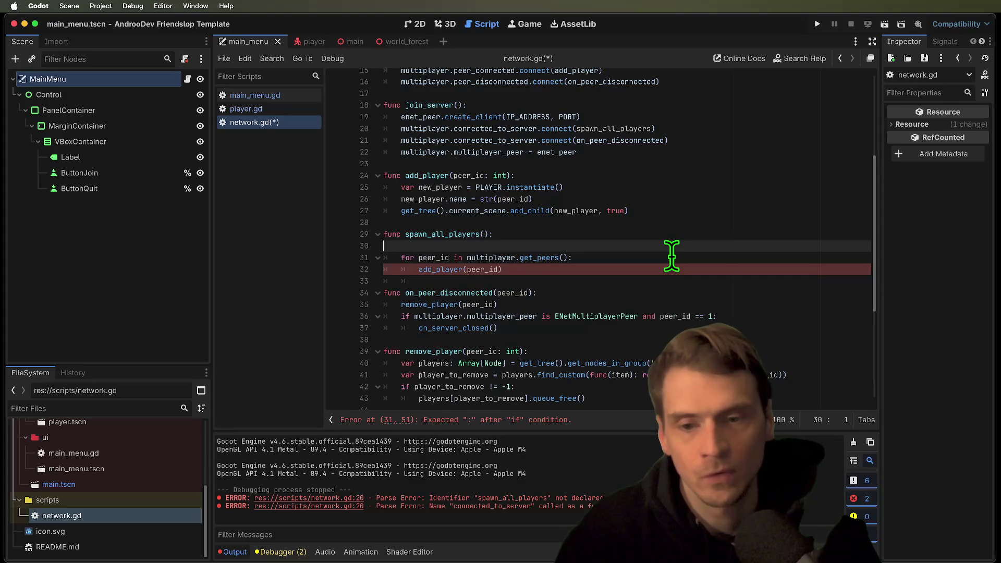
key("BackSpace")
key("BackSpace")
key("BackSpace")
type("var current_players =")
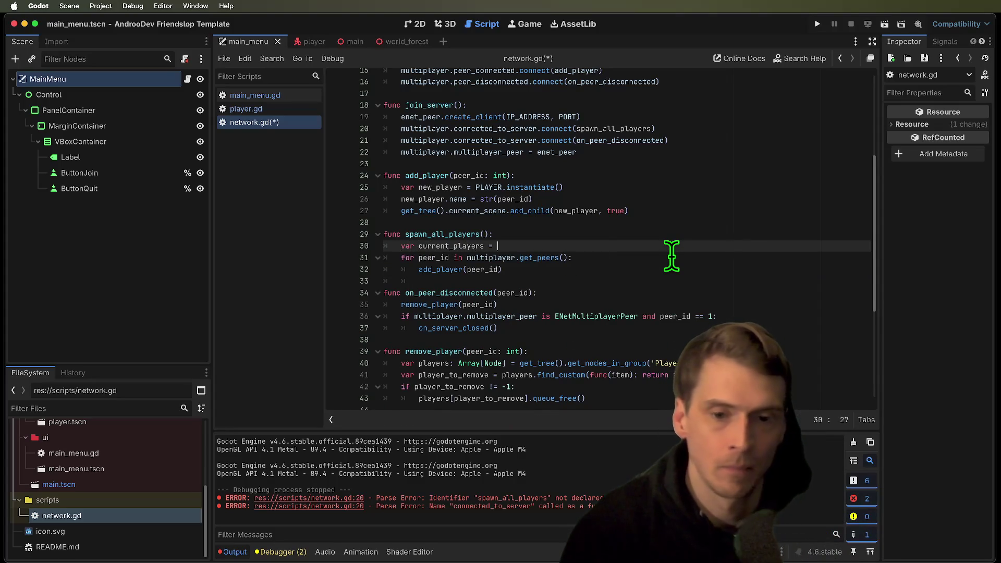
key("ctrl+v")
Assign the group lookup to var current_players and delete the leftover if line
left_click_drag(433, 245, 671, 245)
key("BackSpace")
left_click(672, 258)
key("ctrl+v")
left_click(681, 245)
key("ctrl+shift+k")
key("Down")
key("Down")
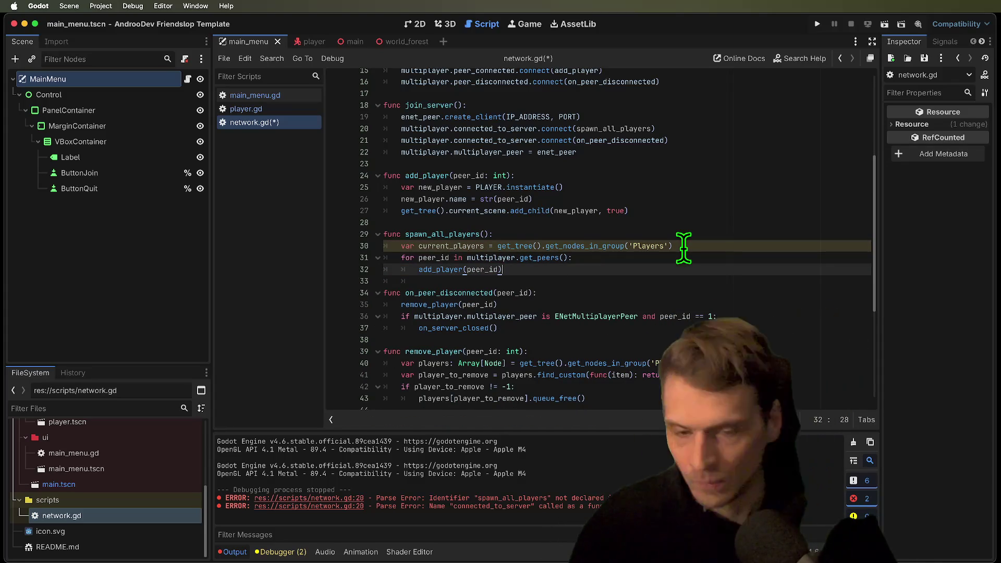